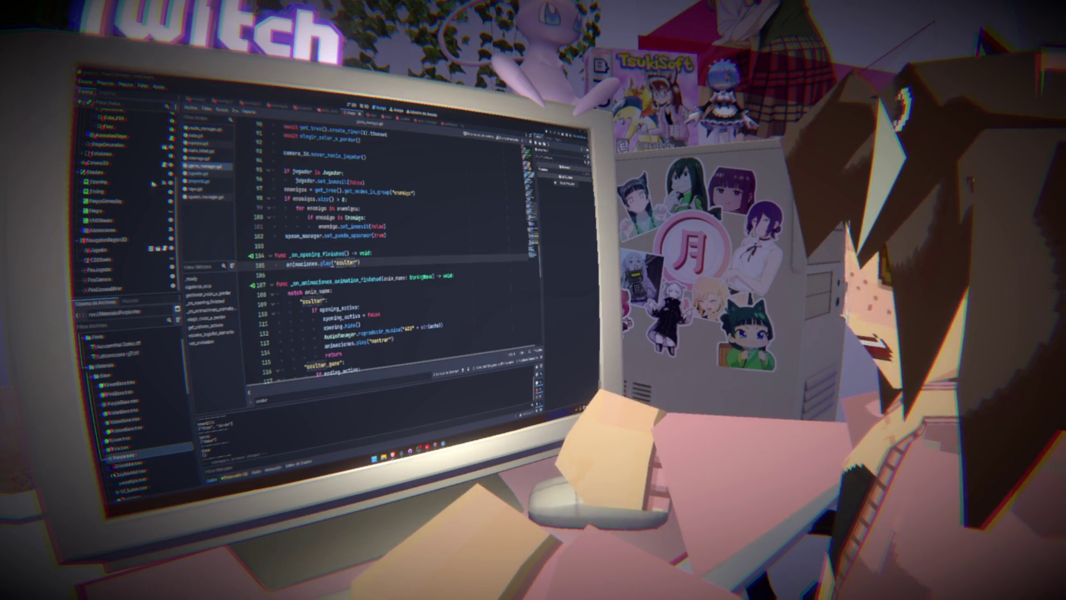
- Inspect the ocultar call and opening-finished function, then scroll up toward _ready
left_click(378, 261)
left_click(388, 235)
left_click(392, 251)
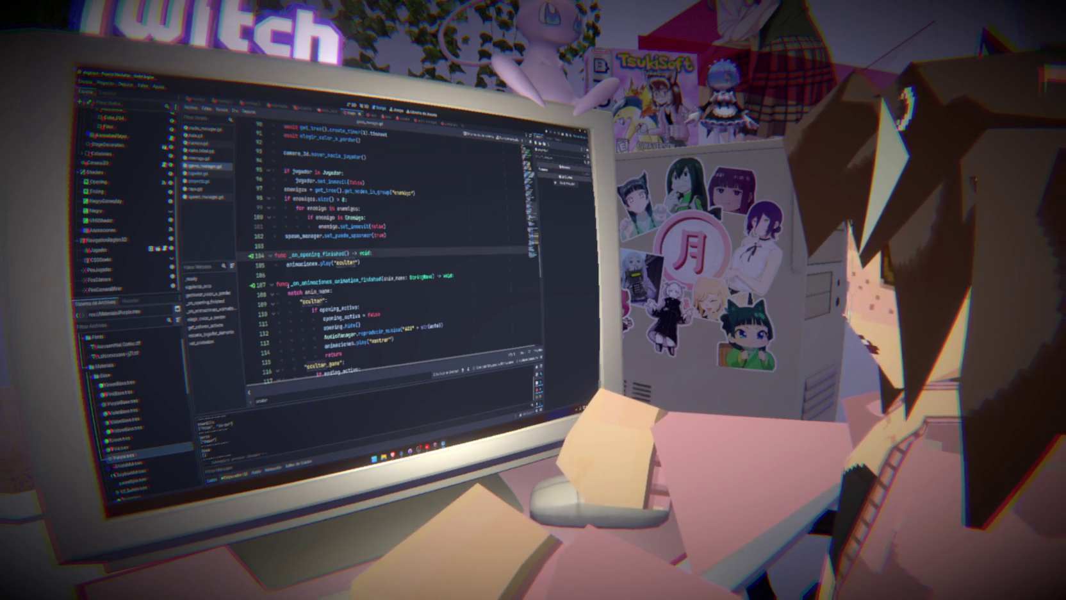
left_click(287, 285)
left_click(276, 245)
left_click(291, 272)
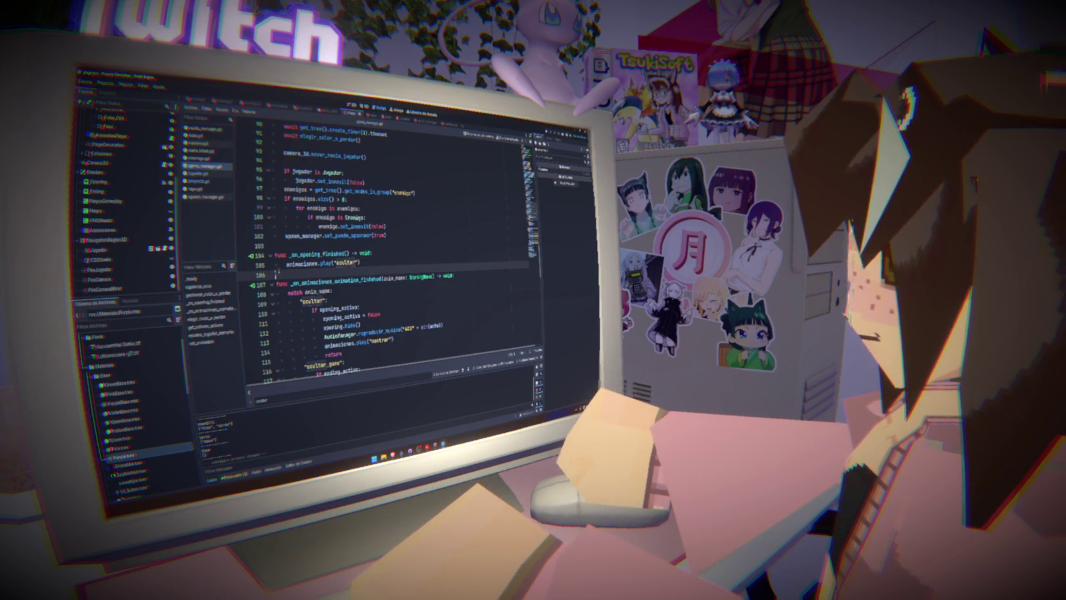
left_click(292, 244)
scroll(305, 268, "up", 6)
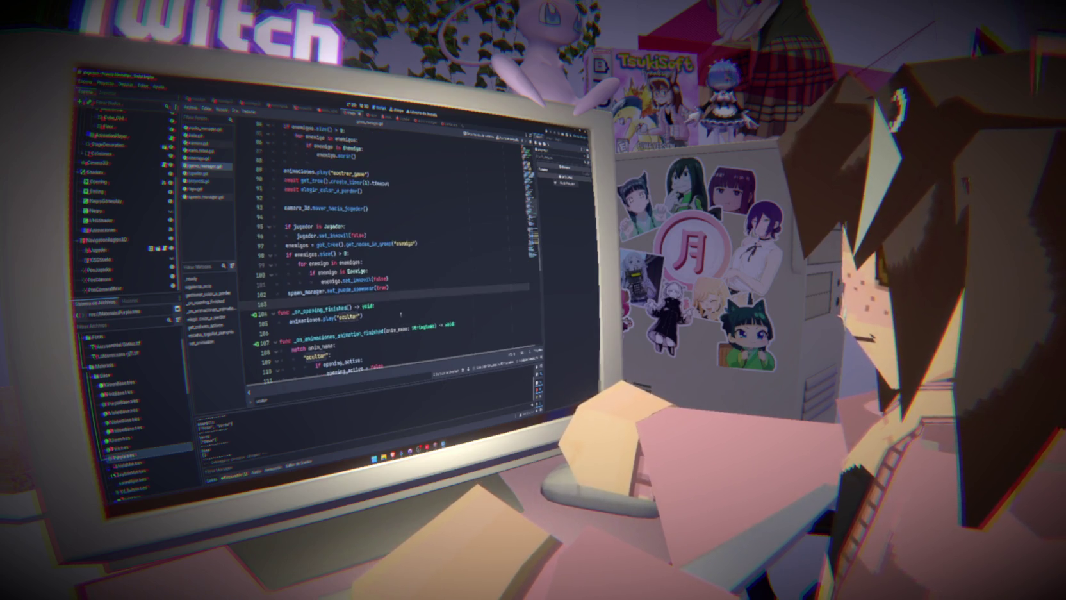
scroll(398, 324, "up", 1)
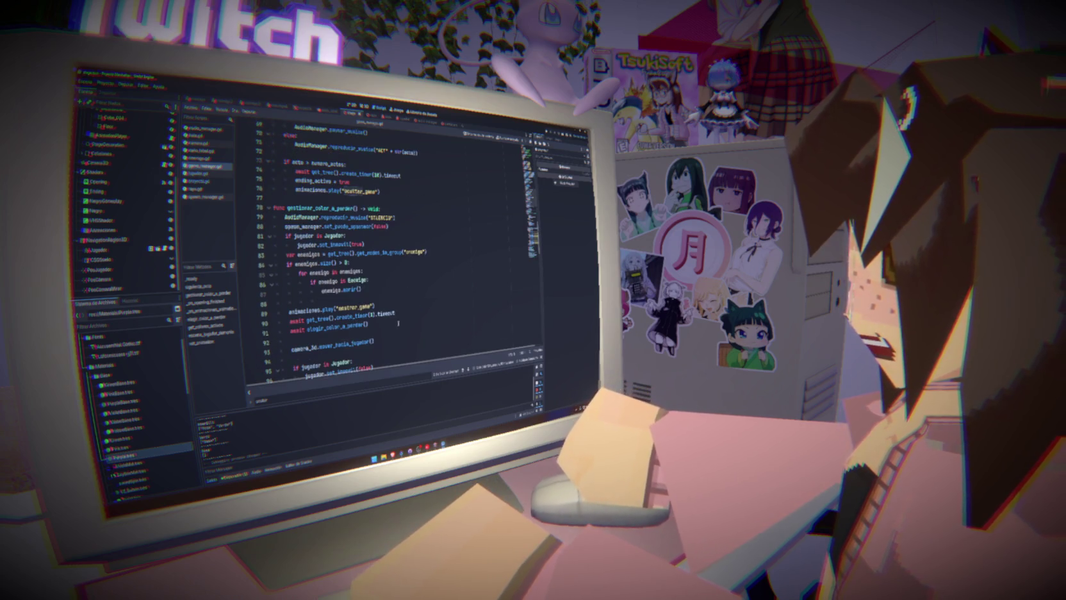
scroll(399, 324, "up", 10)
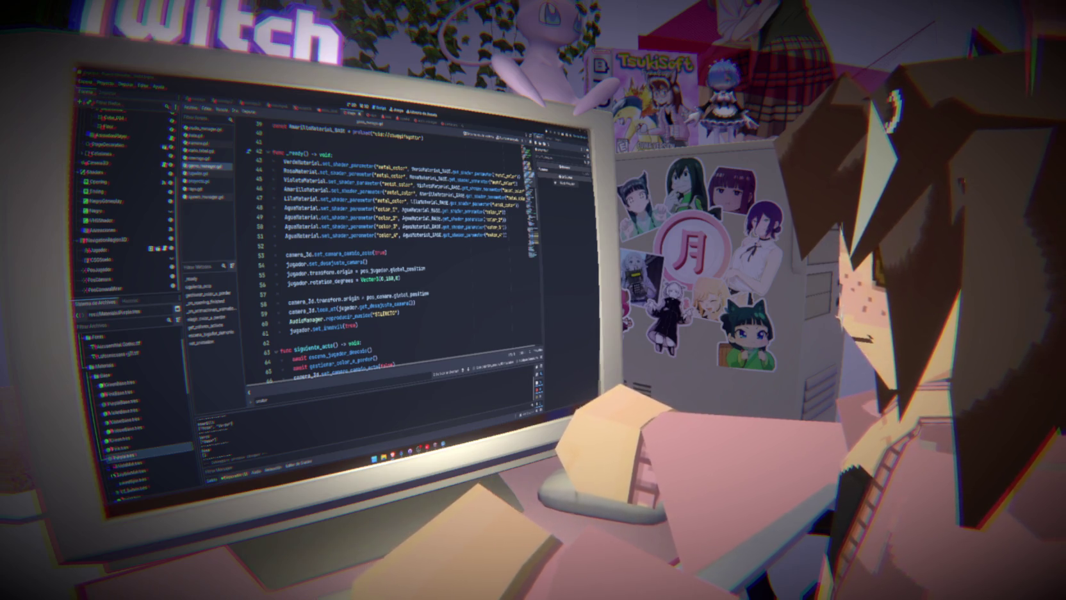
- Delete the empty line 41 just above the _ready function
mouse_move(358, 329)
left_mouse_down()
mouse_move(288, 320)
mouse_move(282, 162)
mouse_move(273, 155)
left_mouse_up()
left_click(273, 143)
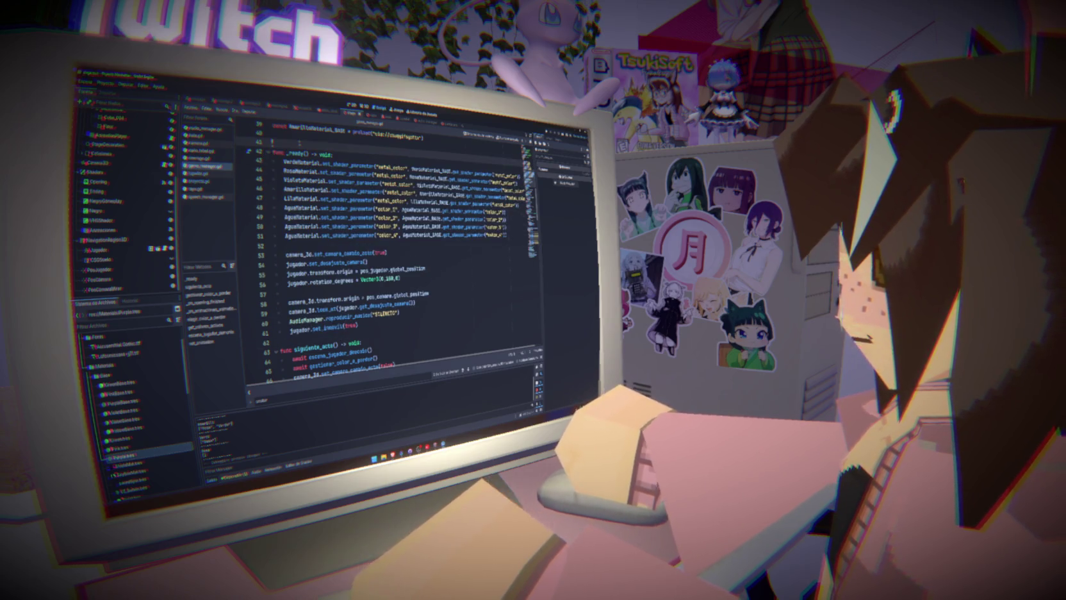
key("BackSpace")
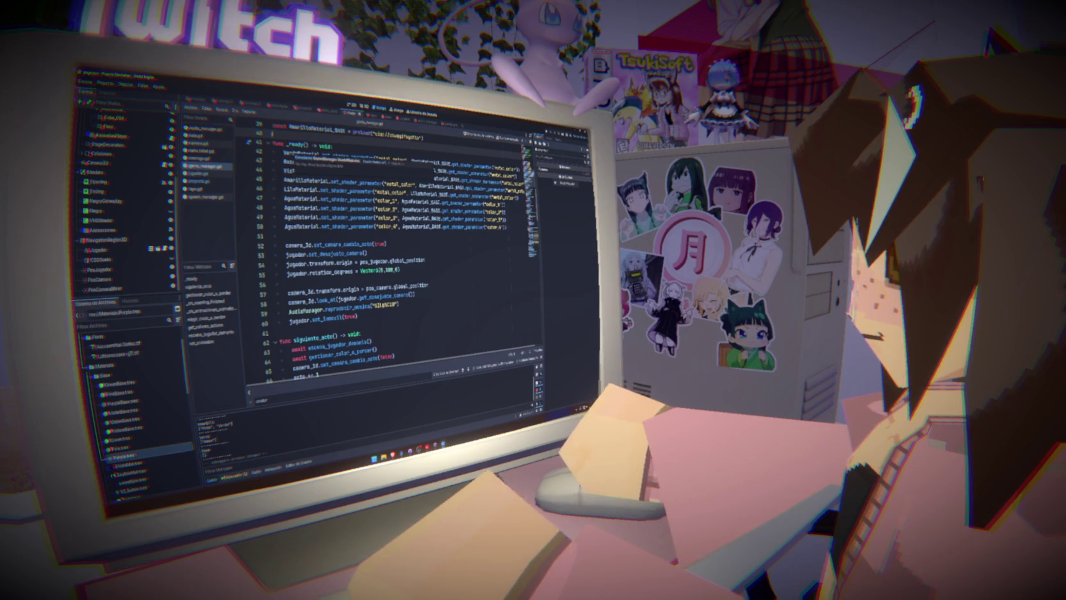
left_click(344, 282)
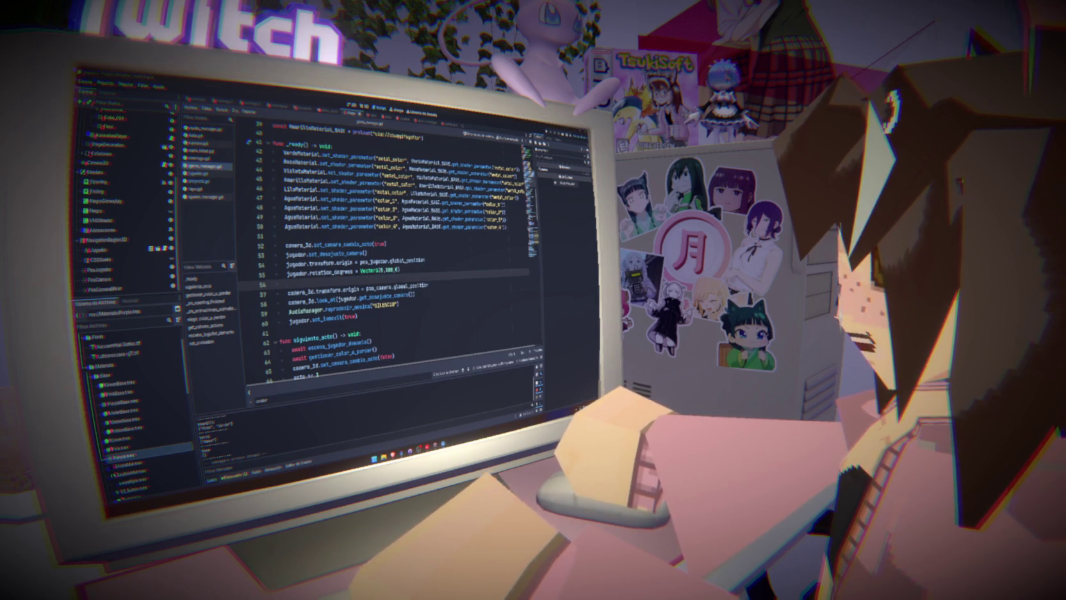
key("super+n")
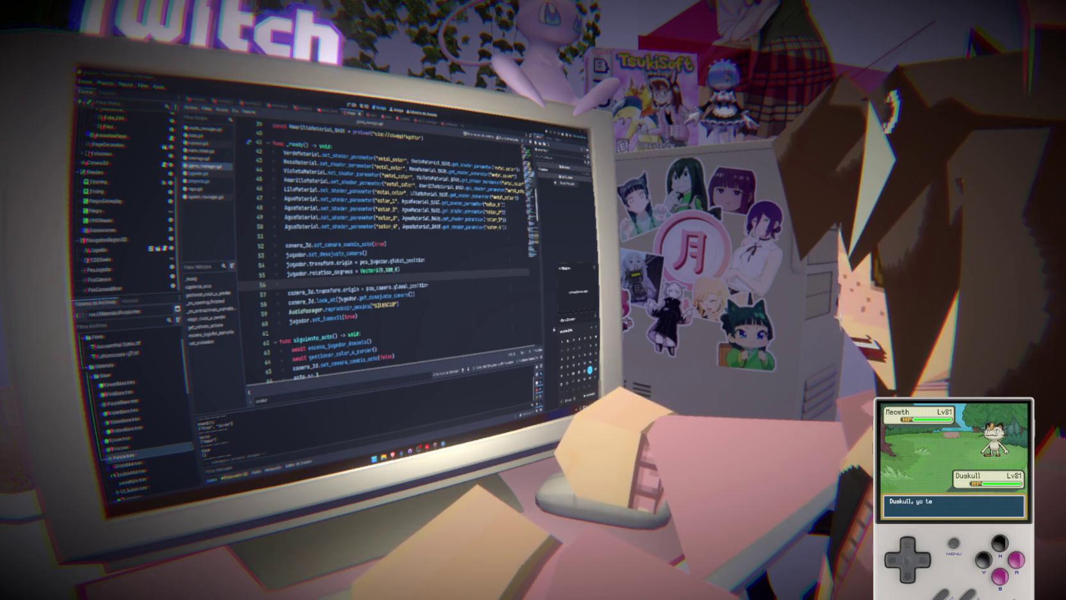
scroll(424, 354, "down", 1)
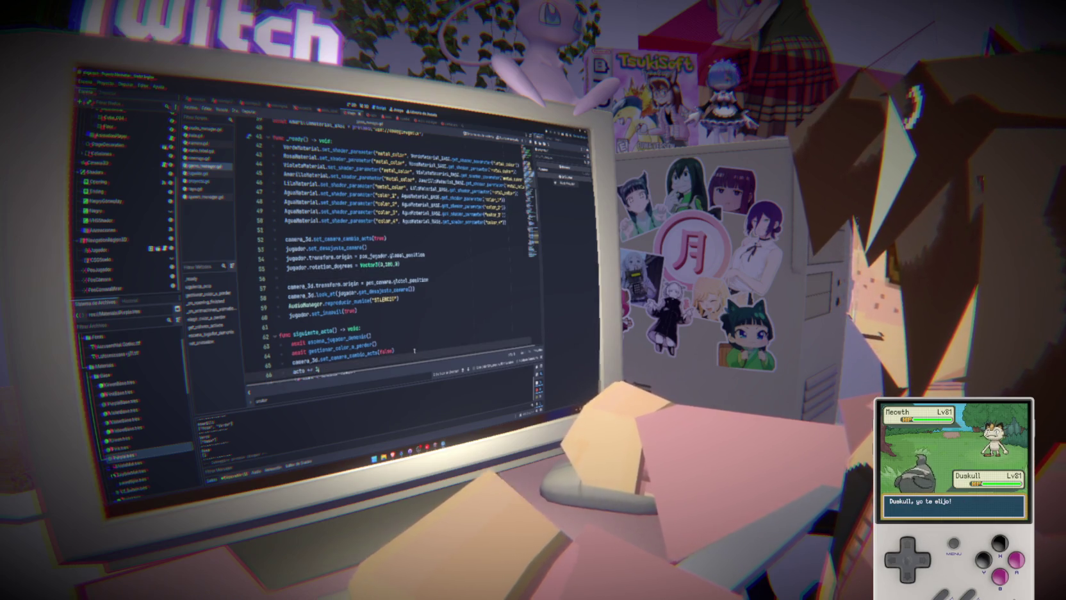
left_click(328, 320)
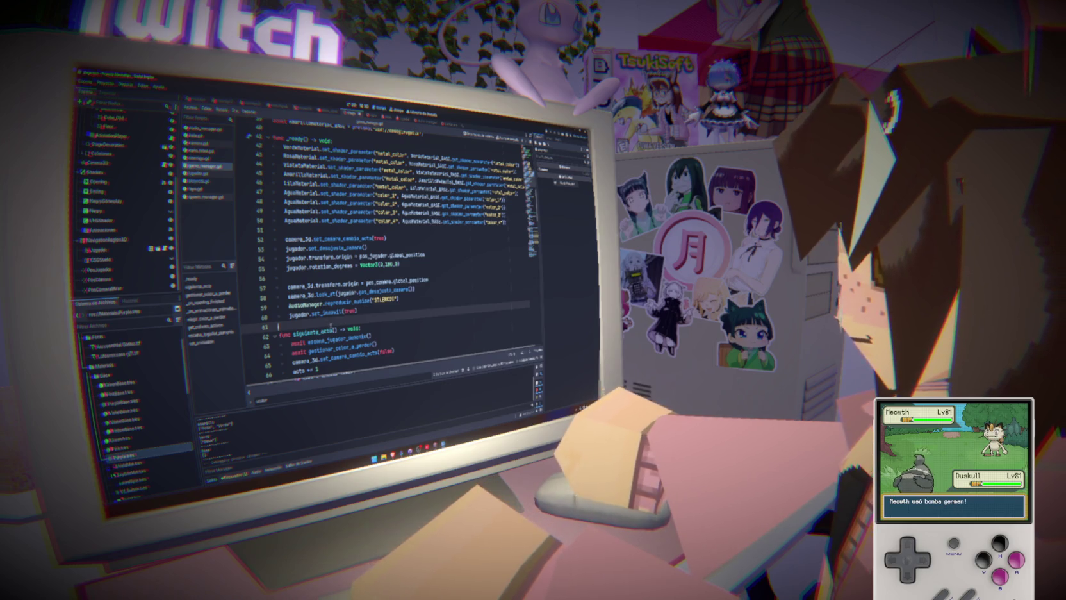
scroll(330, 327, "down", 8)
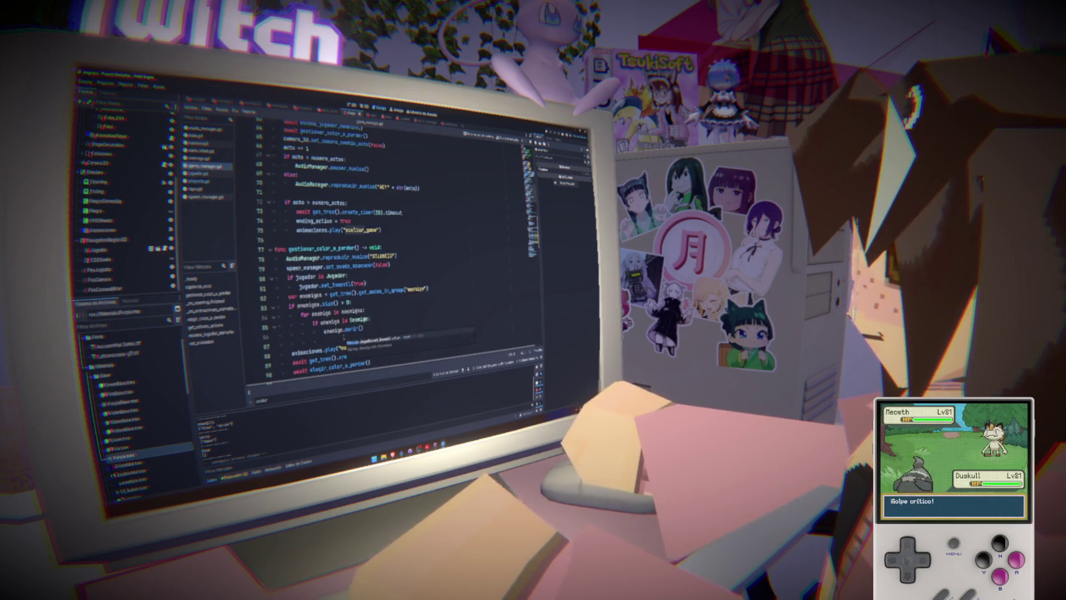
scroll(344, 337, "down", 5)
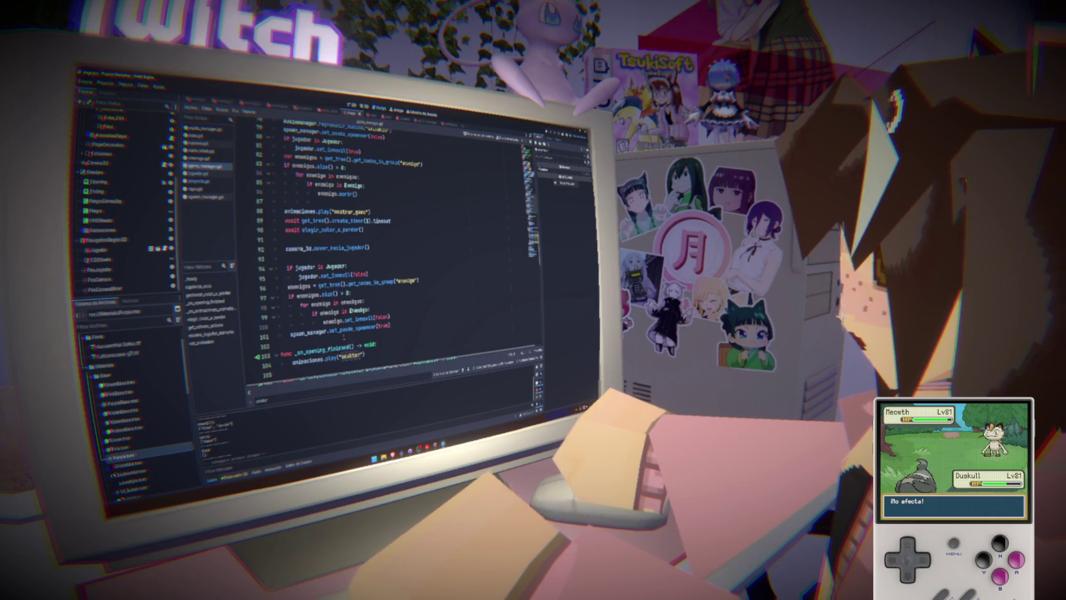
left_click(311, 346)
left_click(288, 259)
left_click(291, 230)
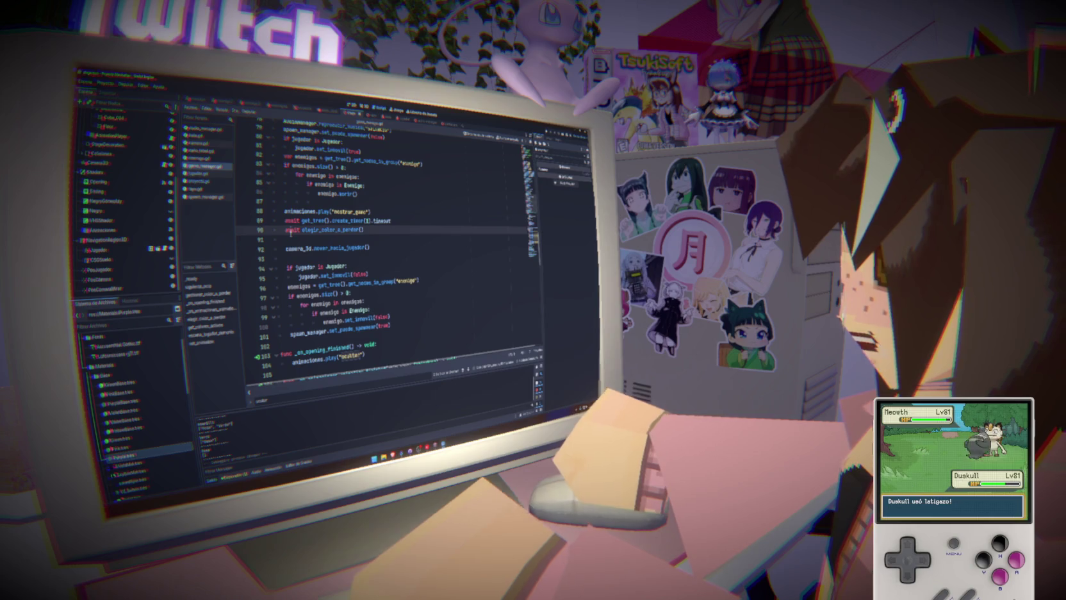
left_click(295, 205)
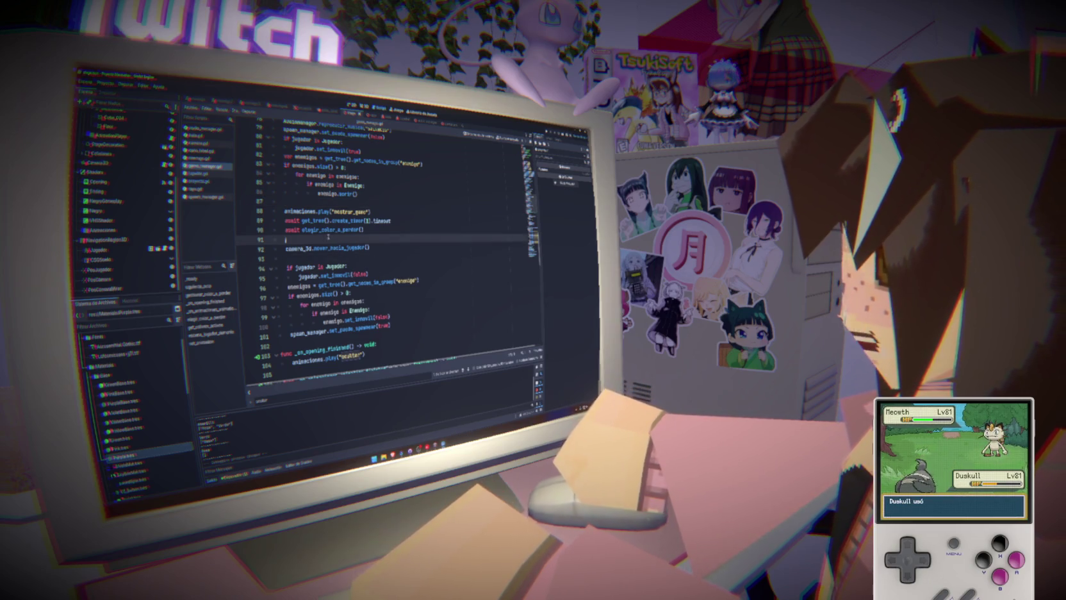
scroll(339, 253, "up", 11)
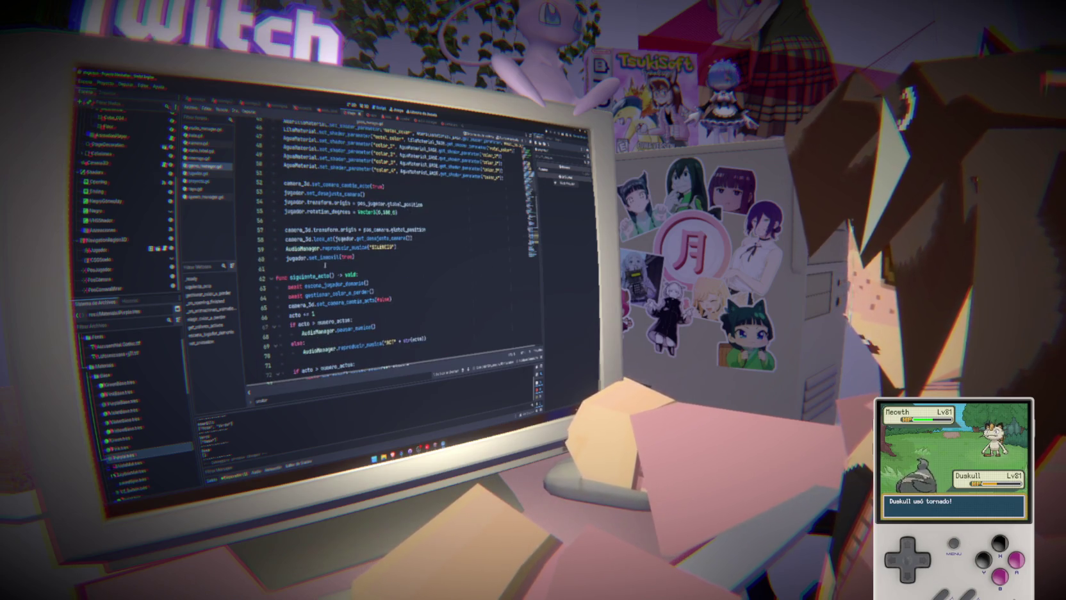
scroll(325, 264, "up", 3)
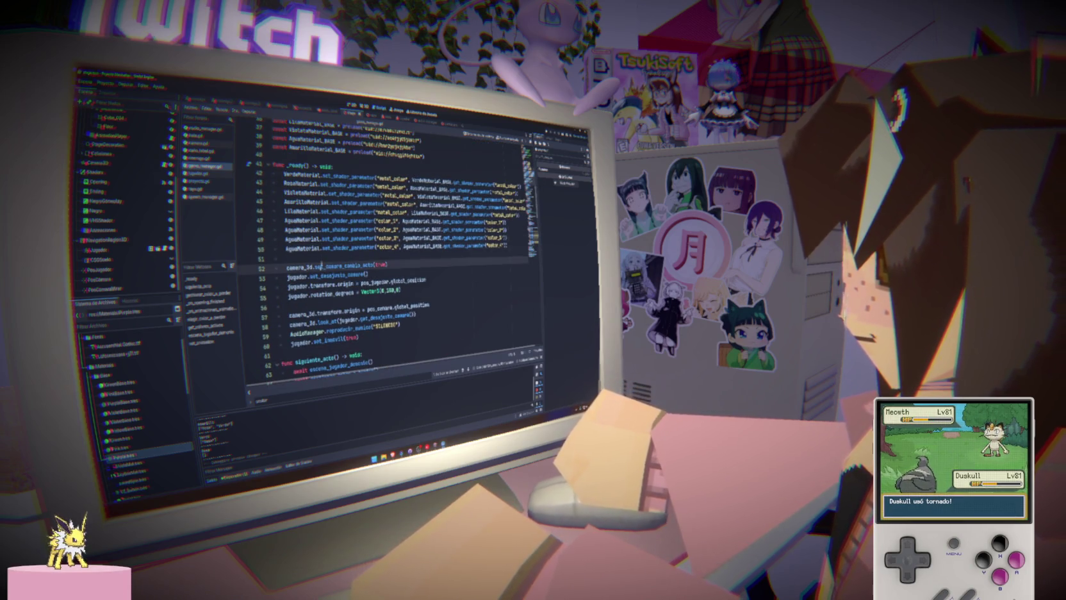
- Look through proyectil.gd and the other scripts, then run the project with F5 from the game manager
left_click(200, 181)
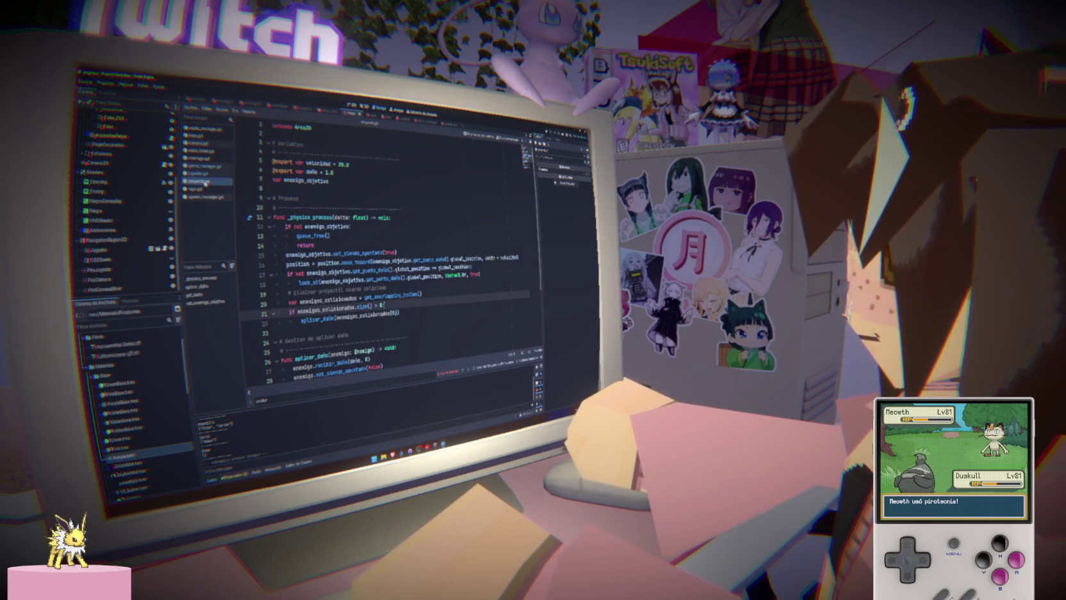
left_click(201, 175)
left_click(205, 197)
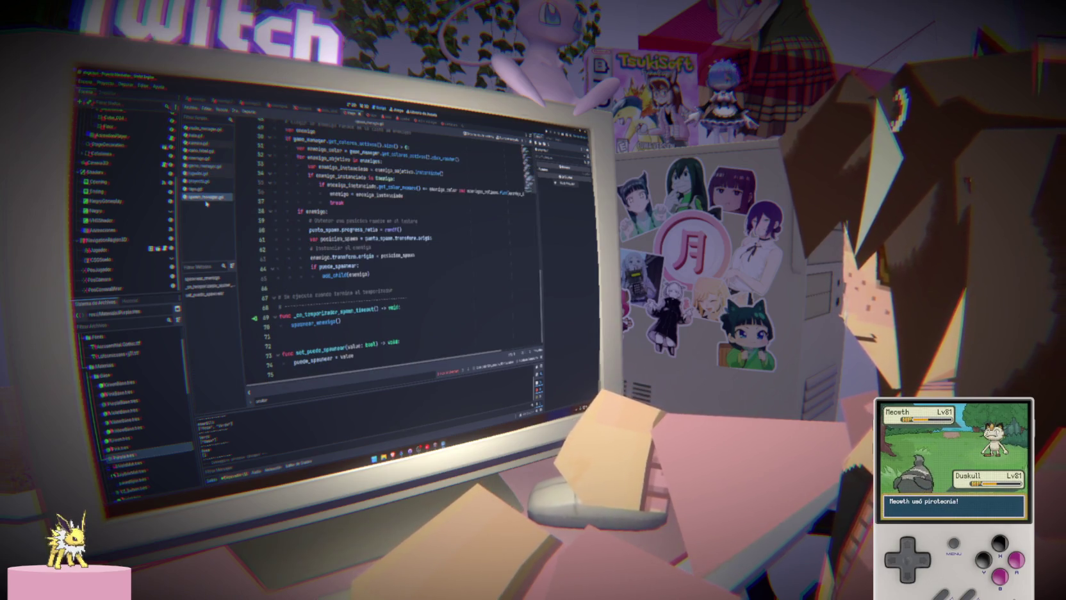
left_click(204, 190)
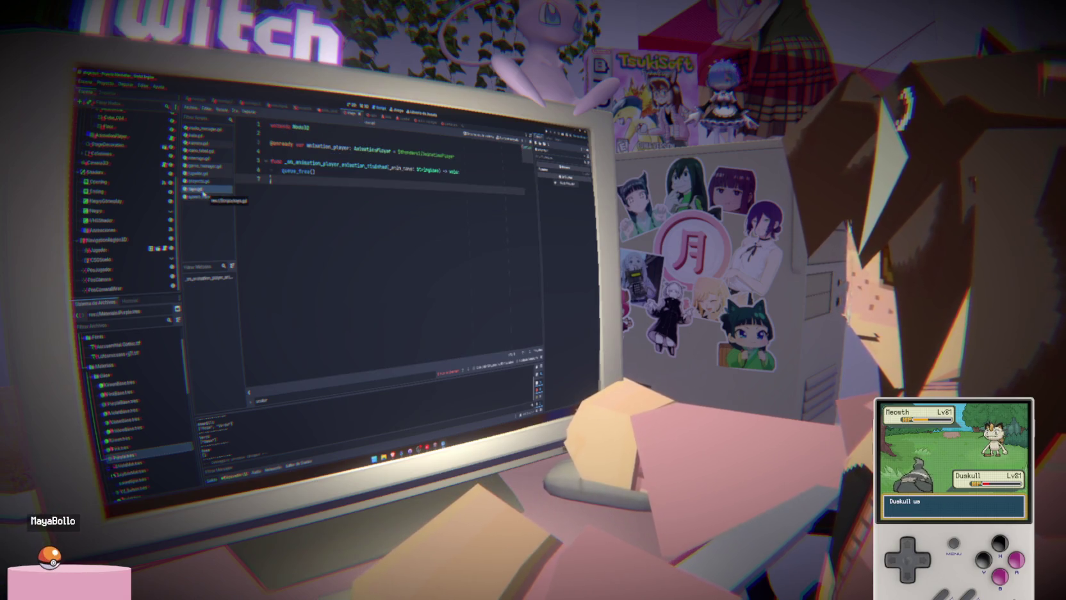
left_click(203, 168)
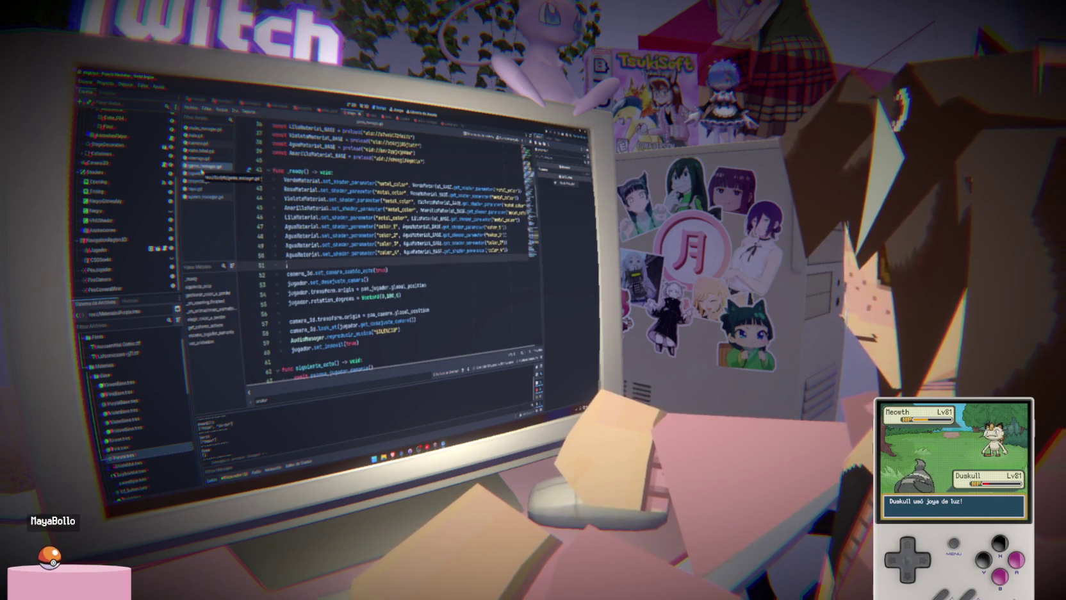
key("F5")
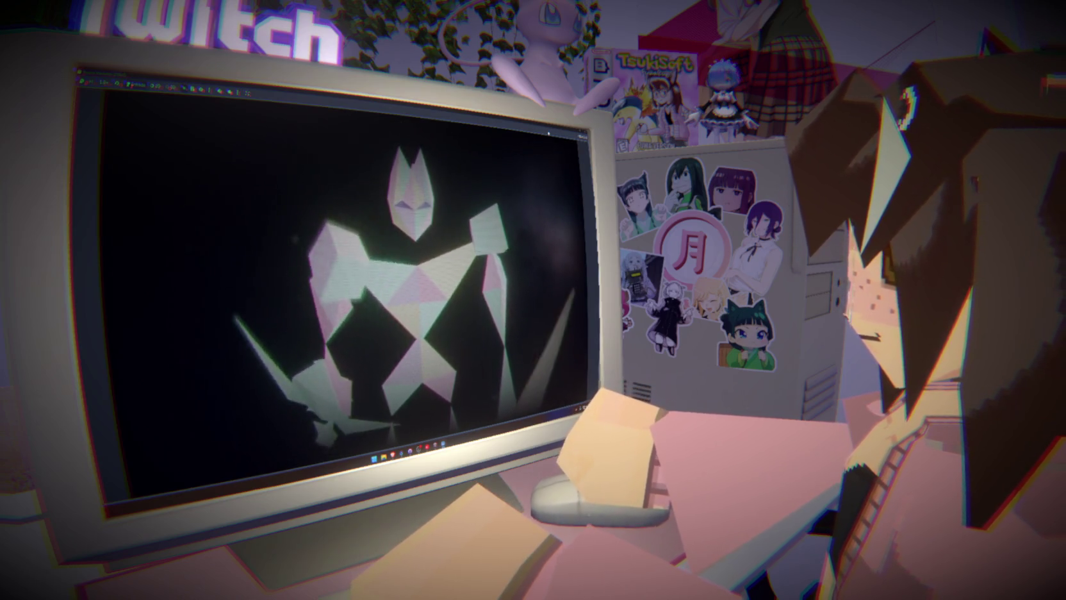
- End the test run and get back to the game manager script's _ready function
key("Tab")
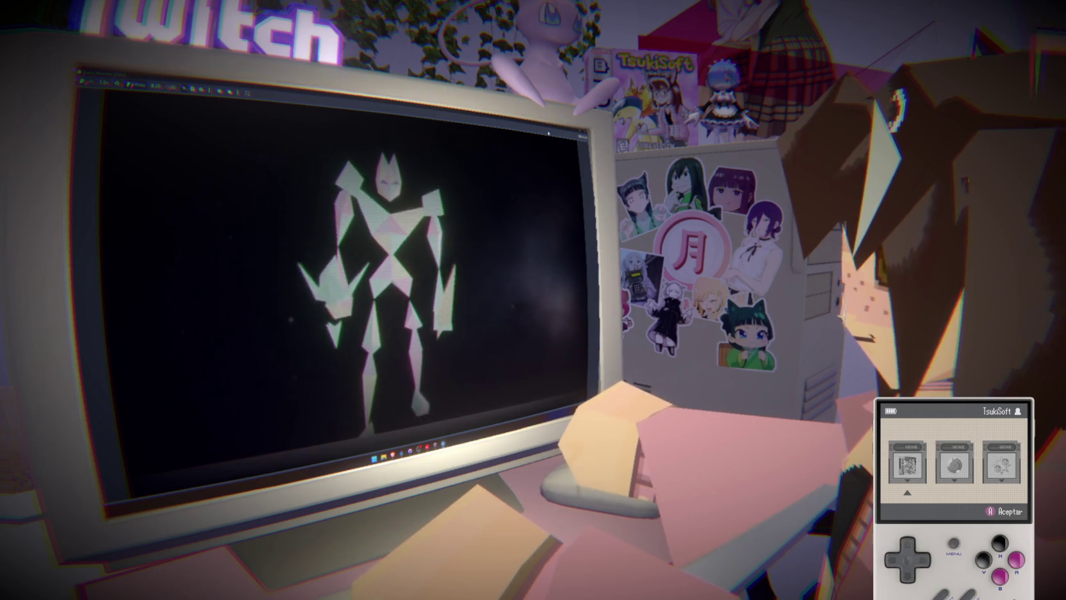
key("Down")
key("Down")
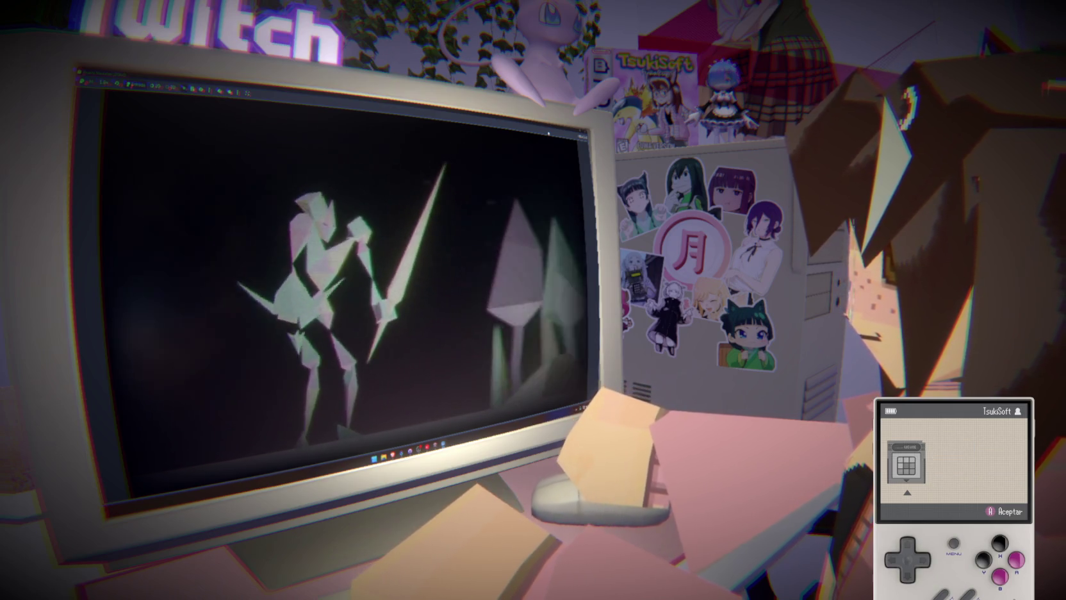
key("Return")
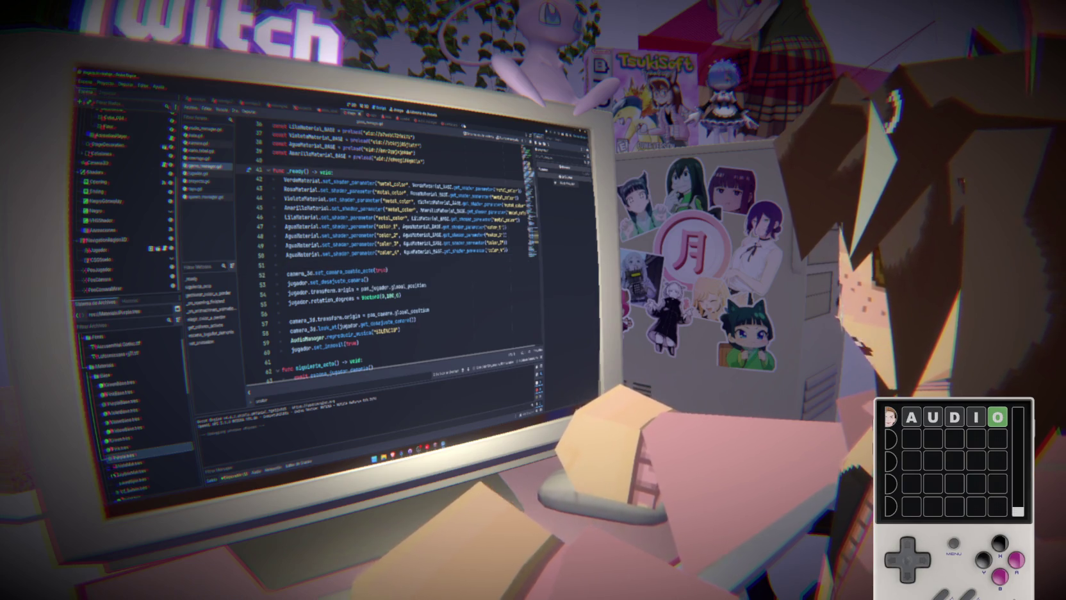
- Start a new scene with a Control node as its root
key("ctrl+n")
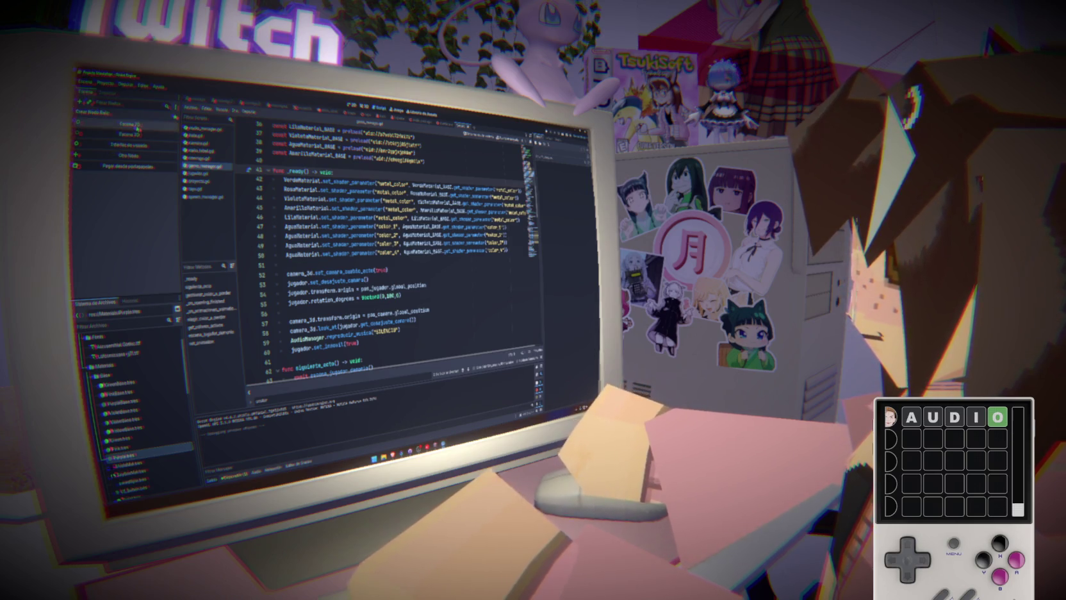
left_click(137, 127)
key("ctrl+z")
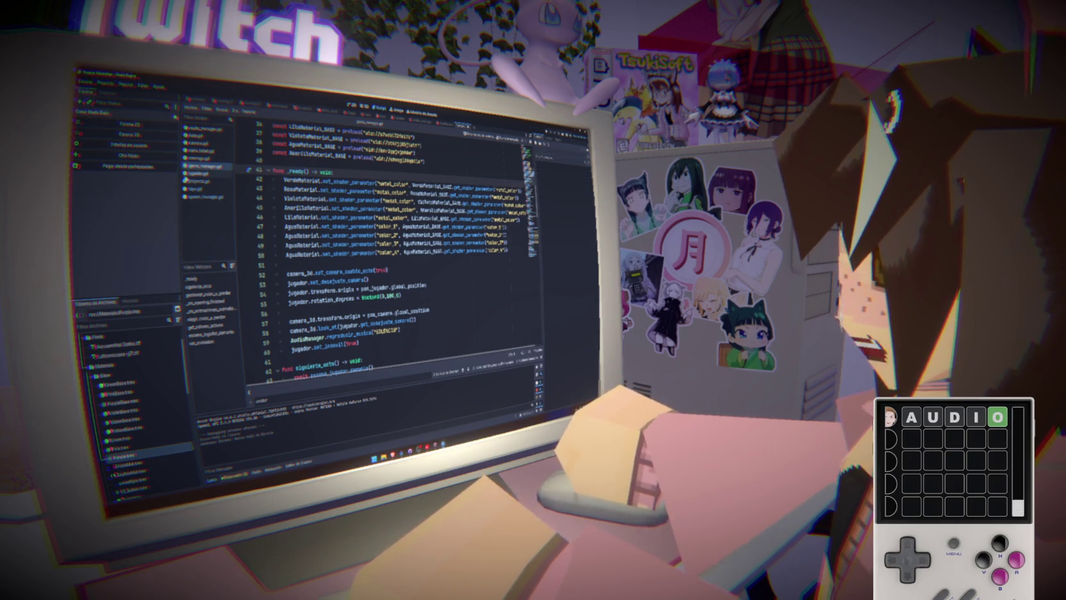
left_click(121, 145)
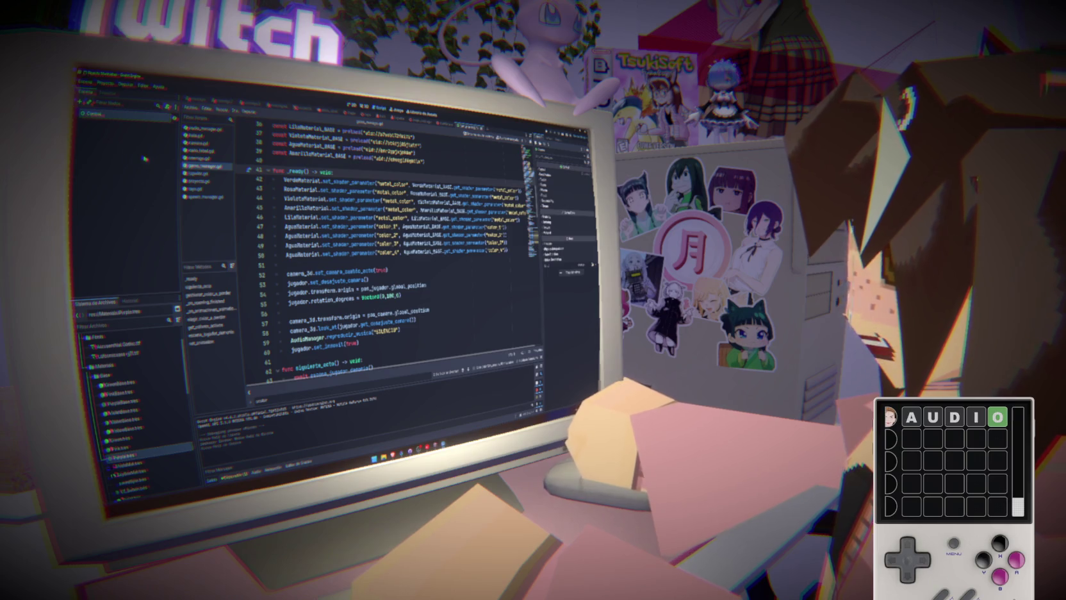
- Add a ColorRect child and anchor it to Full Rect over the viewport
right_click(122, 122)
left_click(135, 126)
type("direct")
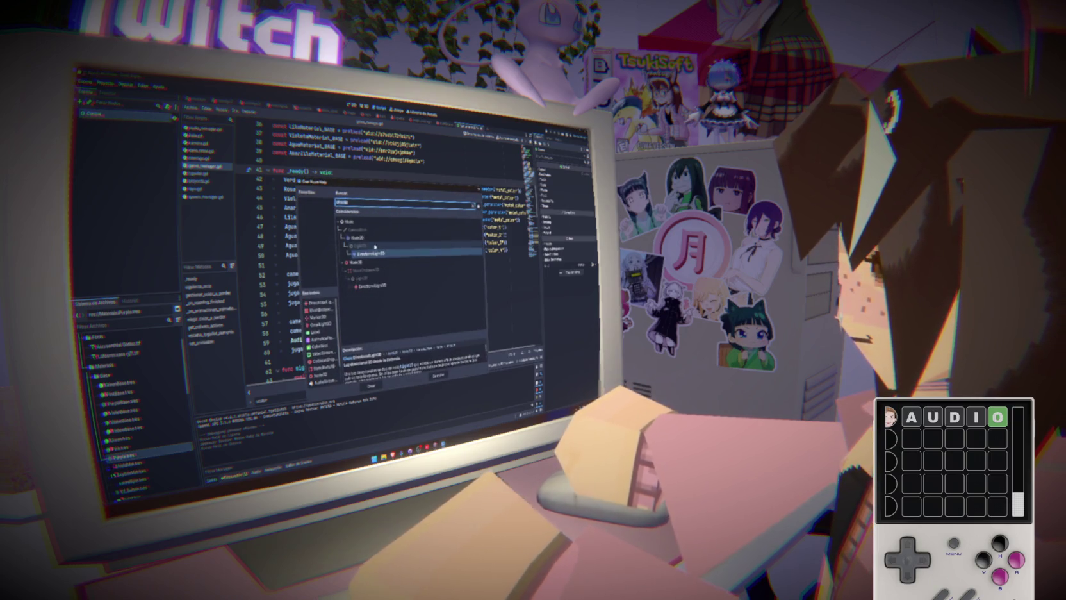
key("BackSpace")
key("BackSpace")
key("BackSpace")
type("color")
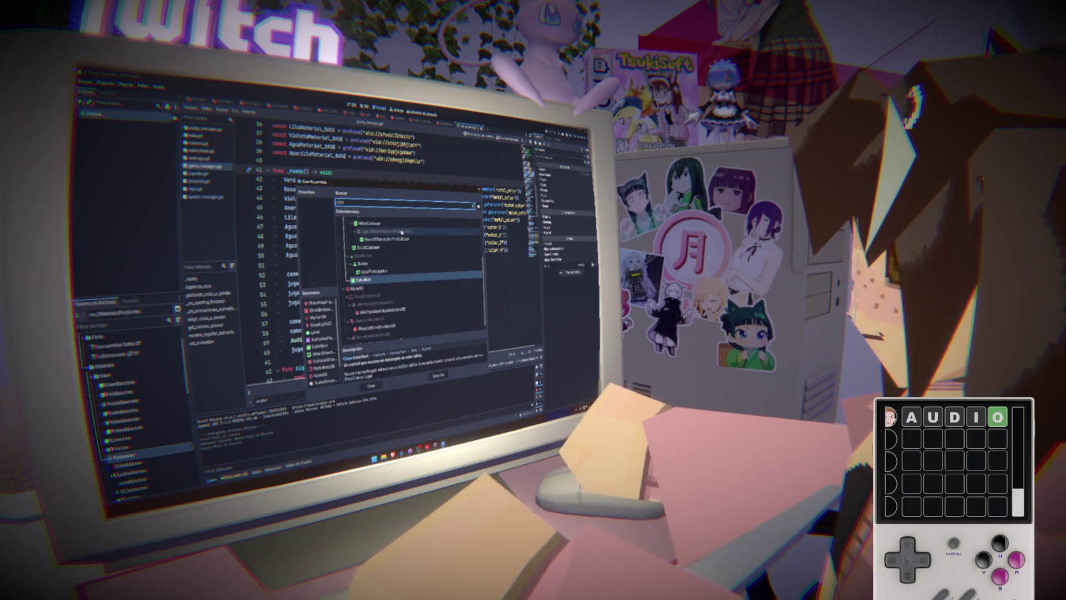
left_click(372, 385)
left_click(352, 105)
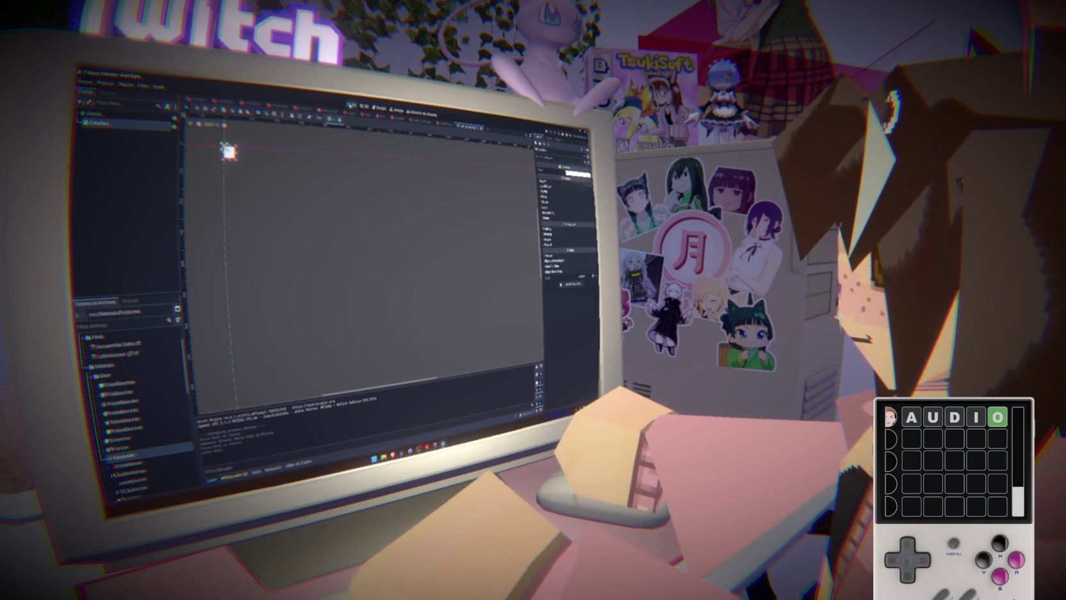
left_click(331, 119)
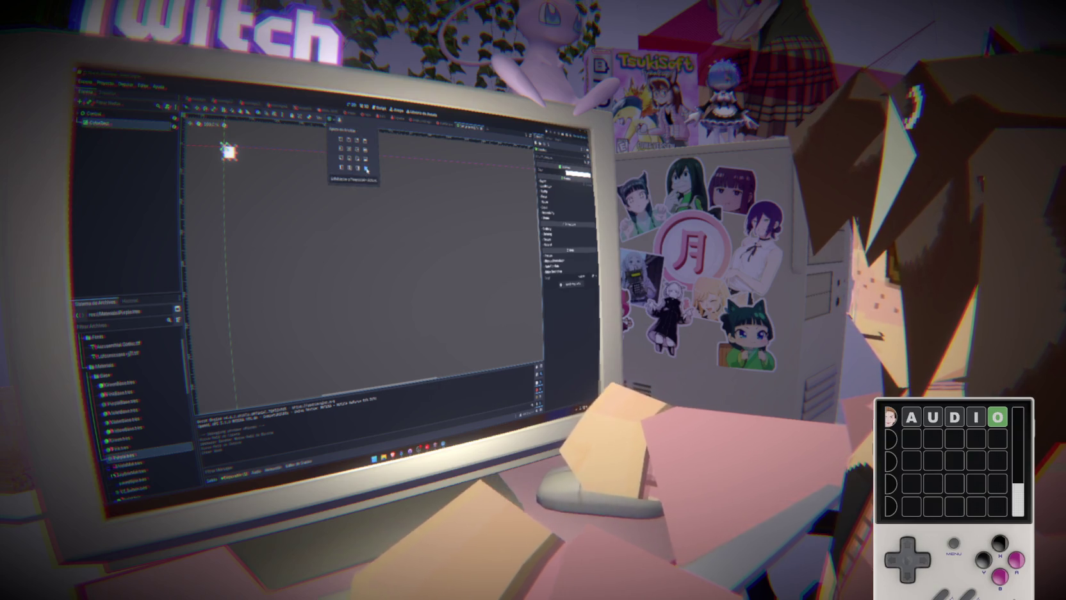
left_click(366, 167)
key("ctrl+s")
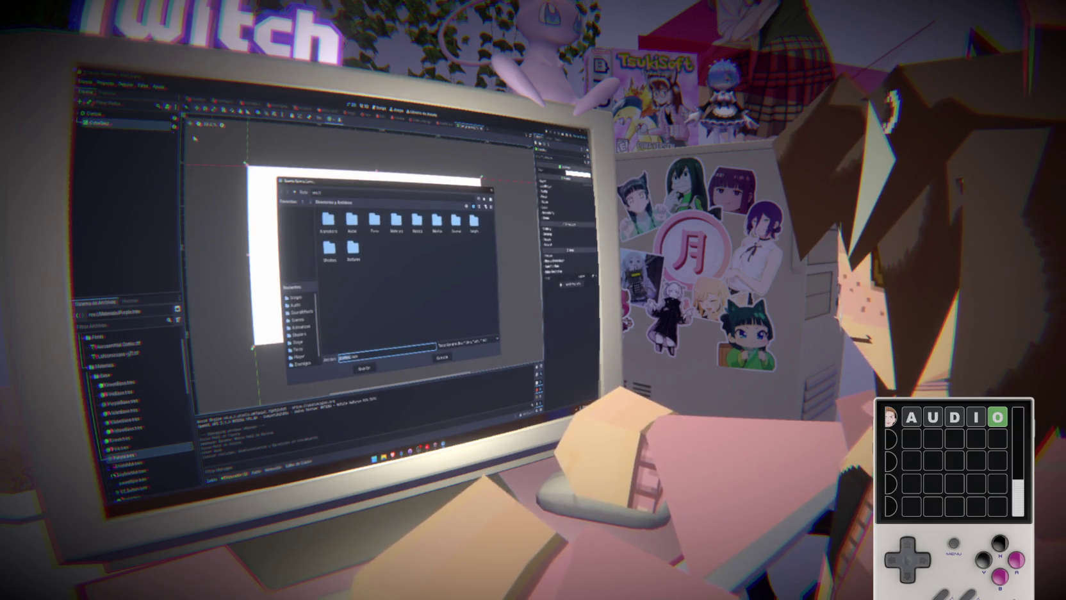
- Save the new scene
key("Return")
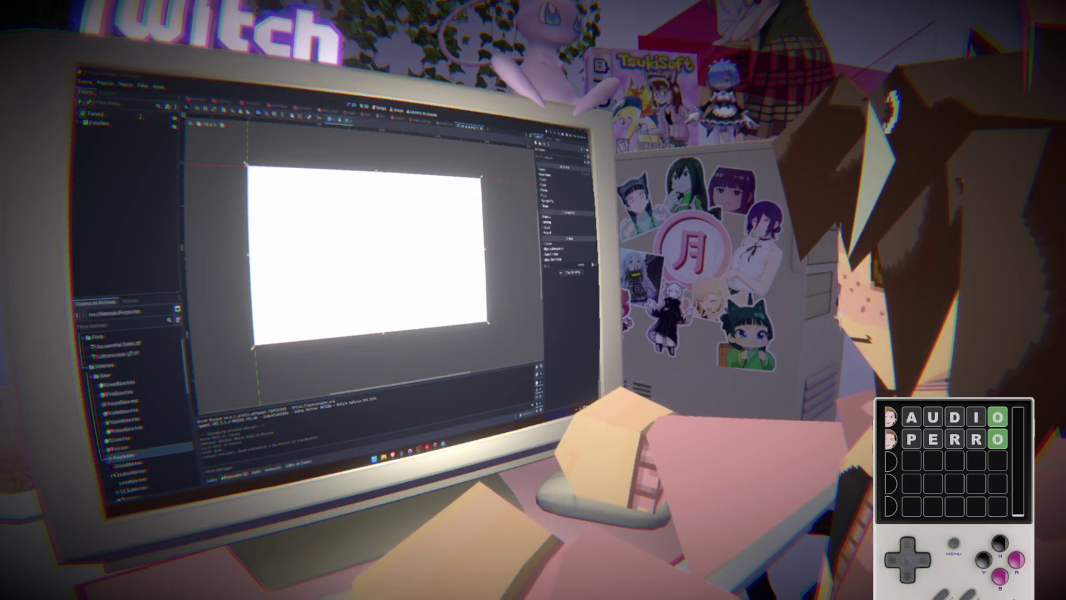
key("ctrl+s")
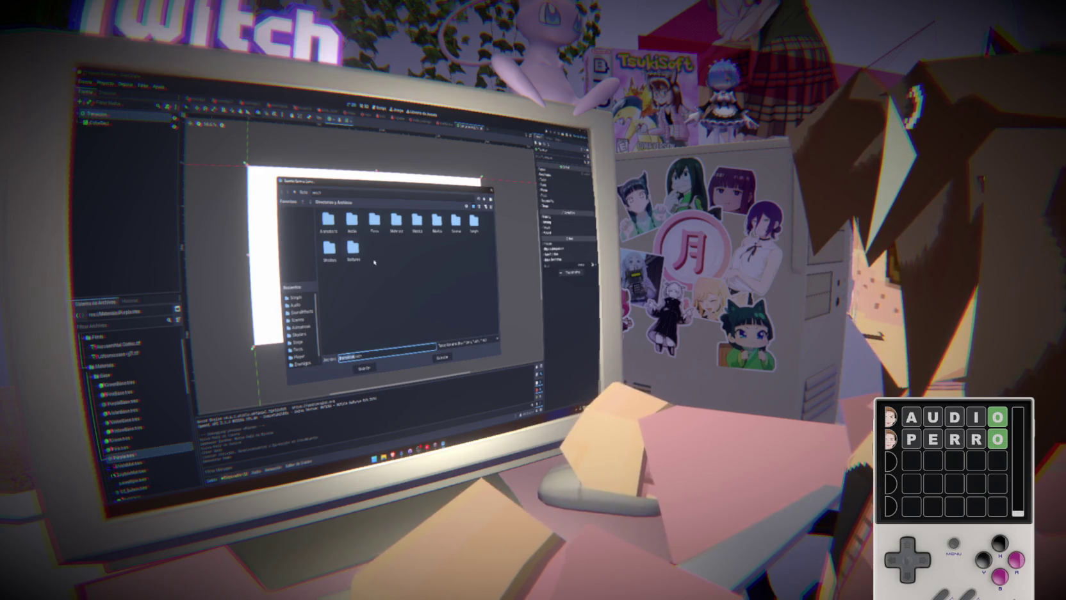
left_click(364, 368)
- Add an AnimationPlayer as a child of the root node
left_click(119, 119)
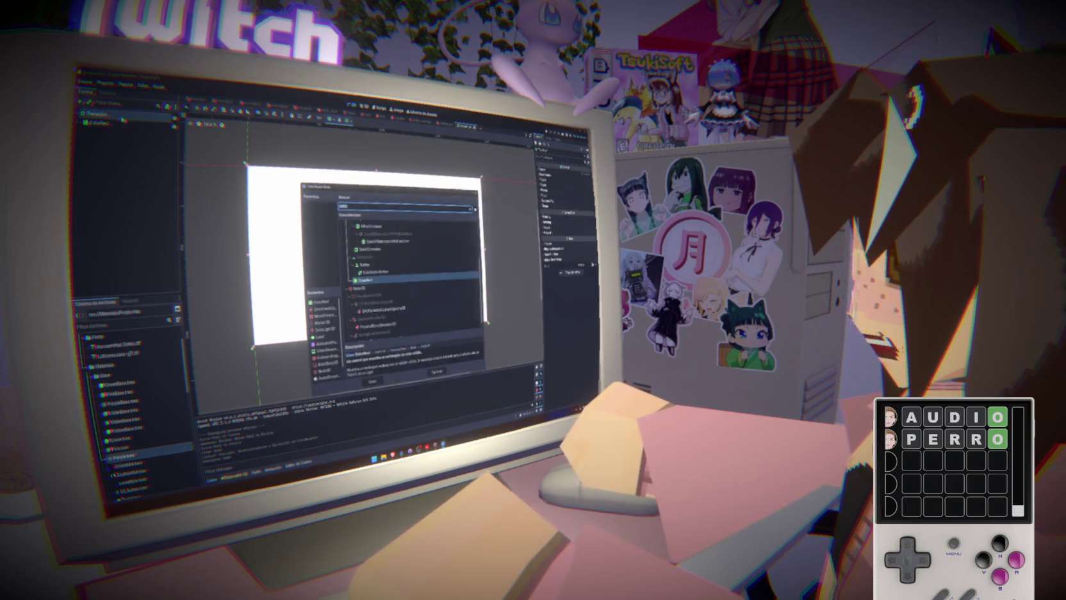
key("ctrl+a")
type("anim")
key("Return")
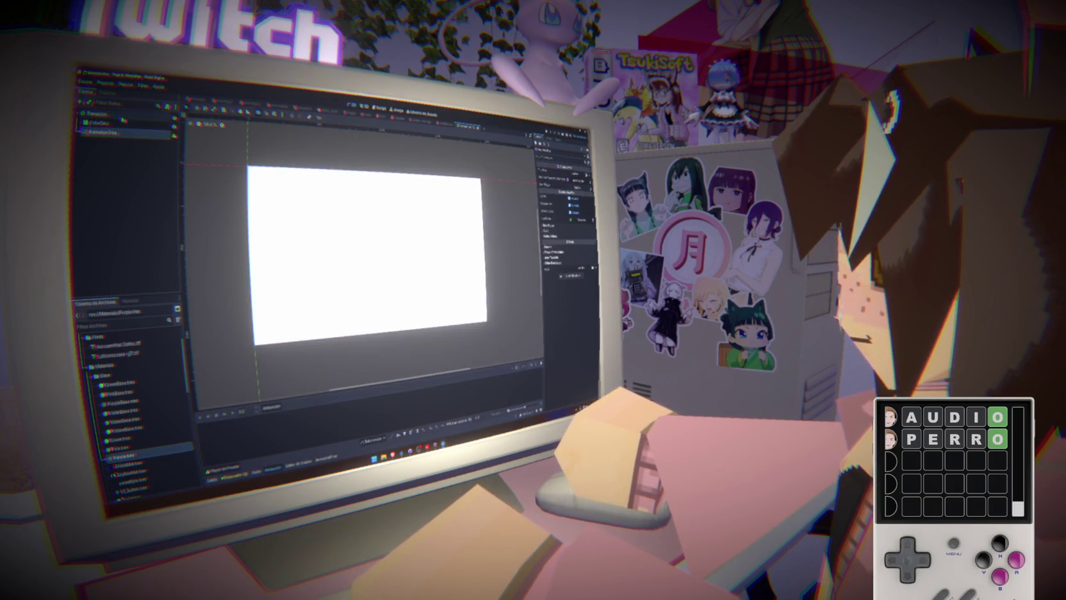
key("ctrl+z")
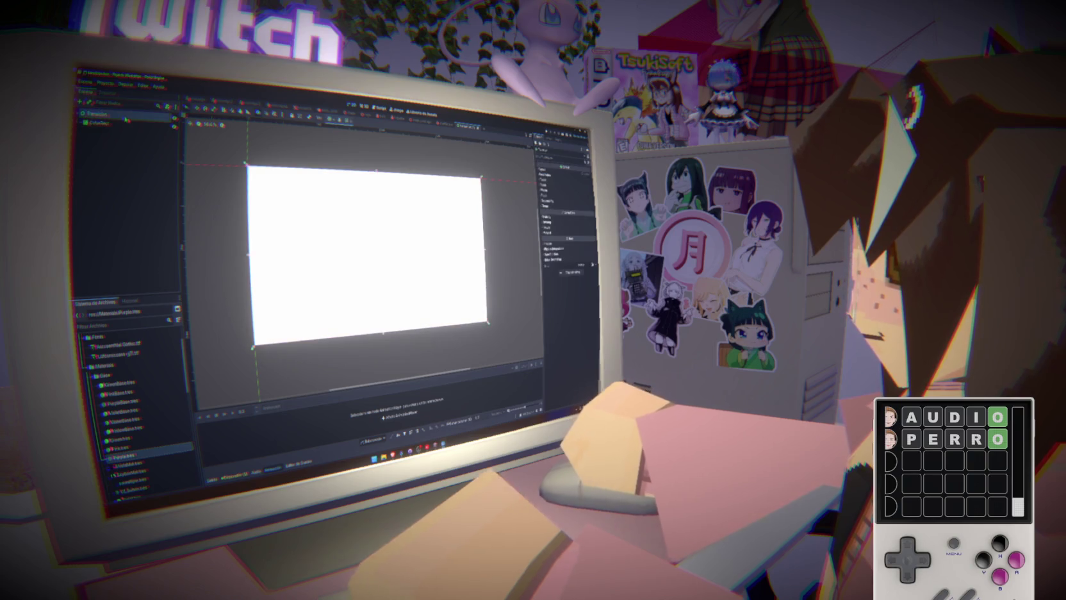
right_click(123, 118)
left_click(136, 124)
type("layer")
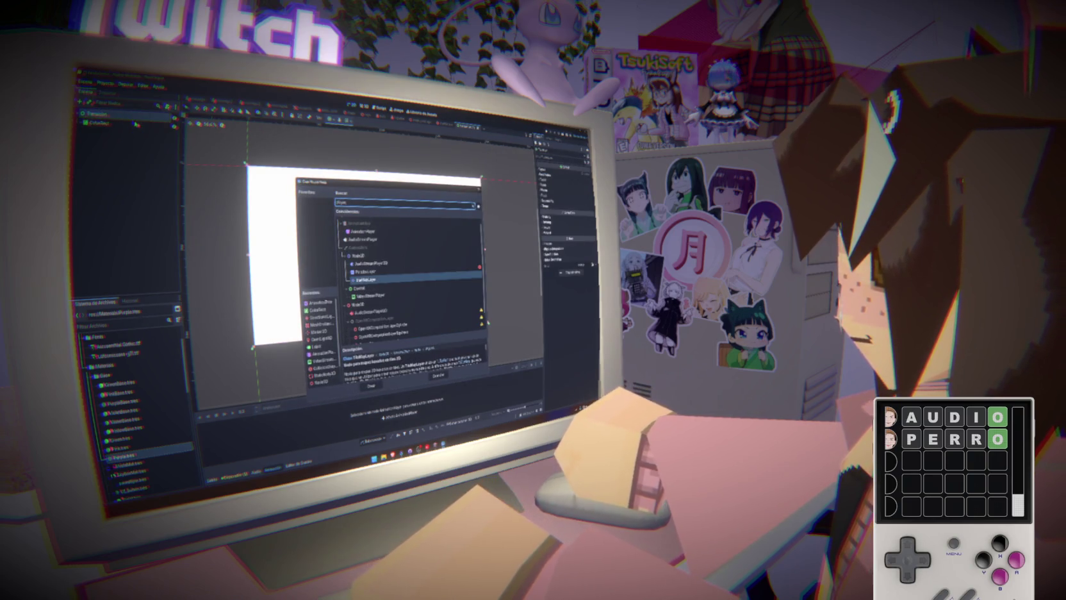
double_click(362, 231)
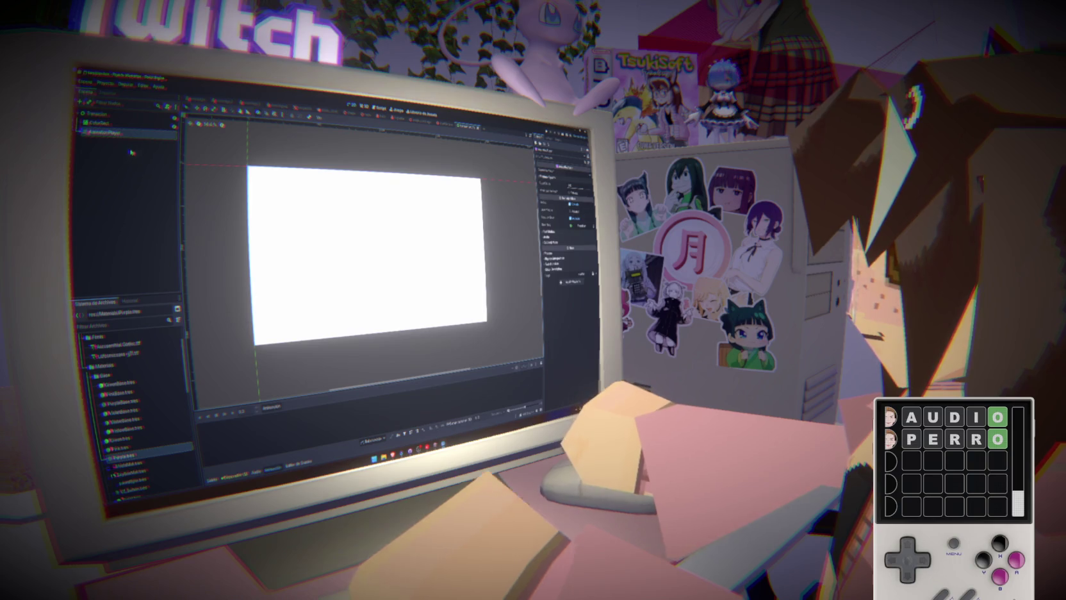
- Change the ColorRect's colour from white to black
left_click(99, 122)
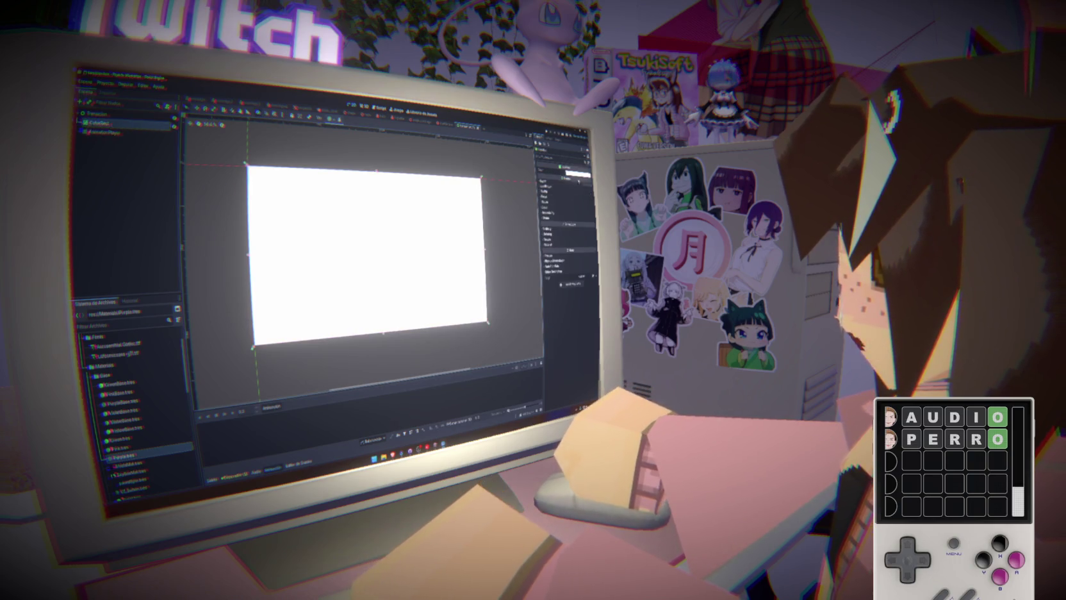
left_click(577, 173)
left_click(567, 218)
left_click(496, 332)
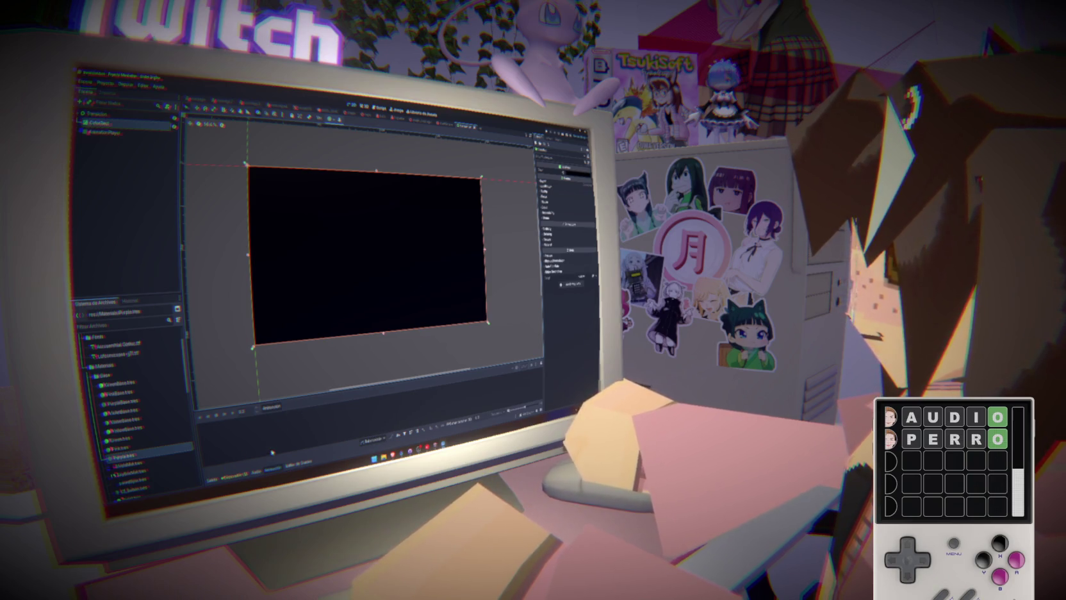
- Create an 'idle' animation keying the ColorRect's colour, fading it to fully transparent
left_click(127, 137)
left_click(272, 406)
left_click(282, 416)
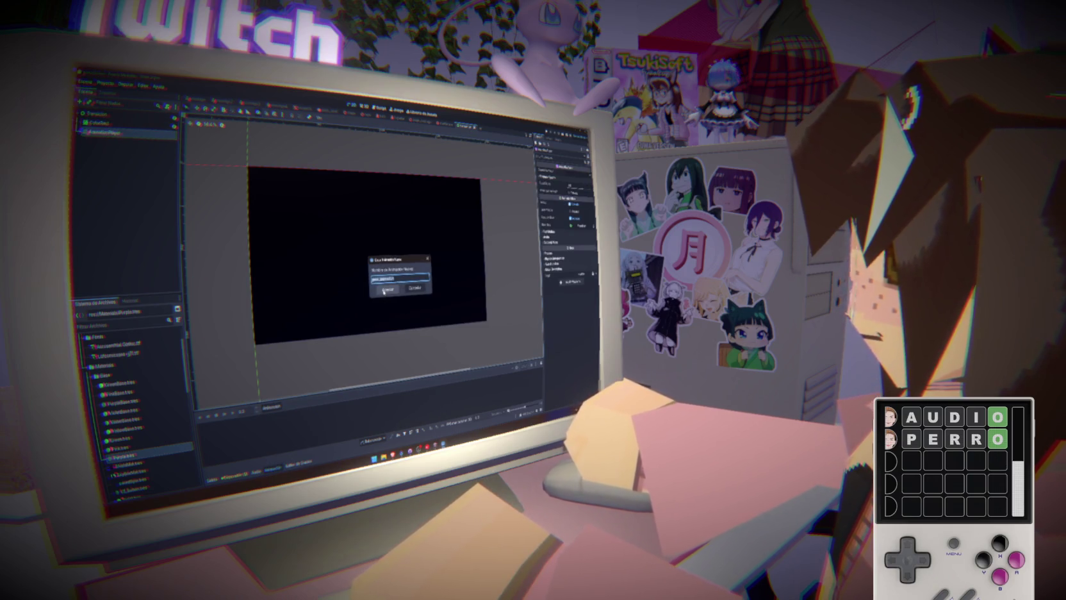
type("idle")
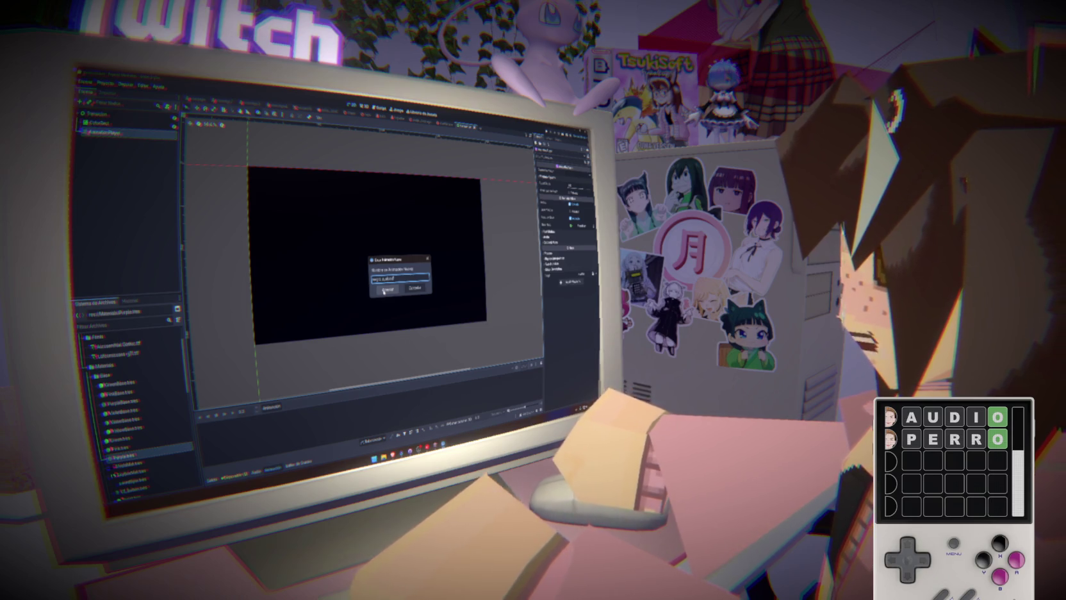
left_click(384, 291)
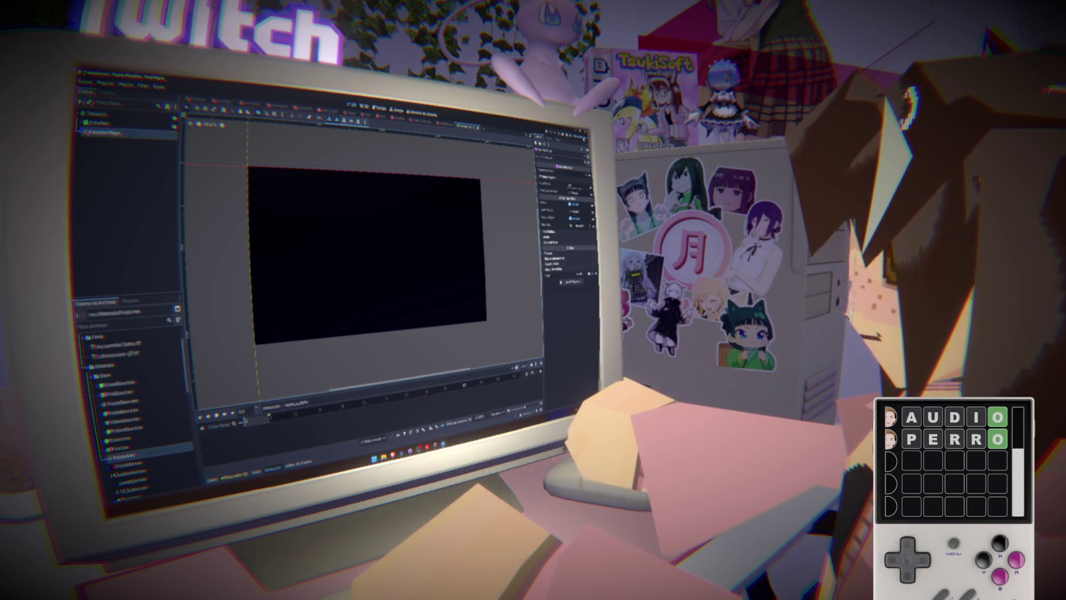
left_click(100, 123)
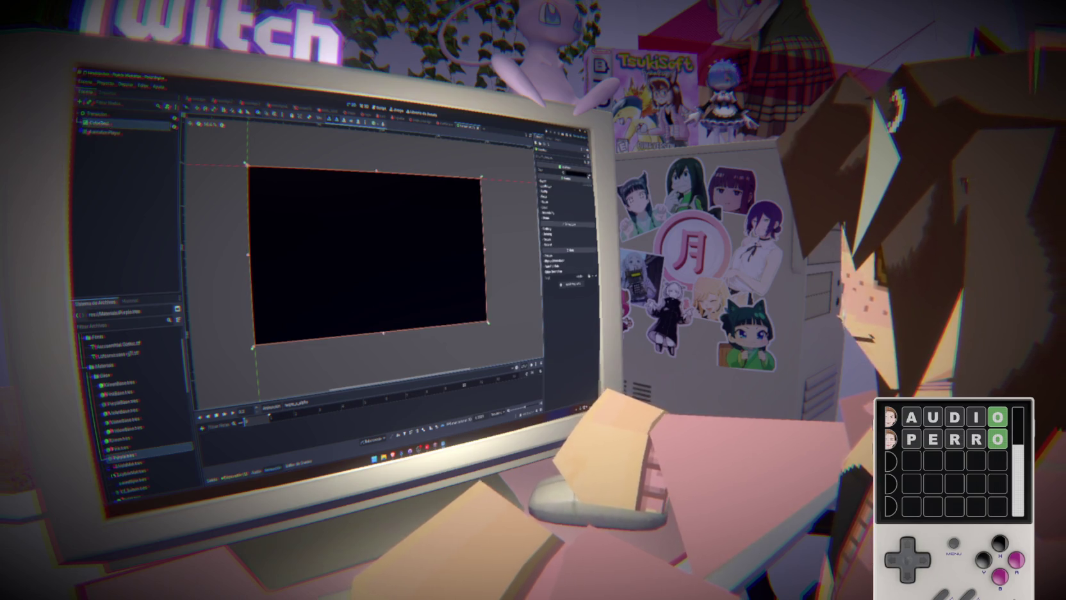
key("Insert")
left_click(374, 296)
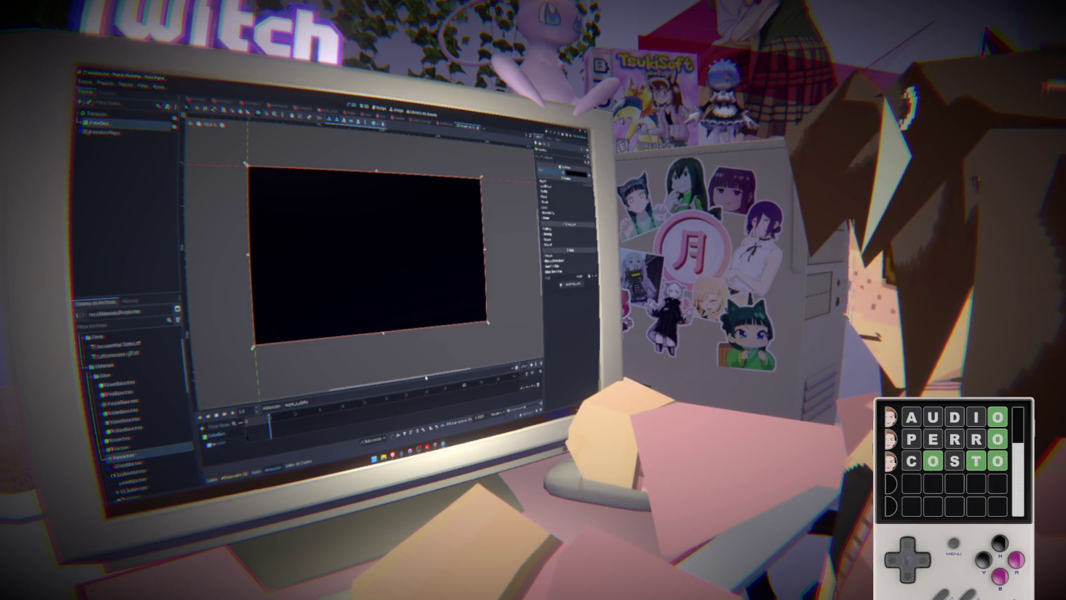
left_click(575, 173)
left_click_drag(588, 270, 507, 269)
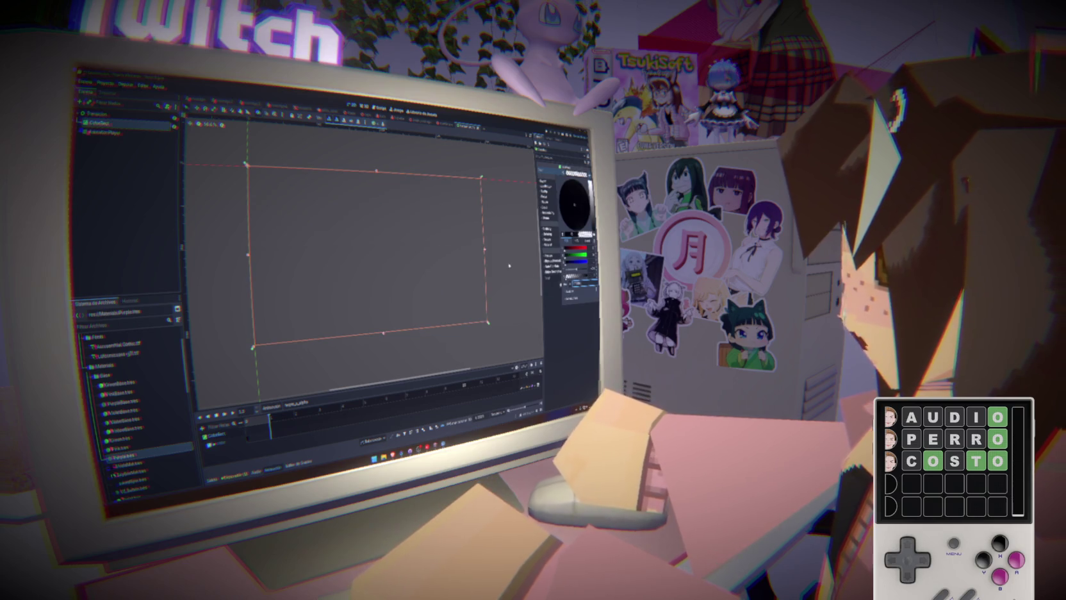
key("Escape")
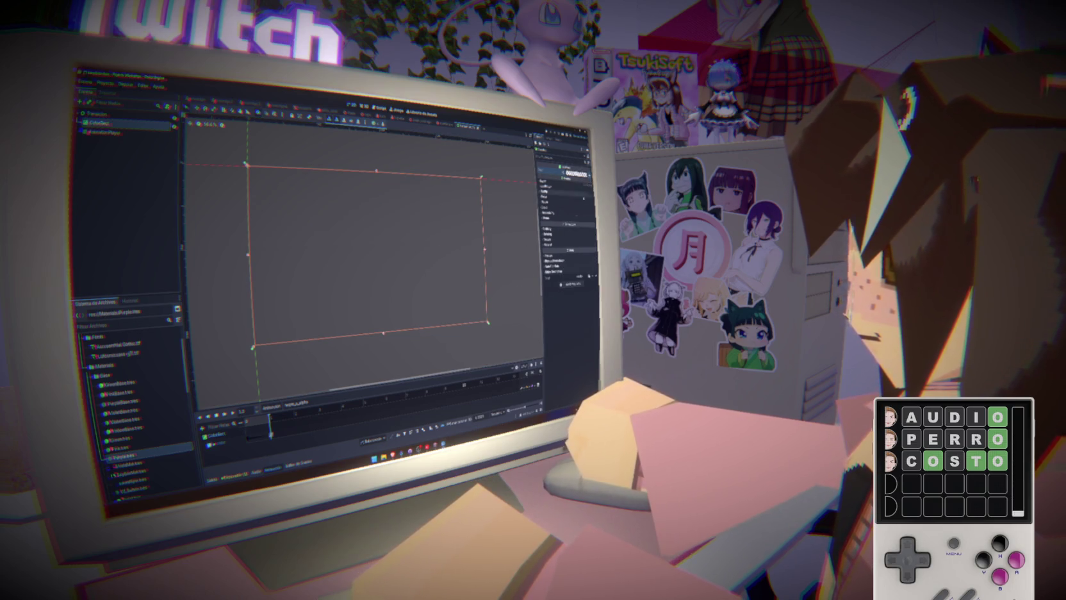
key("ctrl+s")
- Create a second animation keying the ColorRect from transparent back to solid black
left_click(271, 407)
left_click(277, 416)
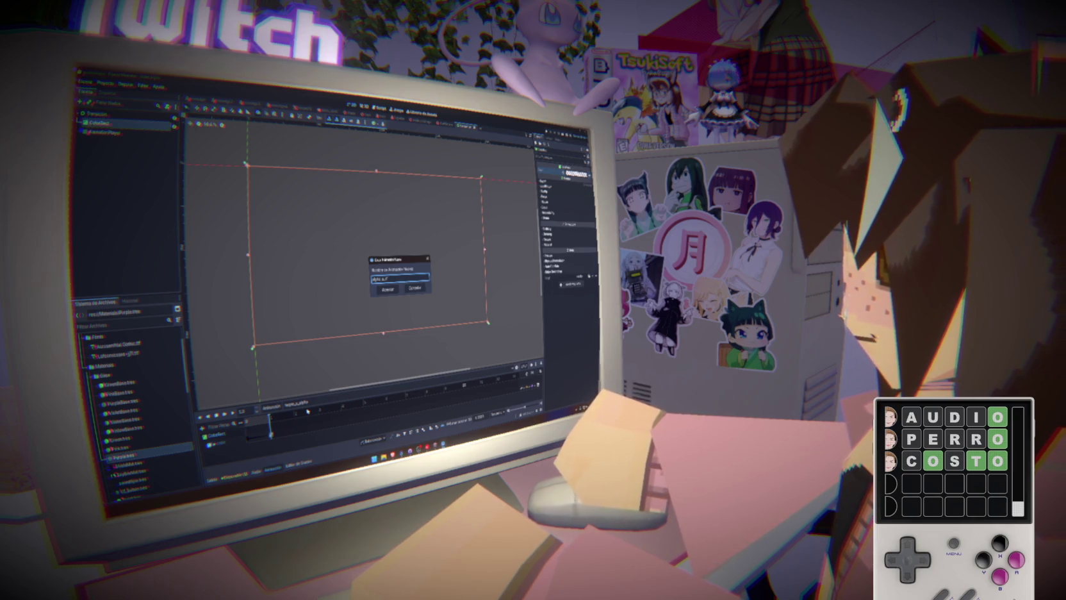
key("Return")
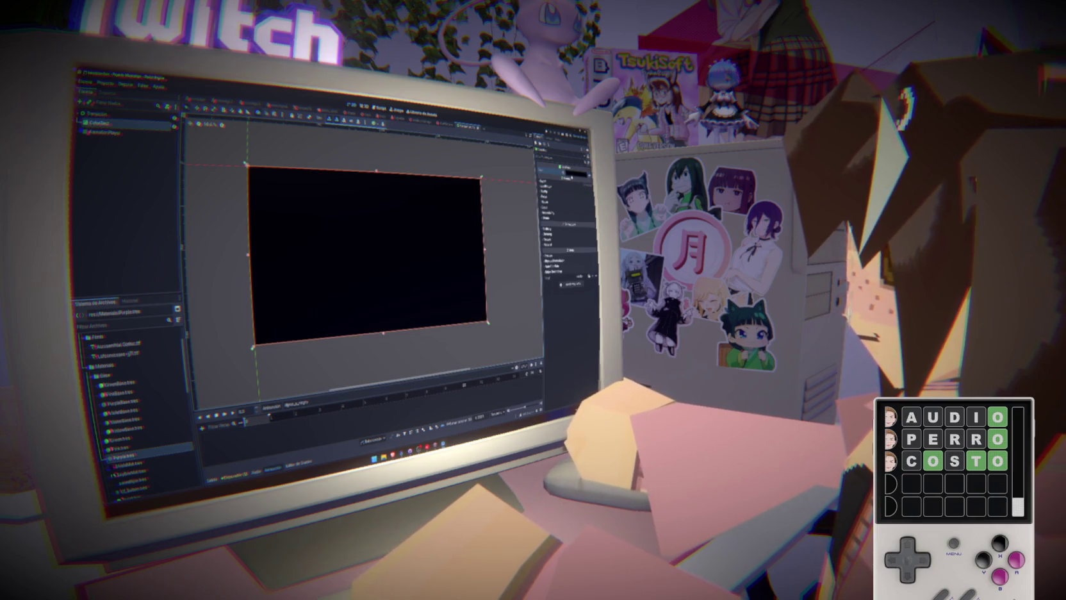
left_click(575, 174)
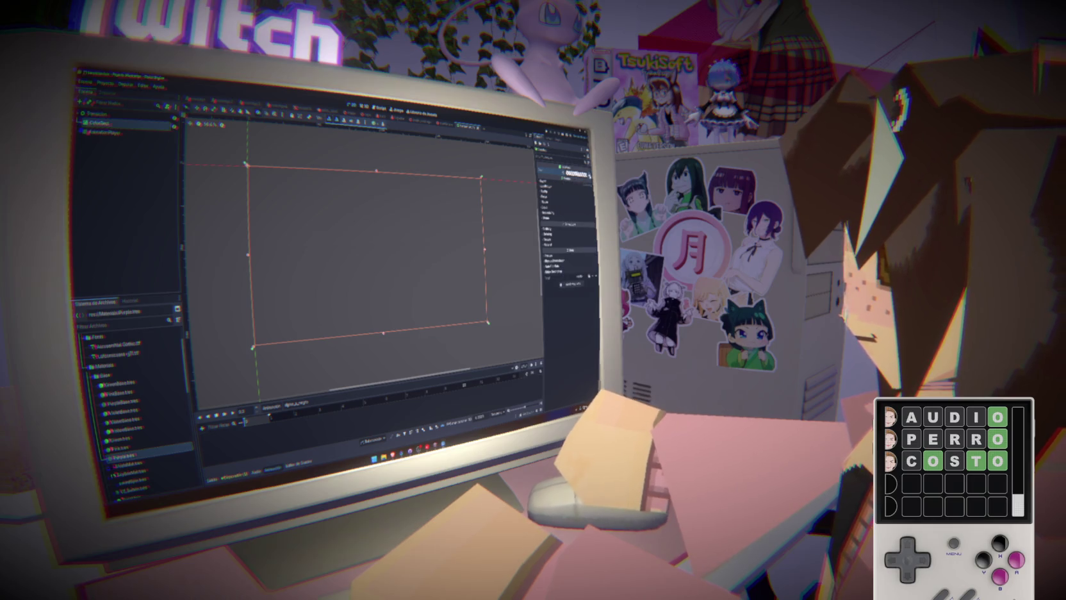
left_click(587, 175)
left_click(374, 297)
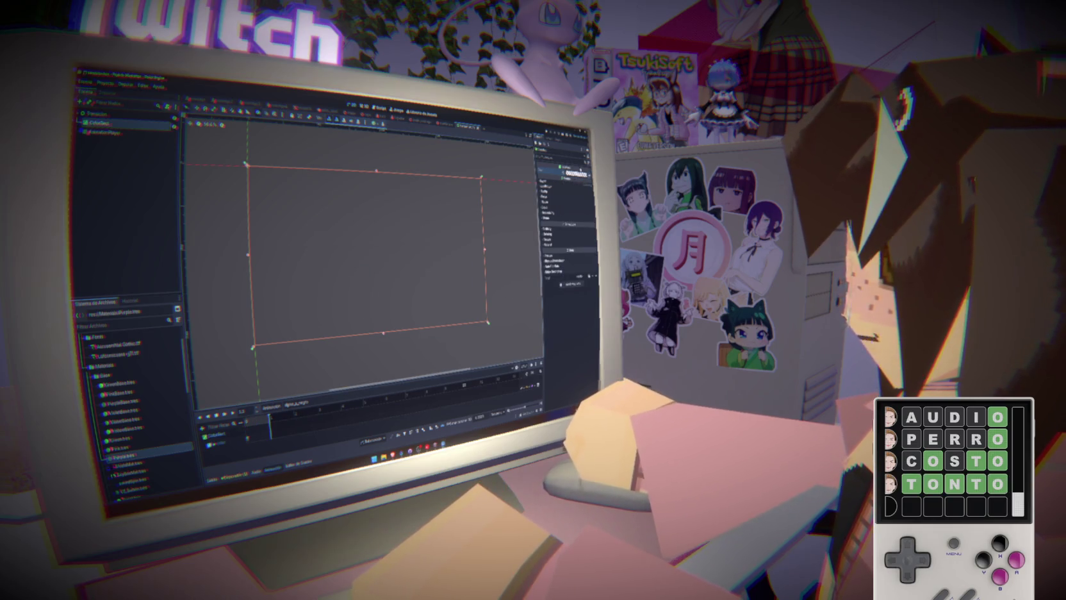
left_click(575, 174)
left_click(574, 204)
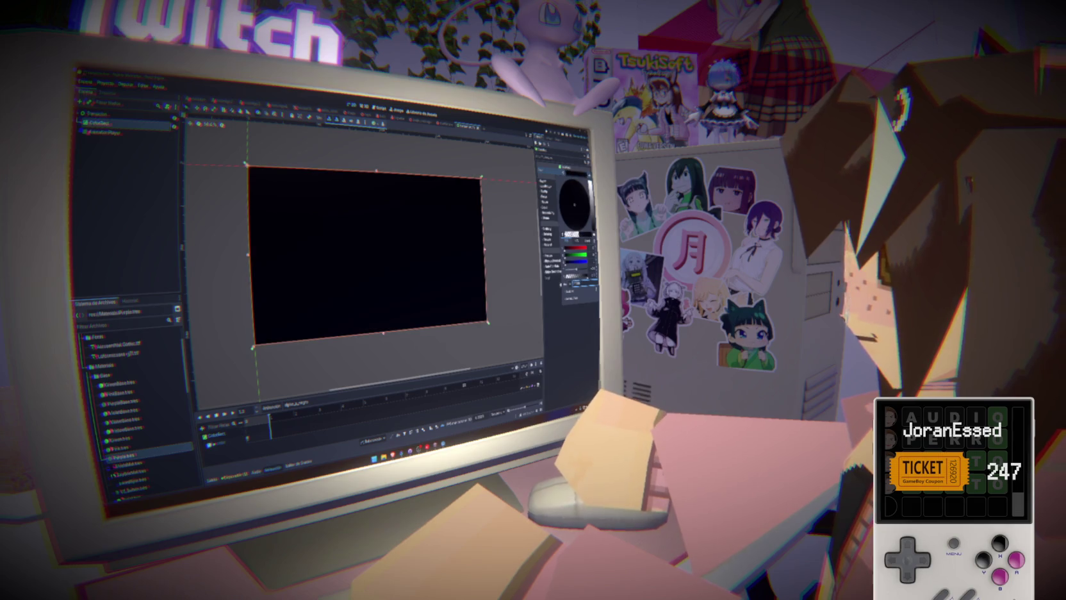
key("Escape")
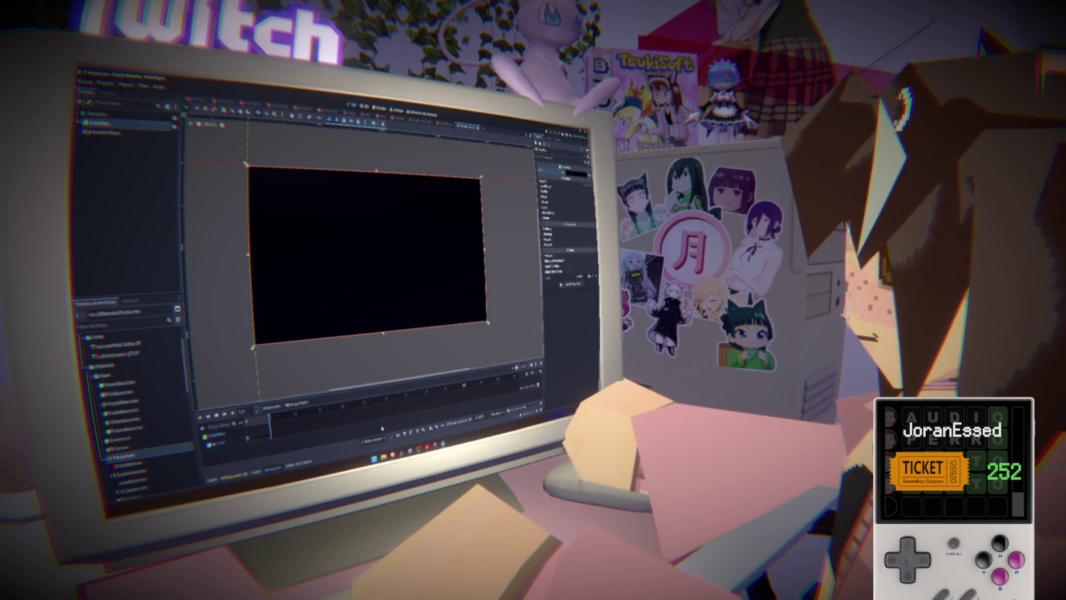
key("ctrl+z")
- Switch the AnimationPlayer to the RESET animation
left_click(295, 404)
left_click(299, 412)
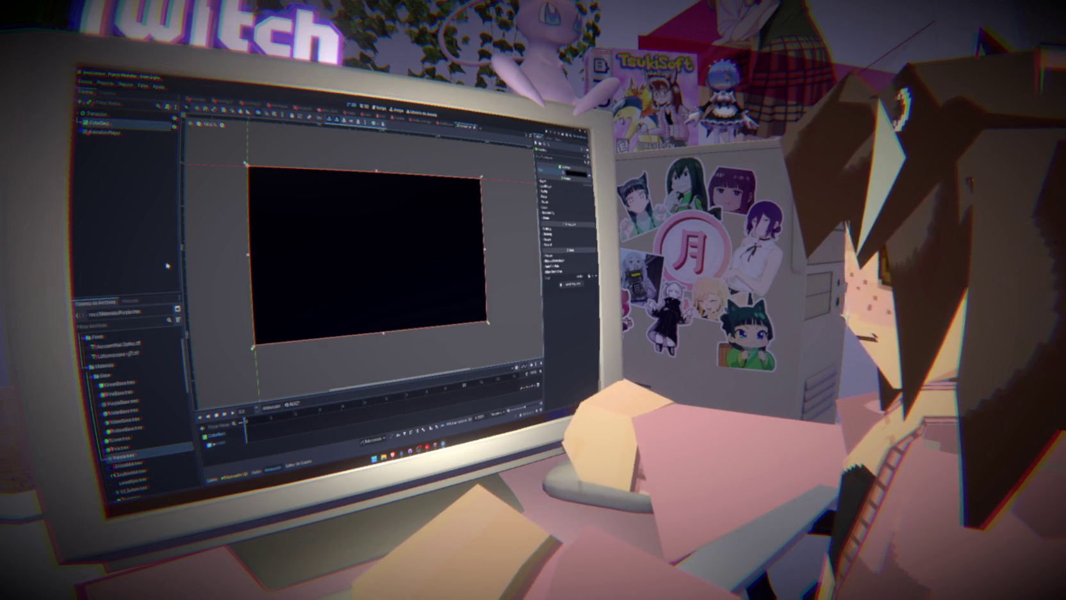
left_click(109, 84)
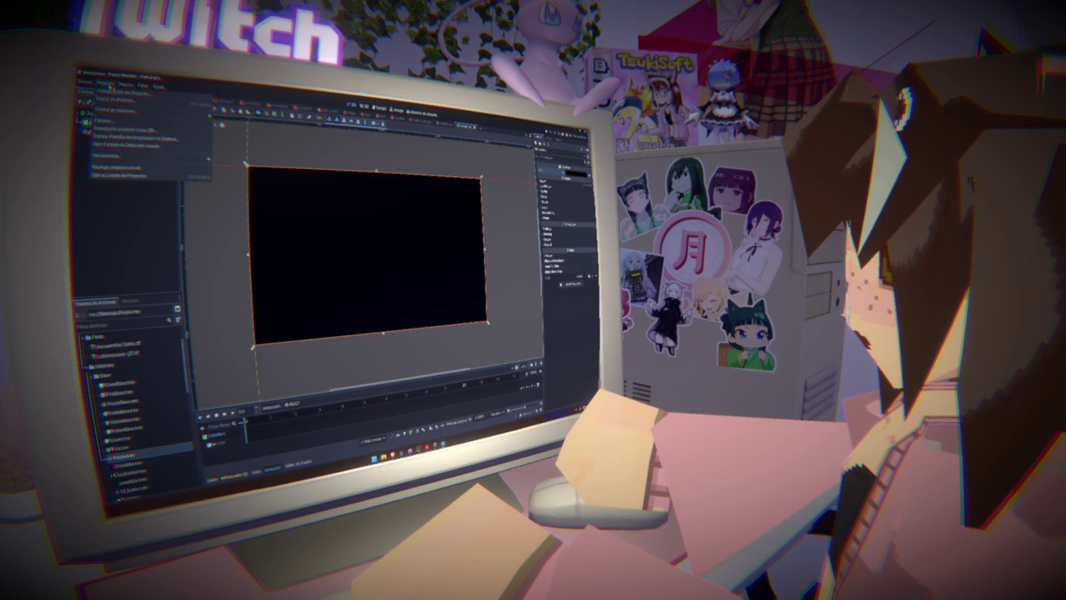
- Register the transition scene file as the autoload 'Transicion' in Project Settings
left_click(124, 94)
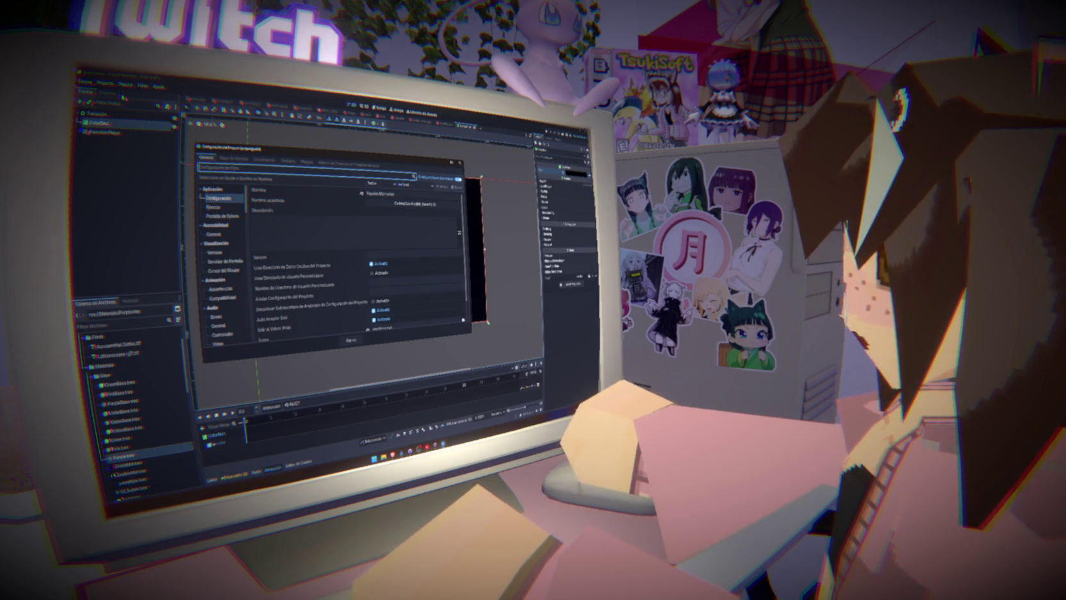
left_click(288, 162)
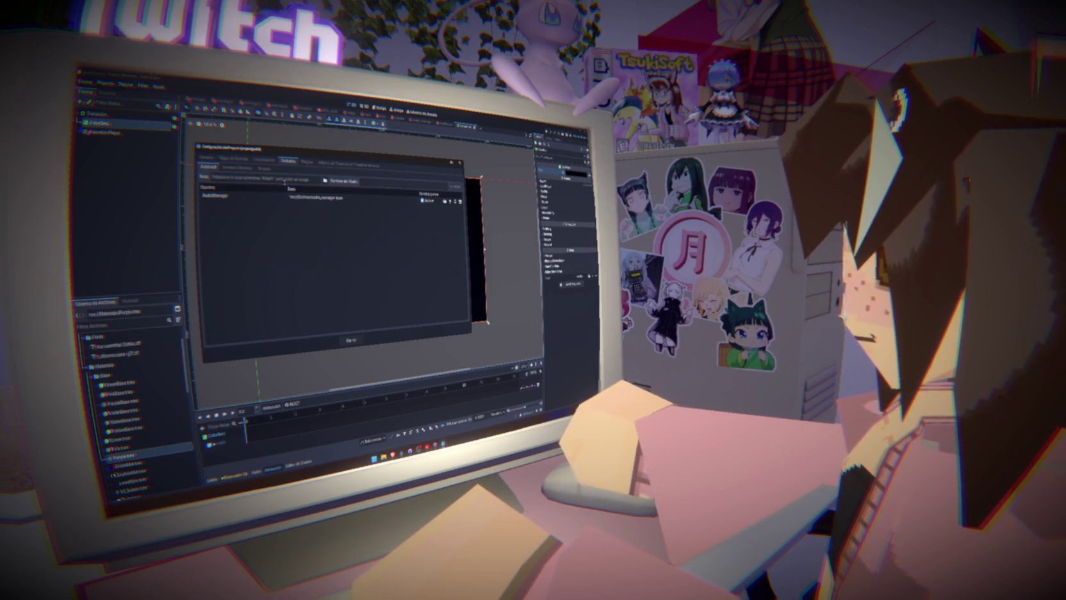
left_click(324, 180)
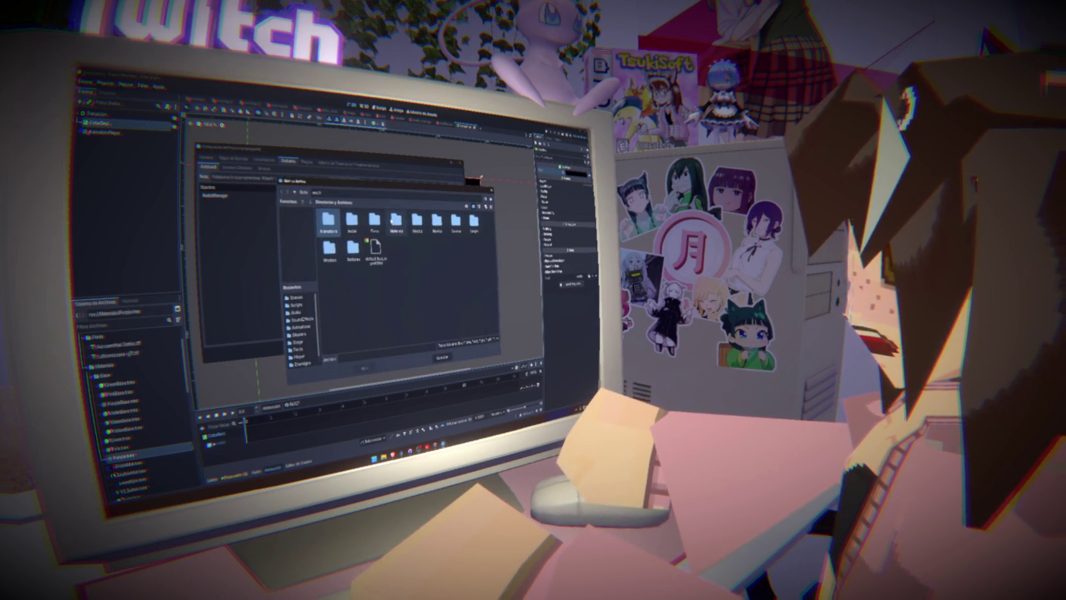
double_click(447, 222)
left_click(330, 260)
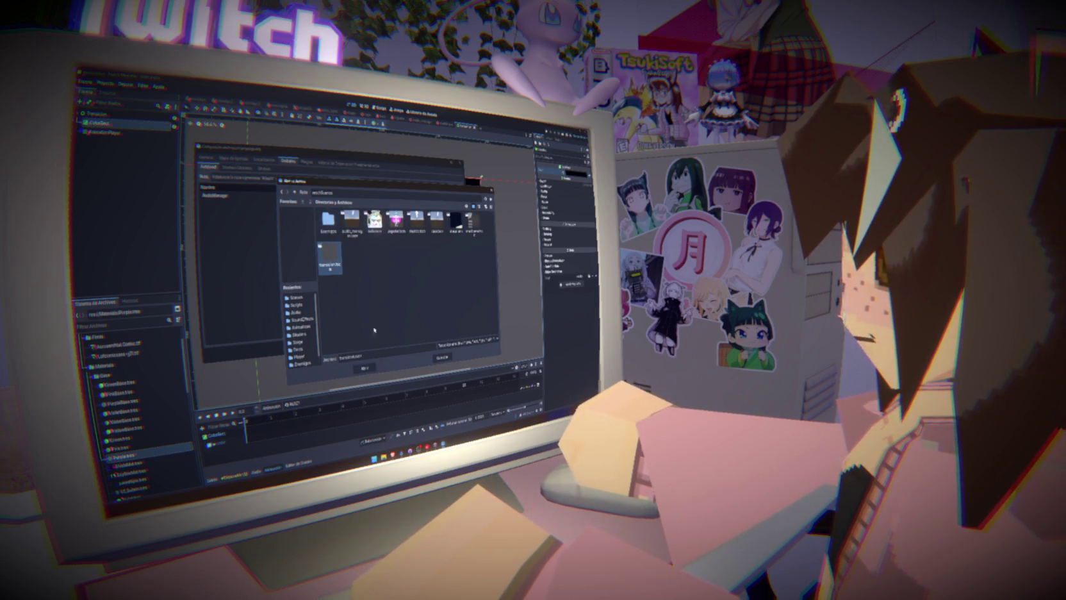
left_click(365, 367)
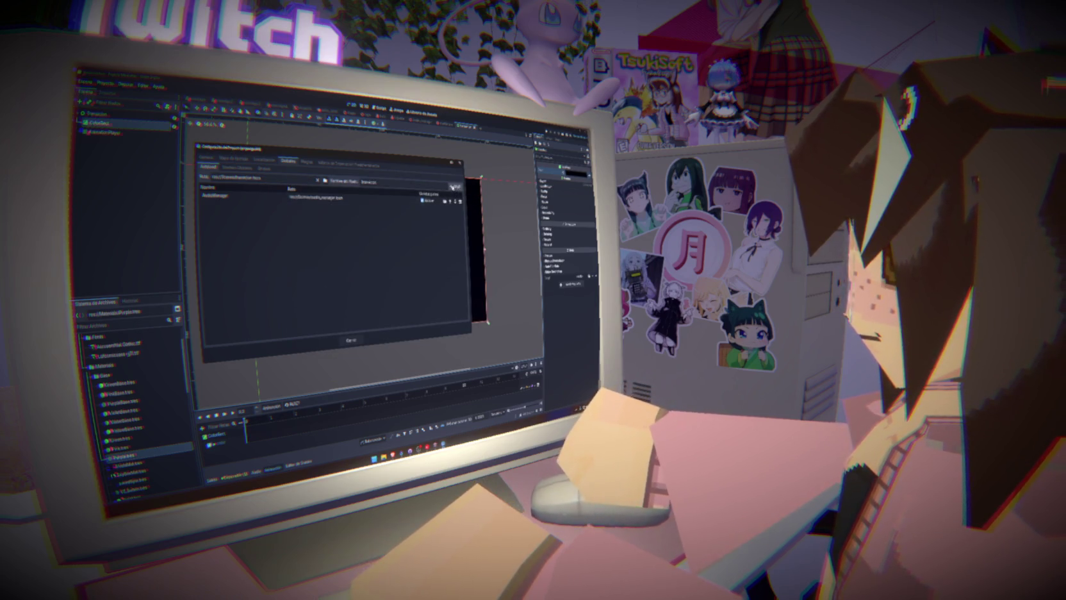
left_click(455, 186)
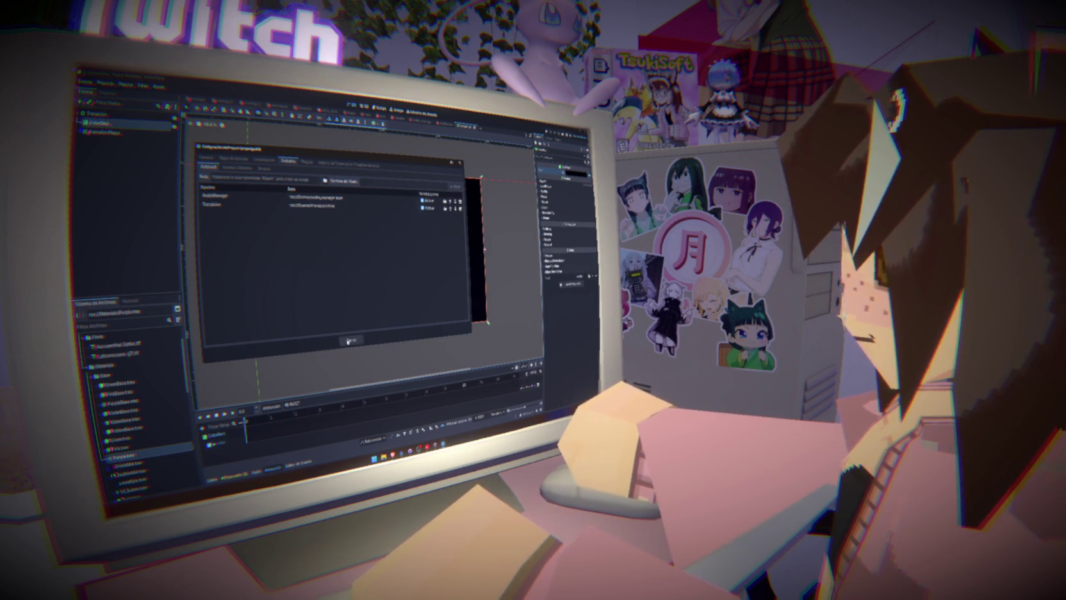
left_click(351, 339)
left_click(168, 104)
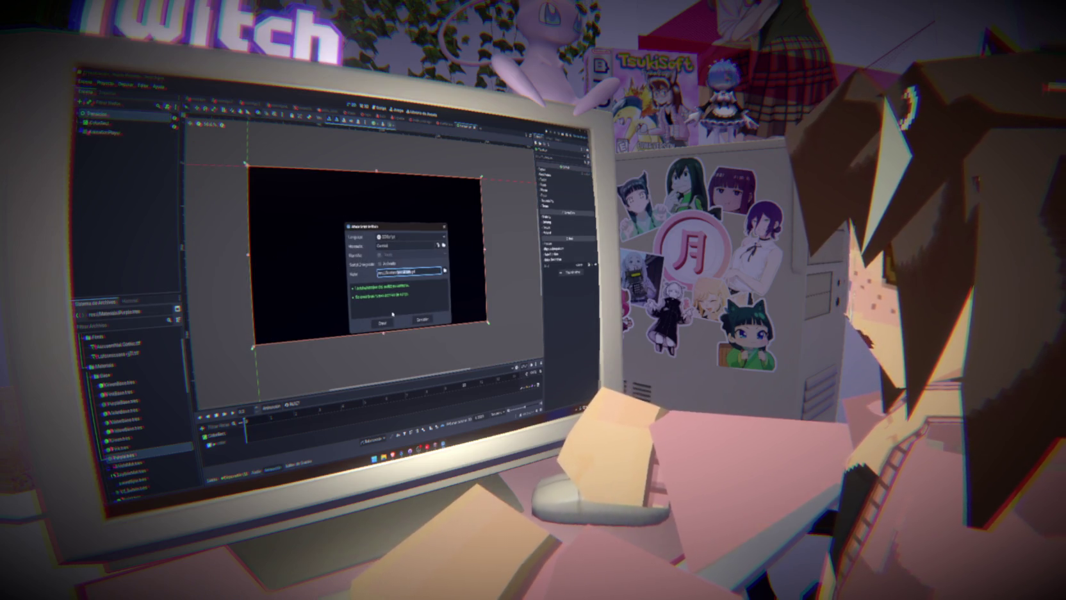
- Pick a different save folder for the root node's new script and create it
left_click(445, 271)
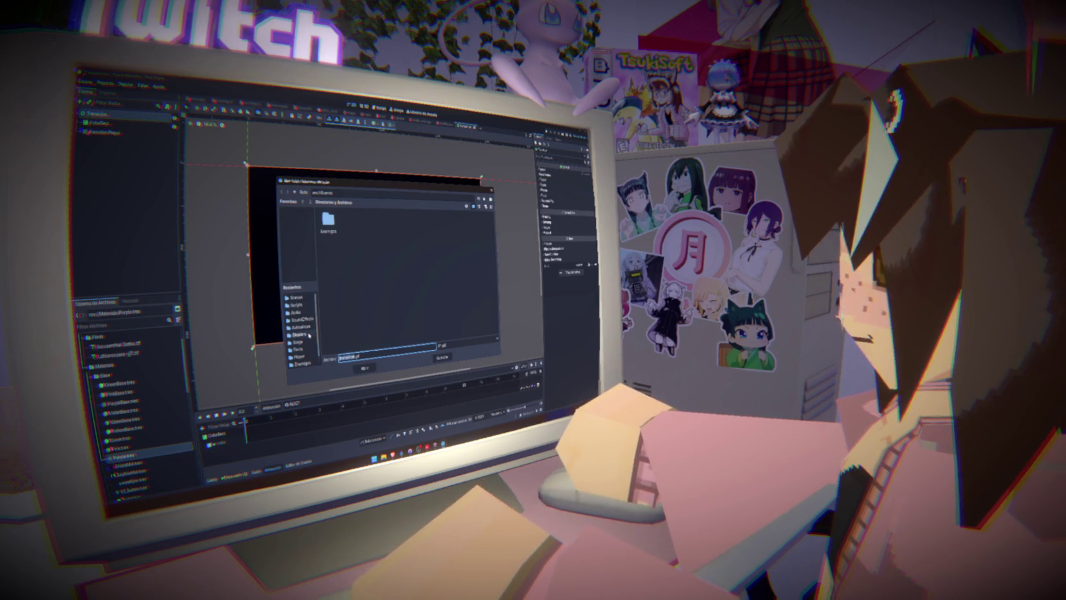
left_click(298, 305)
left_click(365, 368)
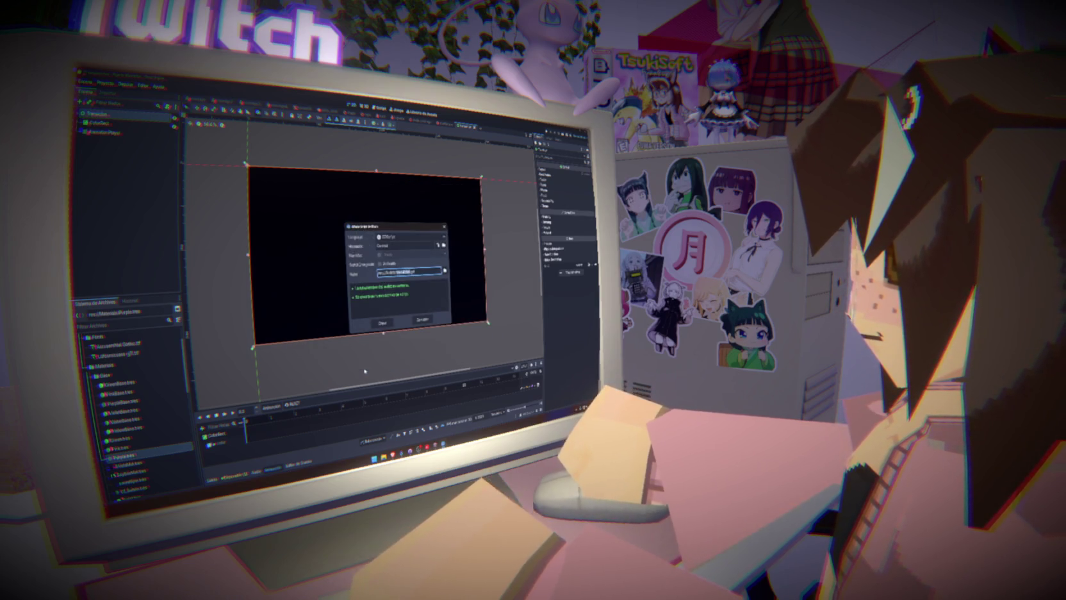
left_click(382, 324)
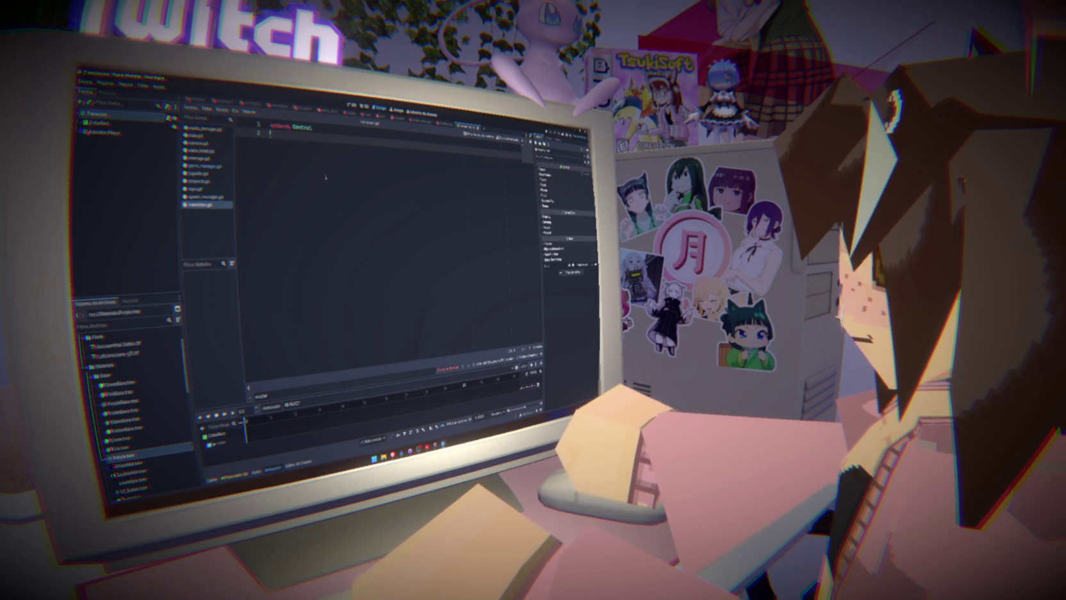
- Declare class_name Transicion and add the alpha_a_negro() function header
type("class")
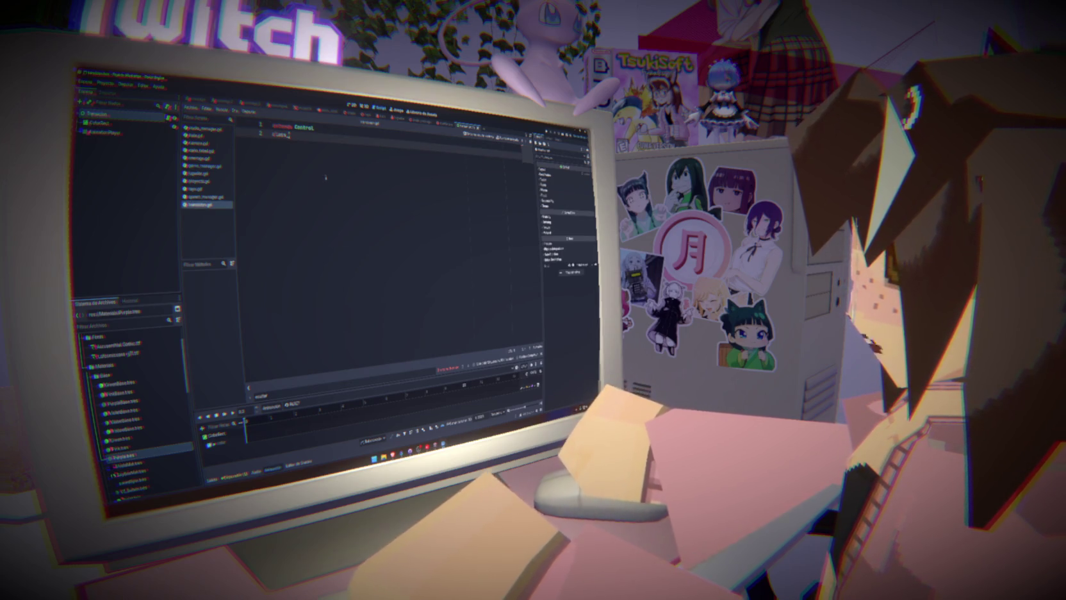
type("_name Transi")
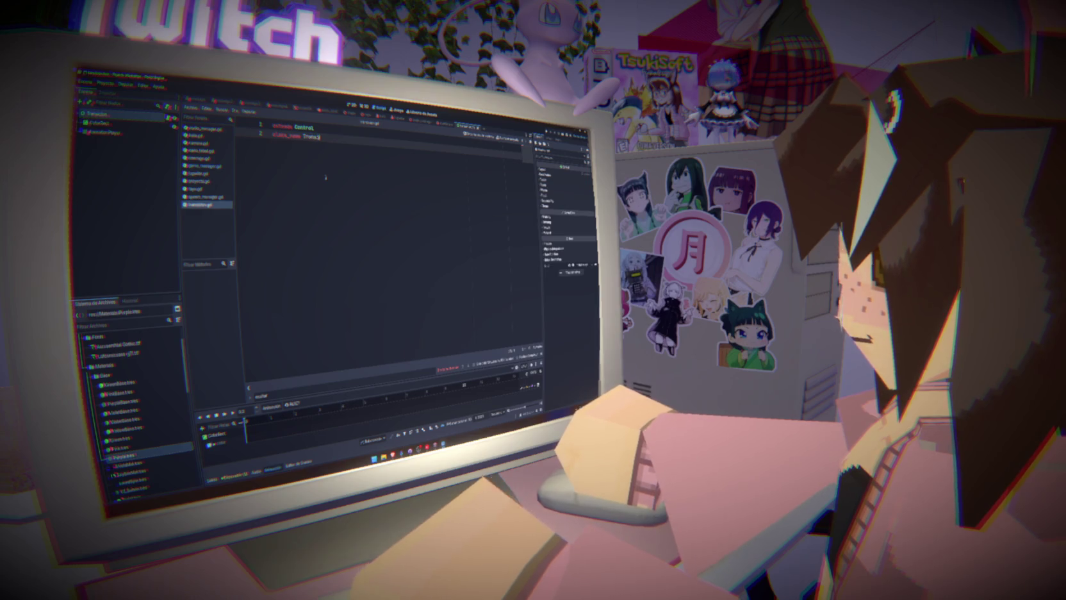
type("cion")
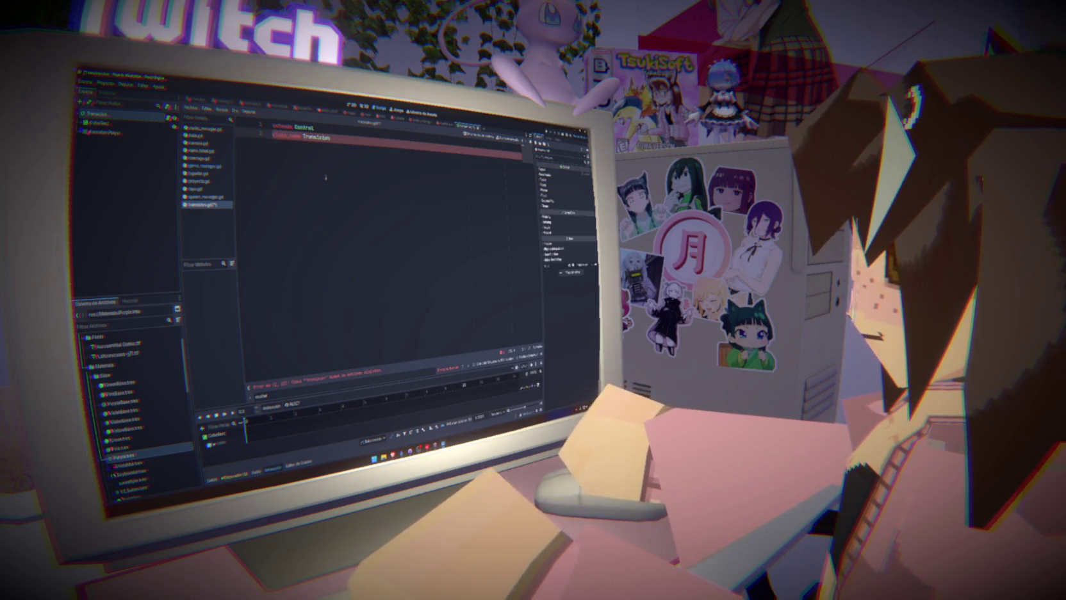
key("Return")
key("Return")
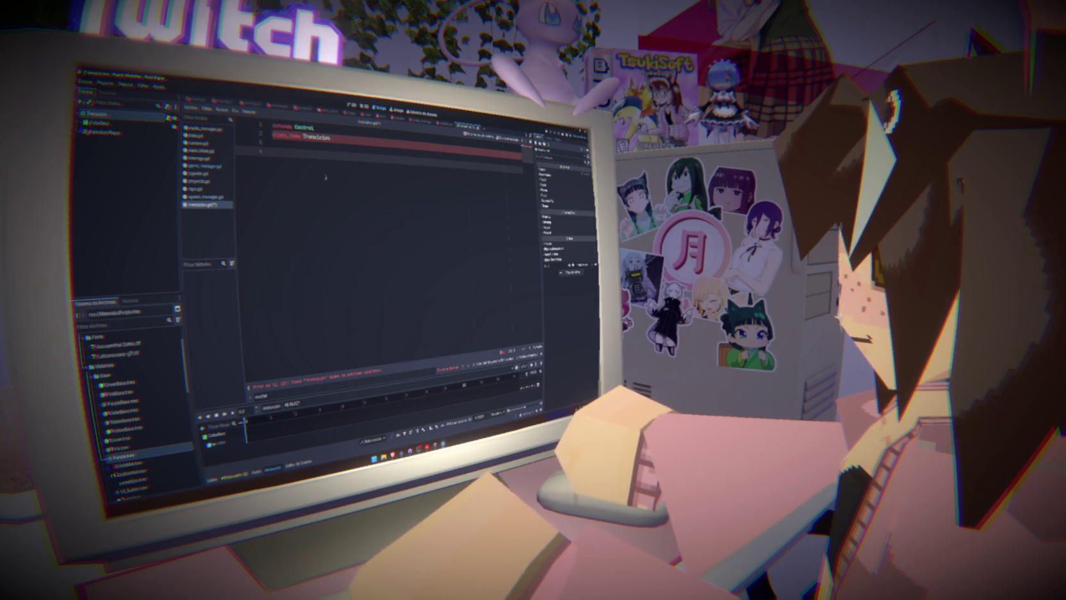
type("func ")
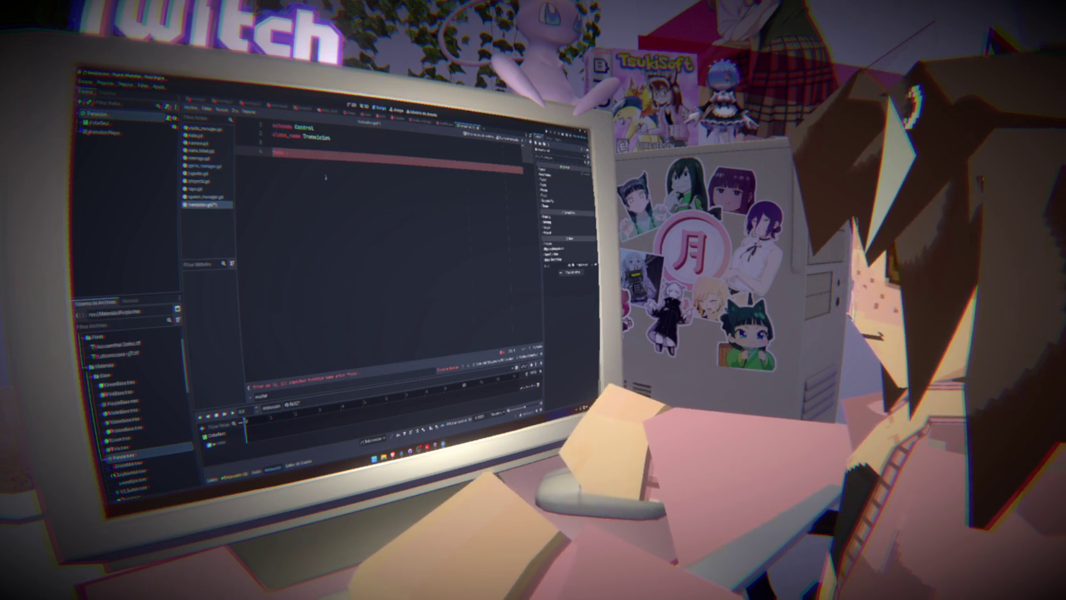
type("alpha_a_g")
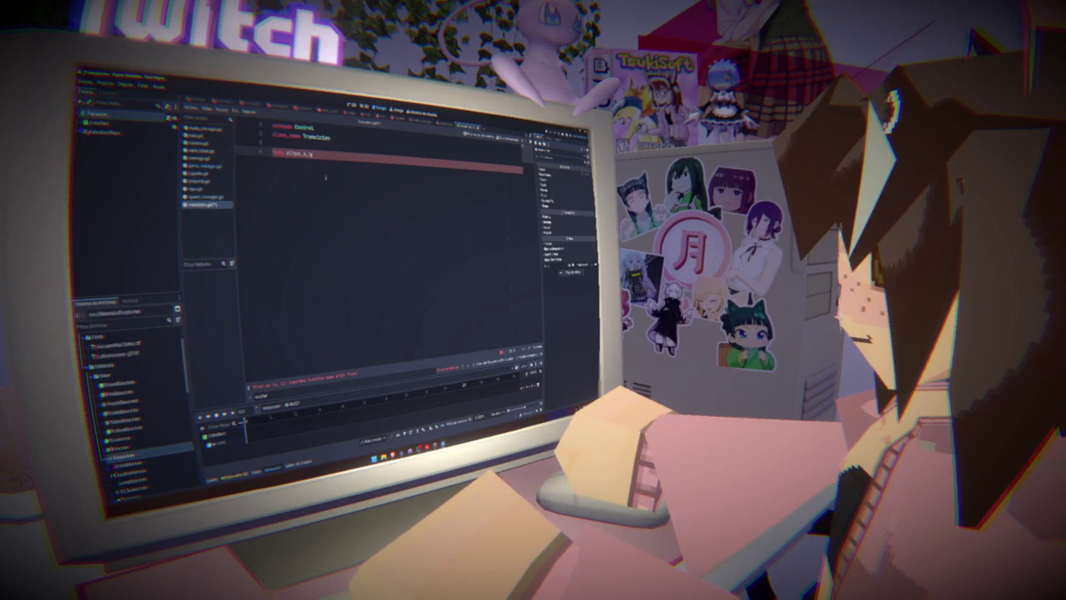
type("ap(")
key("BackSpace")
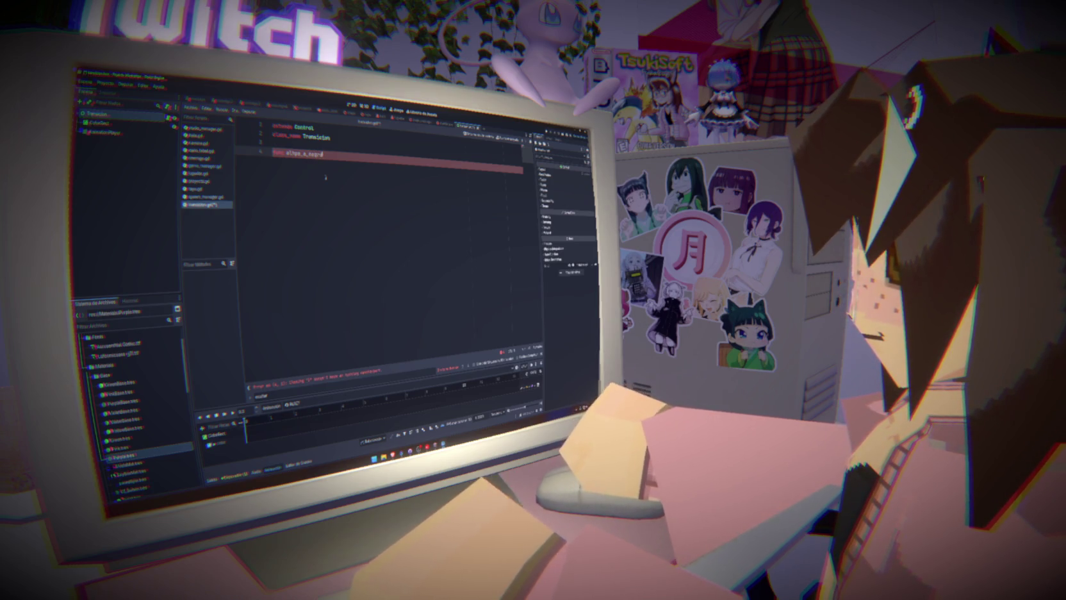
type("(")
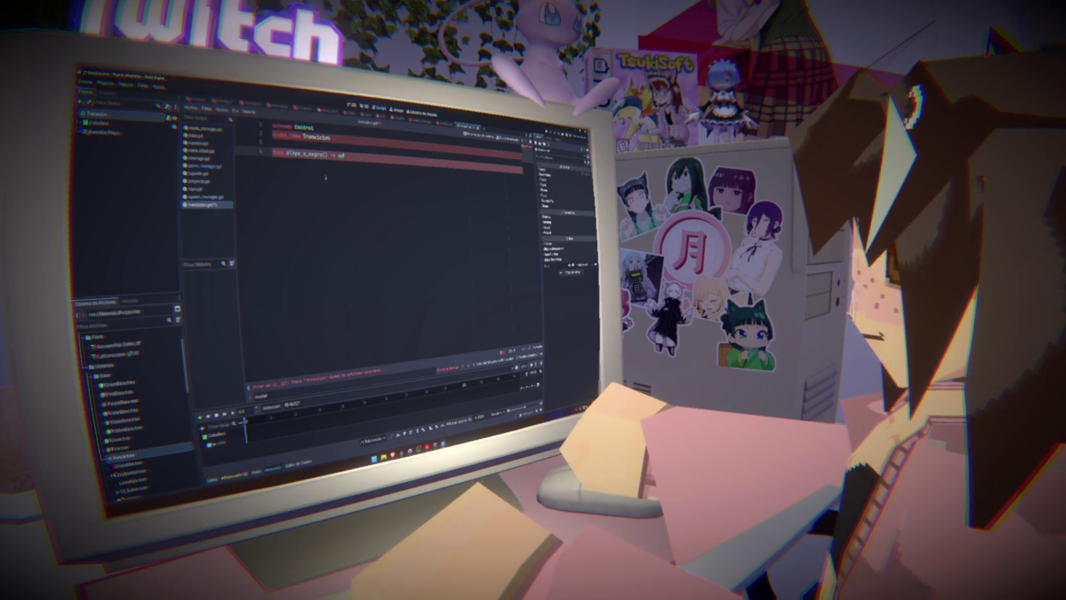
type("id:")
key("Return")
mouse_move(103, 132)
left_mouse_down()
mouse_move(346, 275)
mouse_move(275, 153)
left_mouse_up()
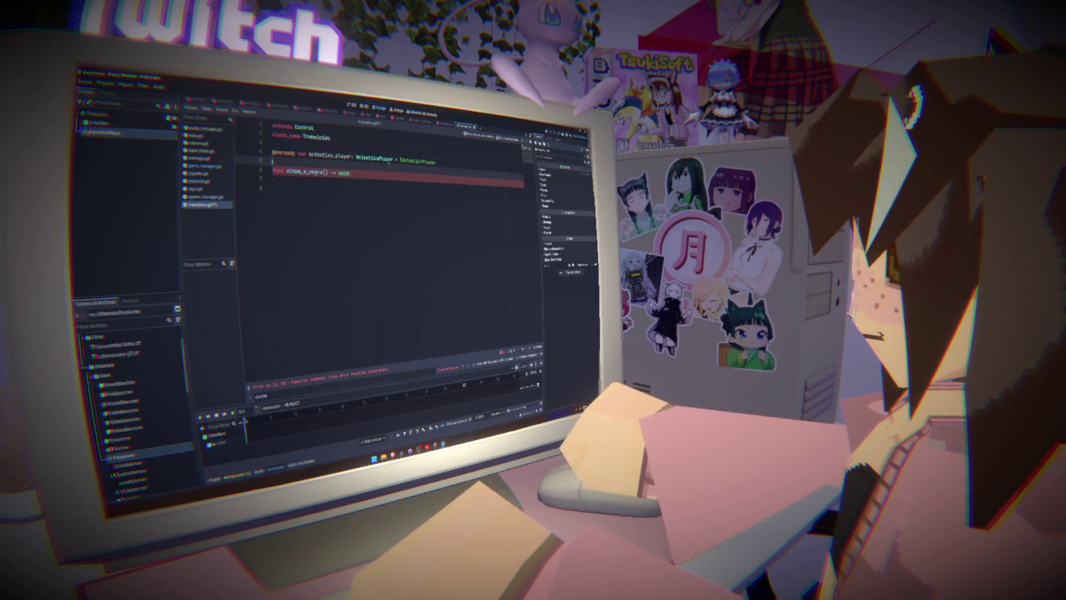
left_click(285, 181)
type("animation_player")
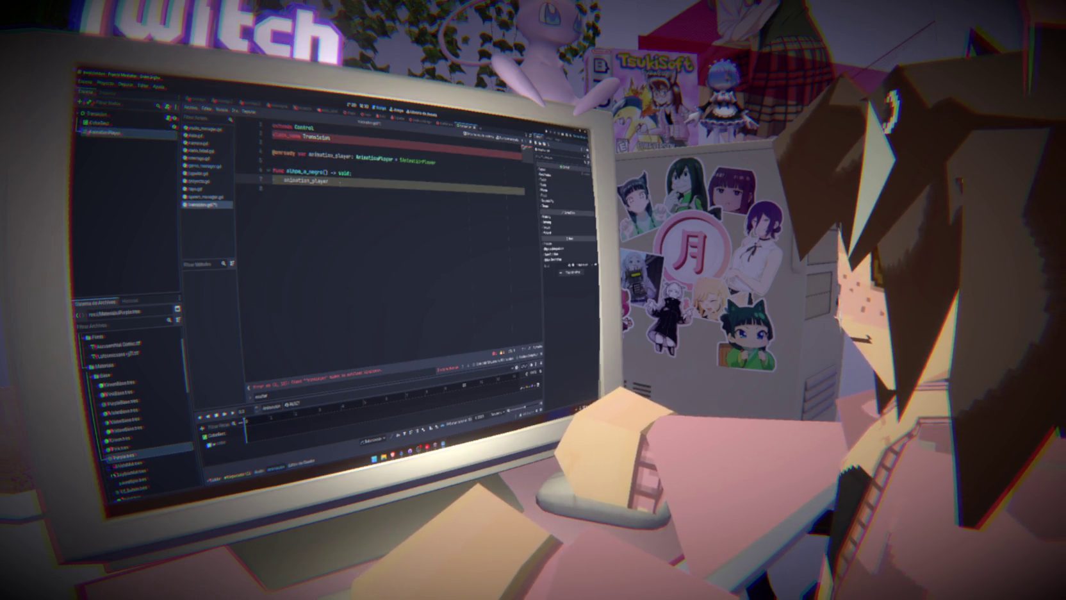
type(".play(")
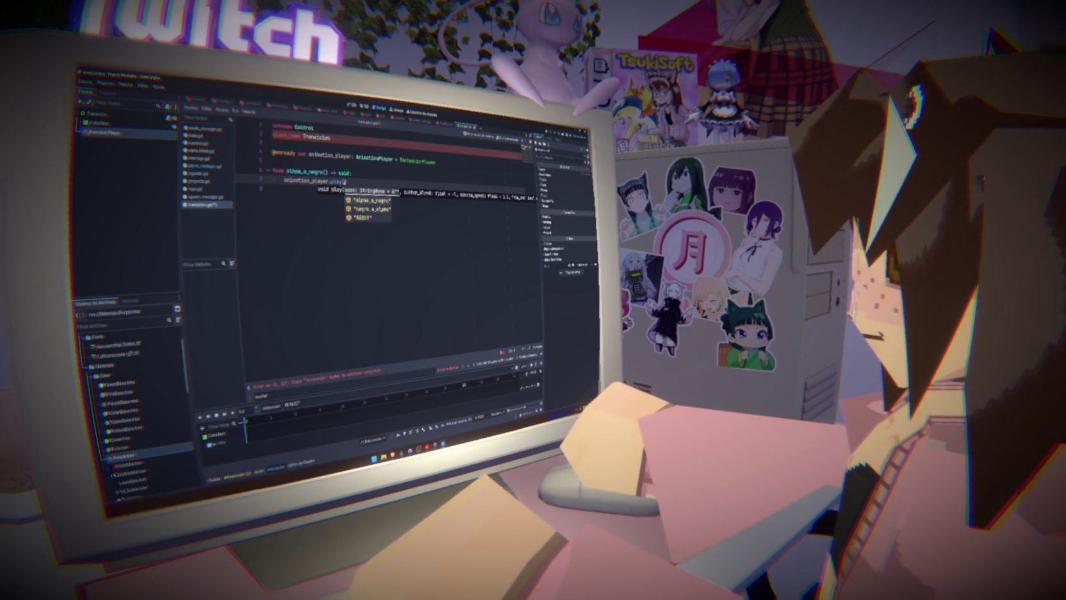
key("Return")
key("shift+Up")
key("shift+Home")
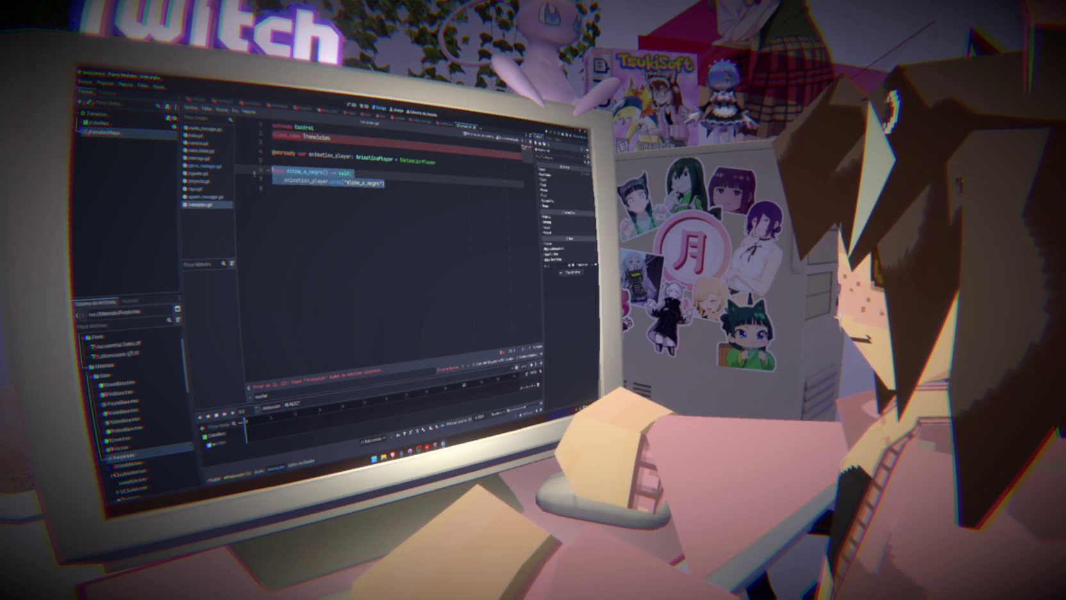
left_click(298, 172)
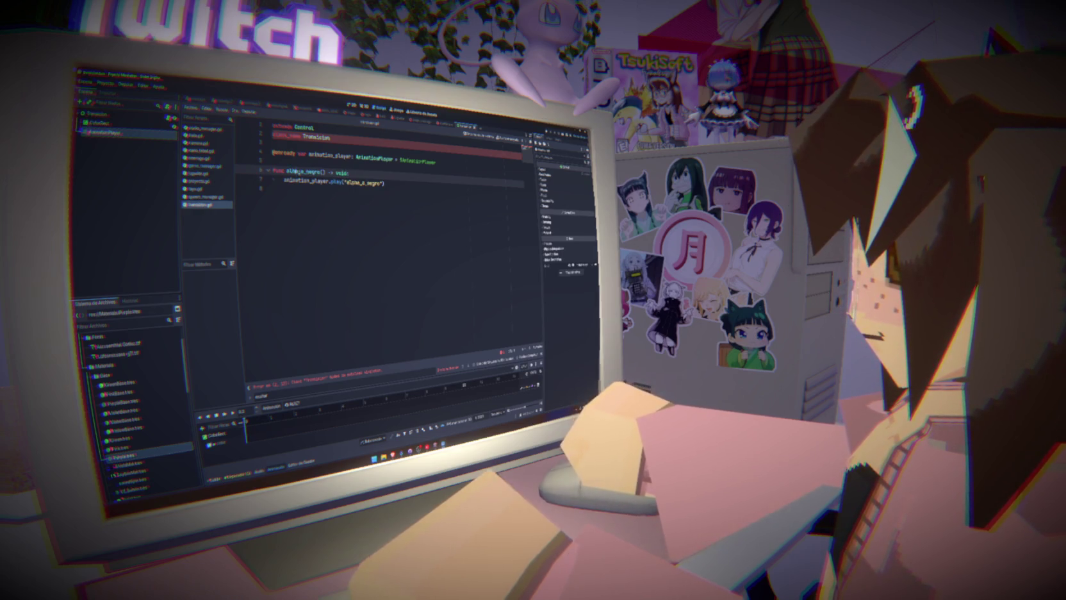
left_click(294, 199)
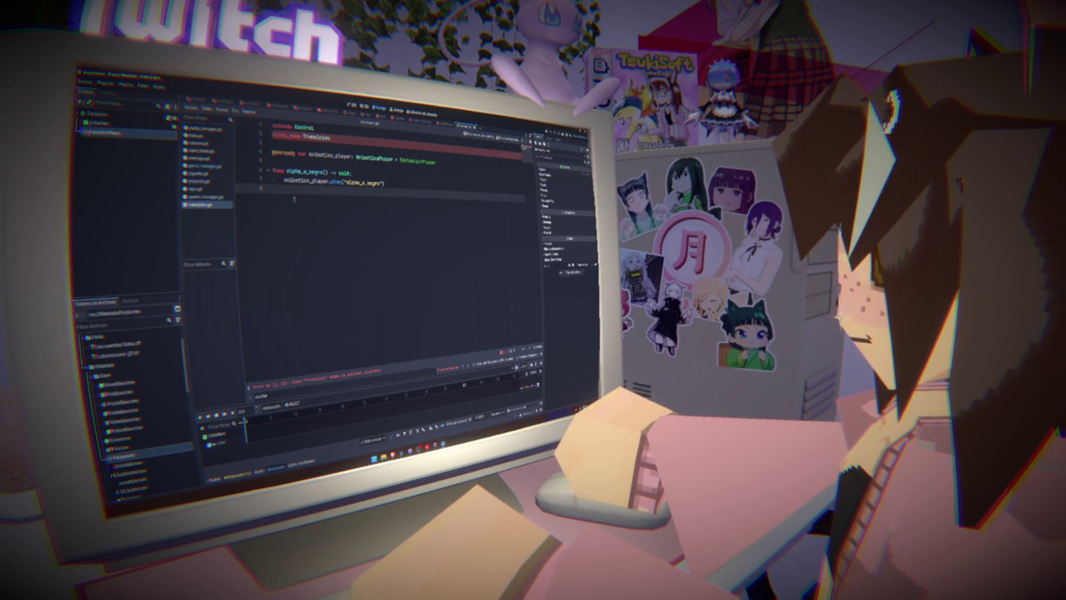
key("Return")
type("f")
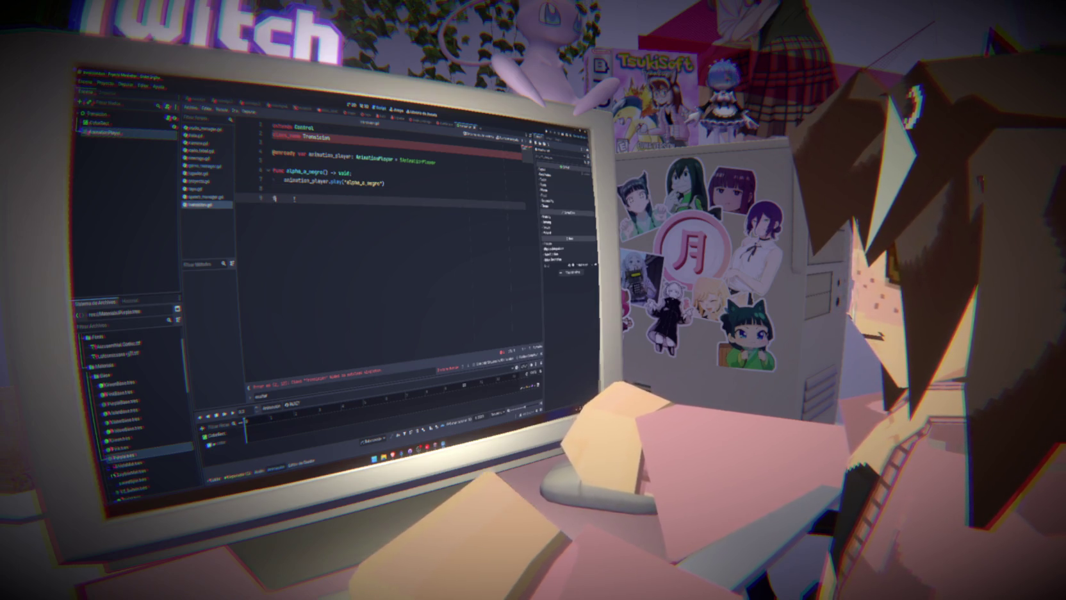
type("unc ne")
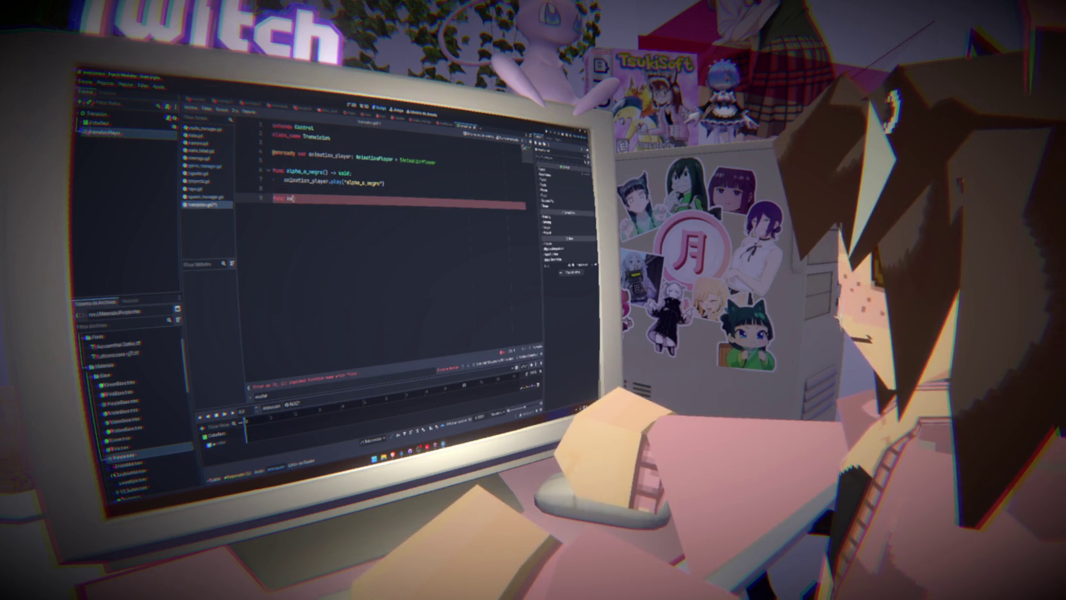
type("gro_a_alpha() -")
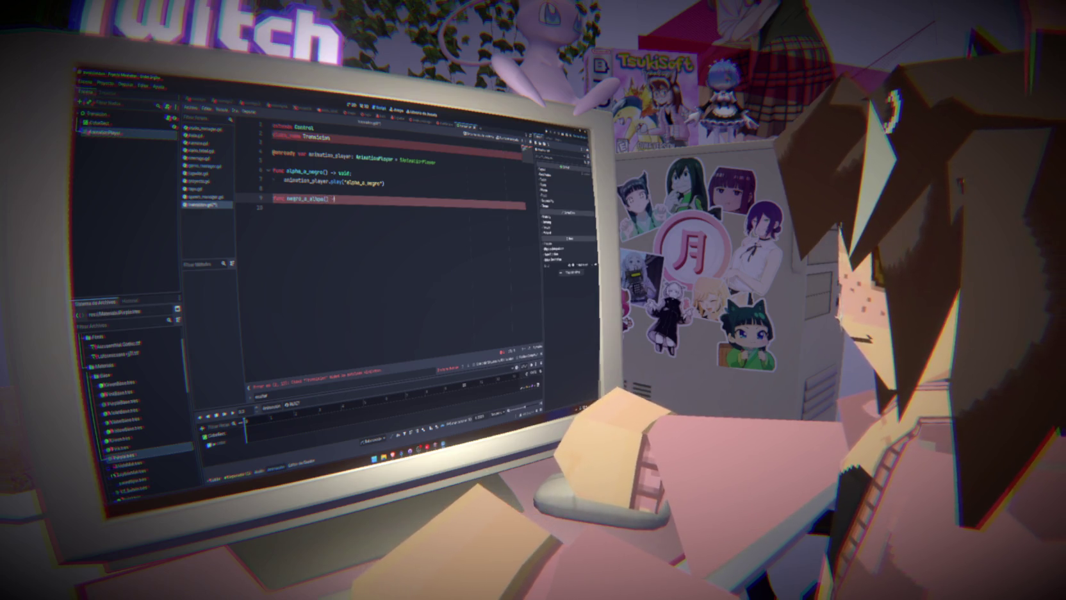
type("> void")
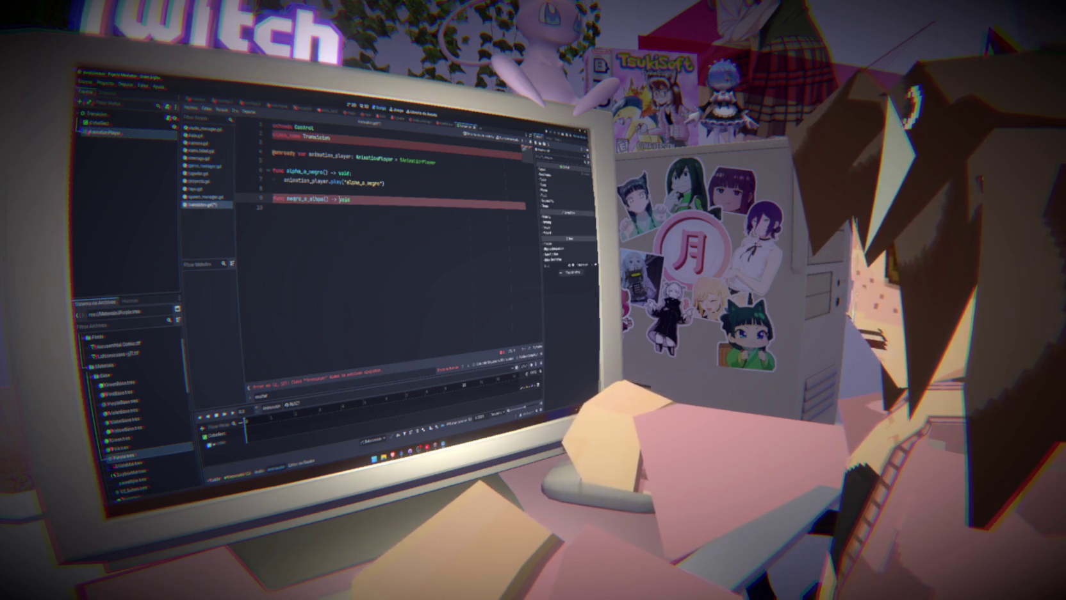
type(":")
- Make negro_a_alpha() call animation_player.play("negro_a_alpha")
key("Return")
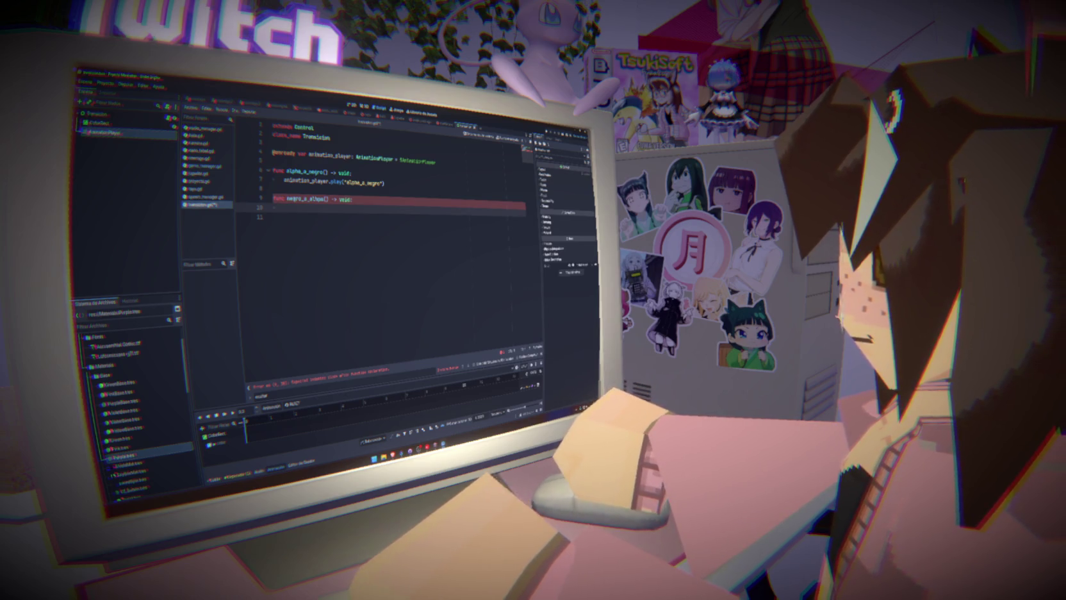
type("animation_player.pla")
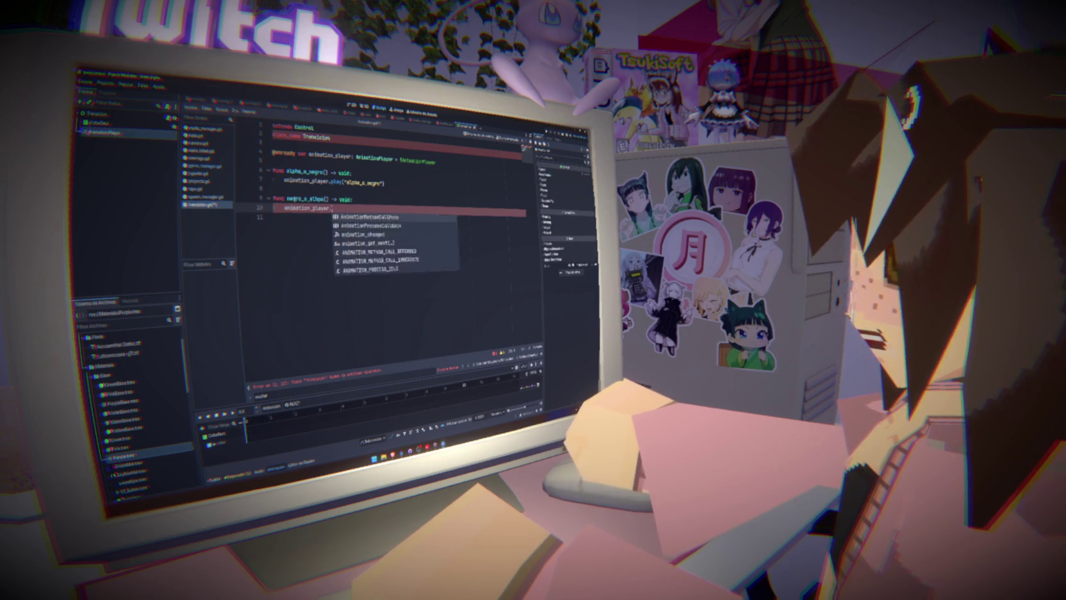
key("Return")
type("\"negro_a_alpha")
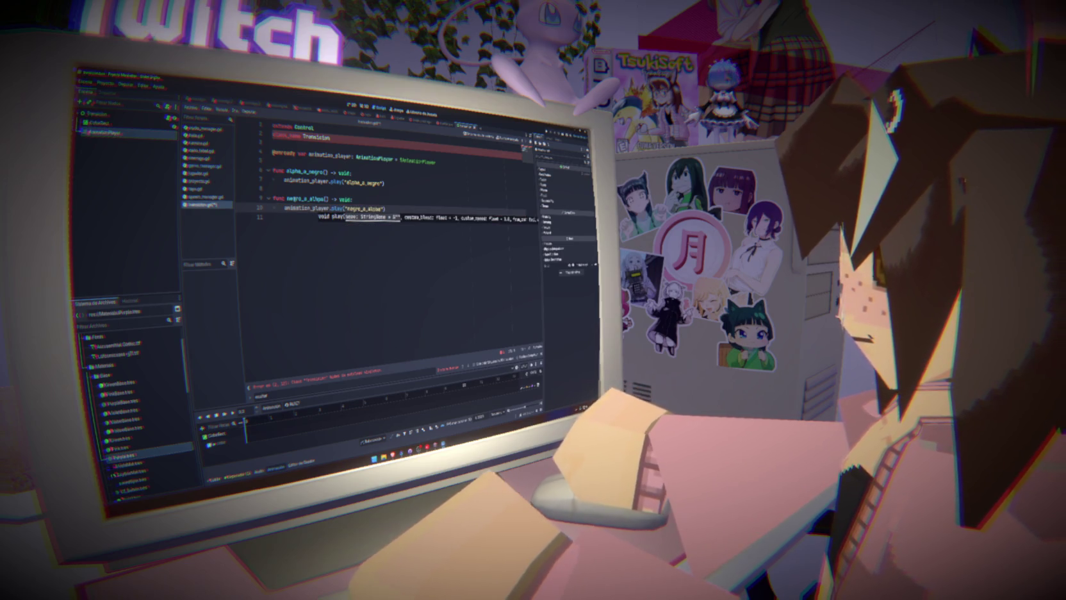
key("Return")
key("Return")
key("BackSpace")
key("BackSpace")
key("BackSpace")
key("Return")
key("Return")
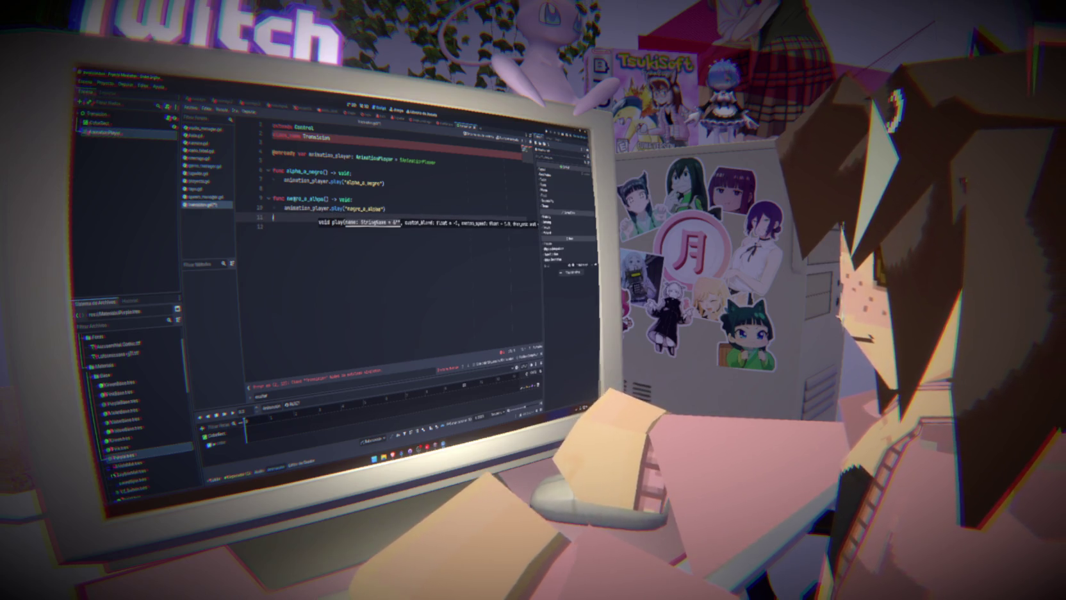
key("ctrl+z")
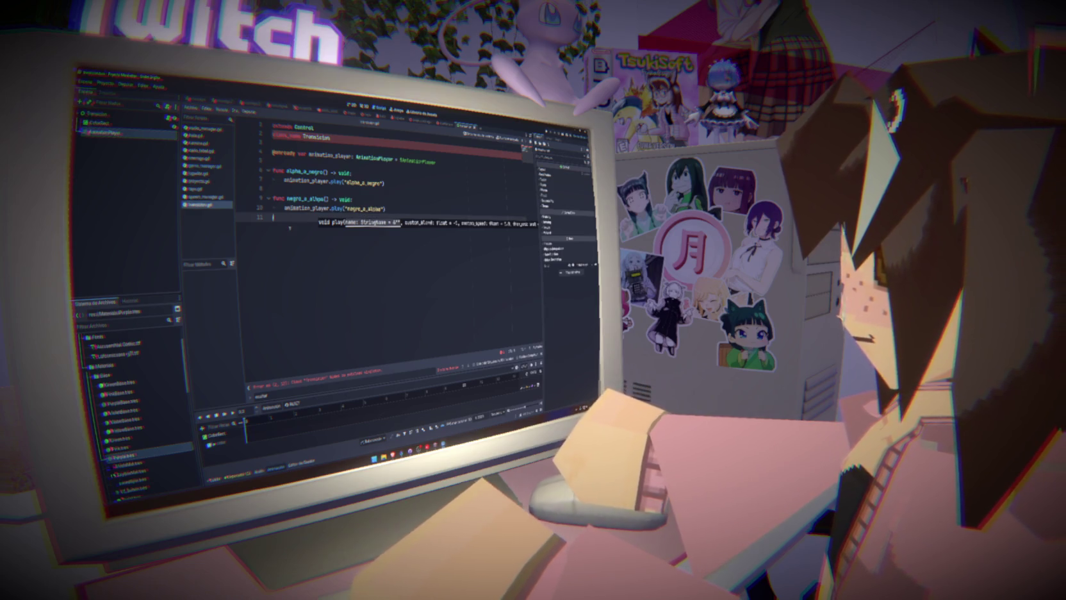
- Connect the AnimationPlayer's animation_finished signal to a new handler in the script
left_click(102, 114)
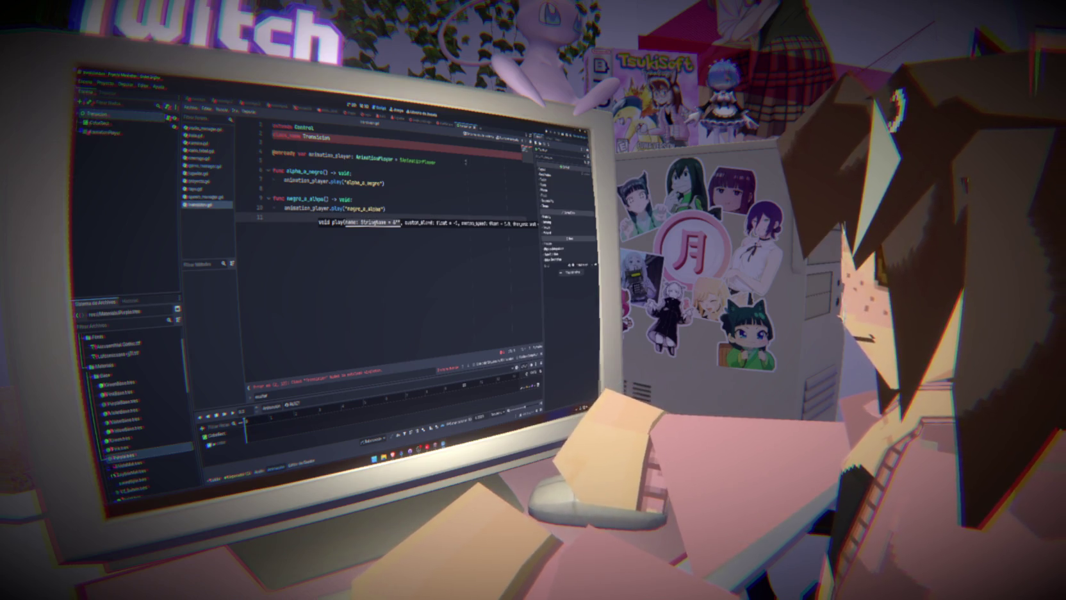
left_click(144, 132)
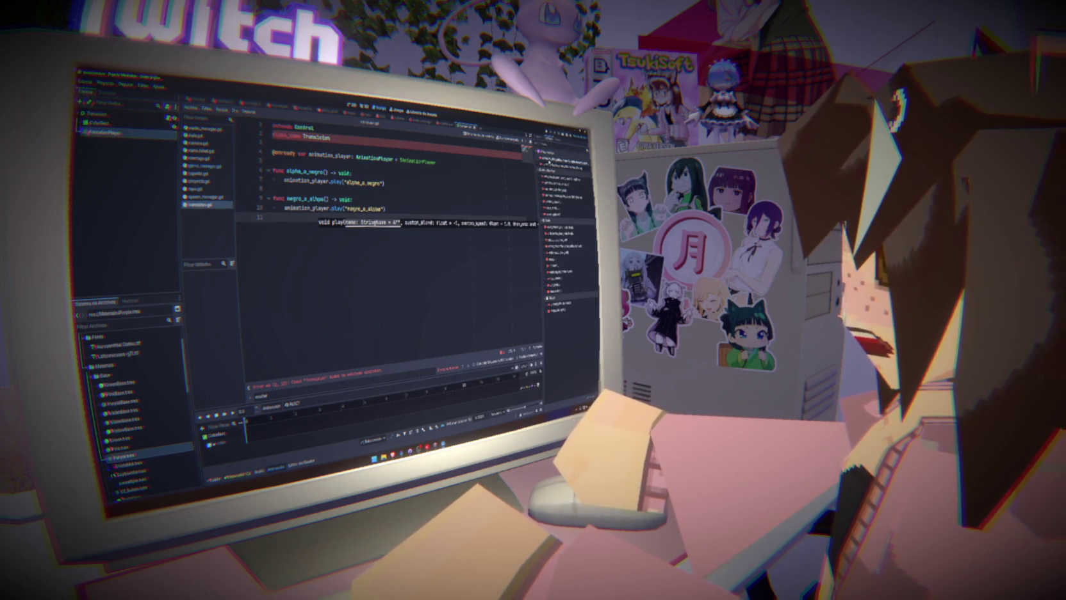
double_click(558, 180)
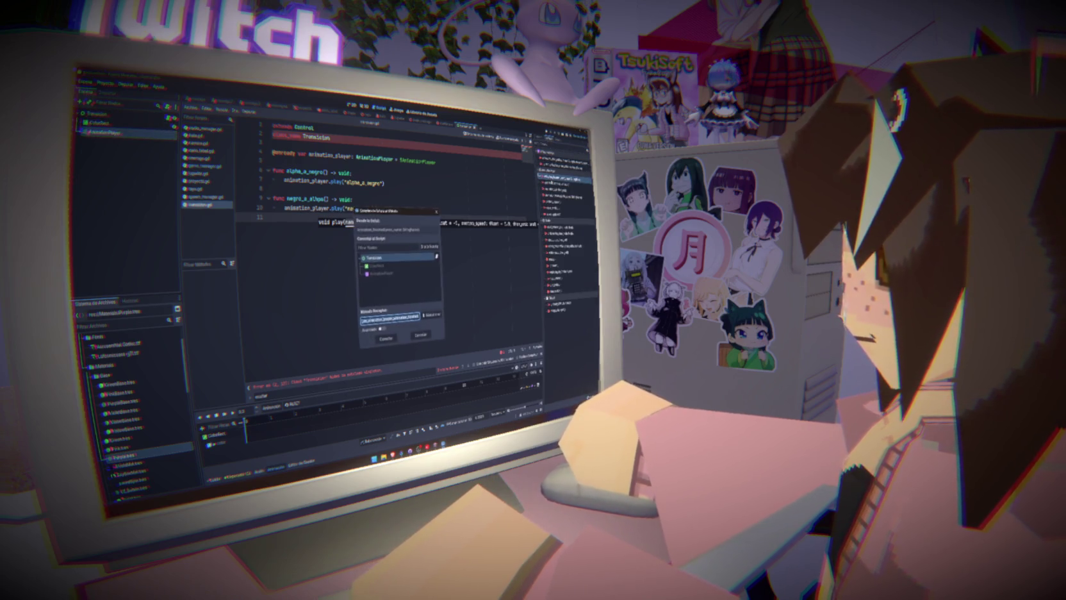
left_click(386, 339)
key("shift+End")
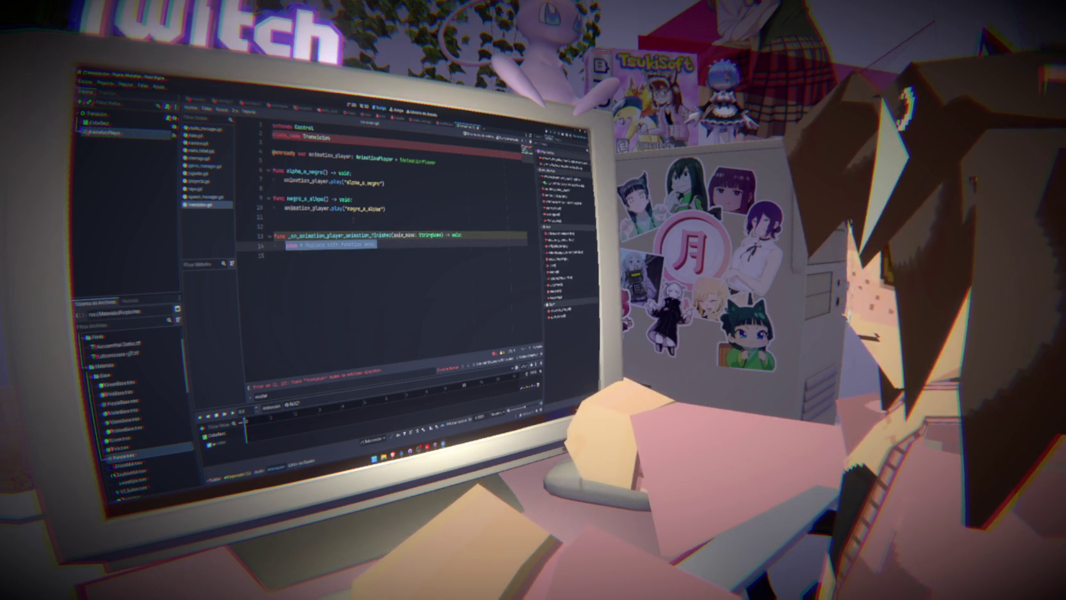
left_click(449, 165)
key("Return")
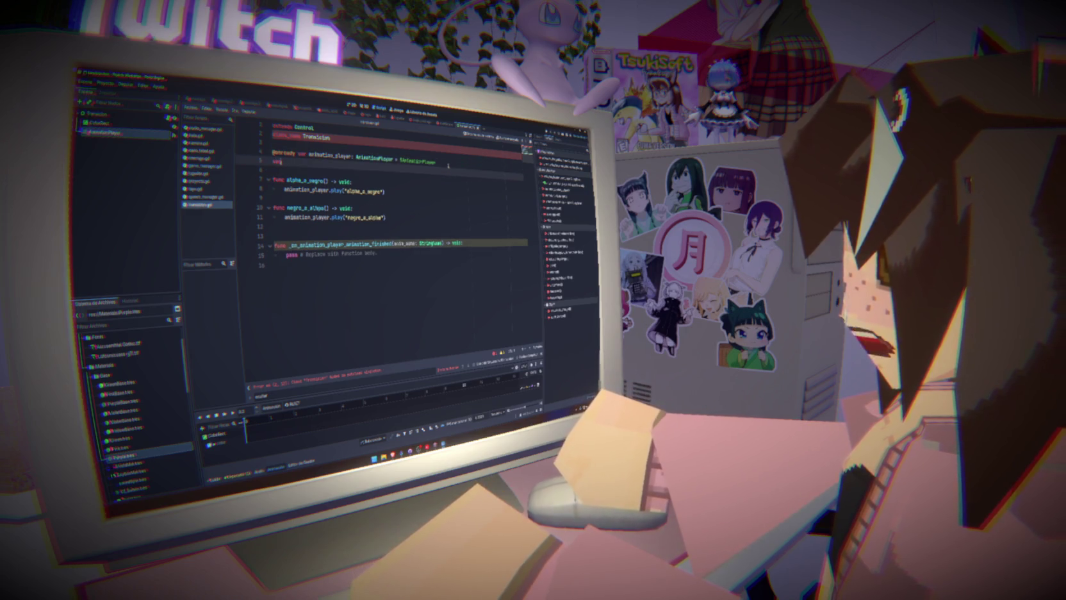
type("@")
key("Return")
type("var")
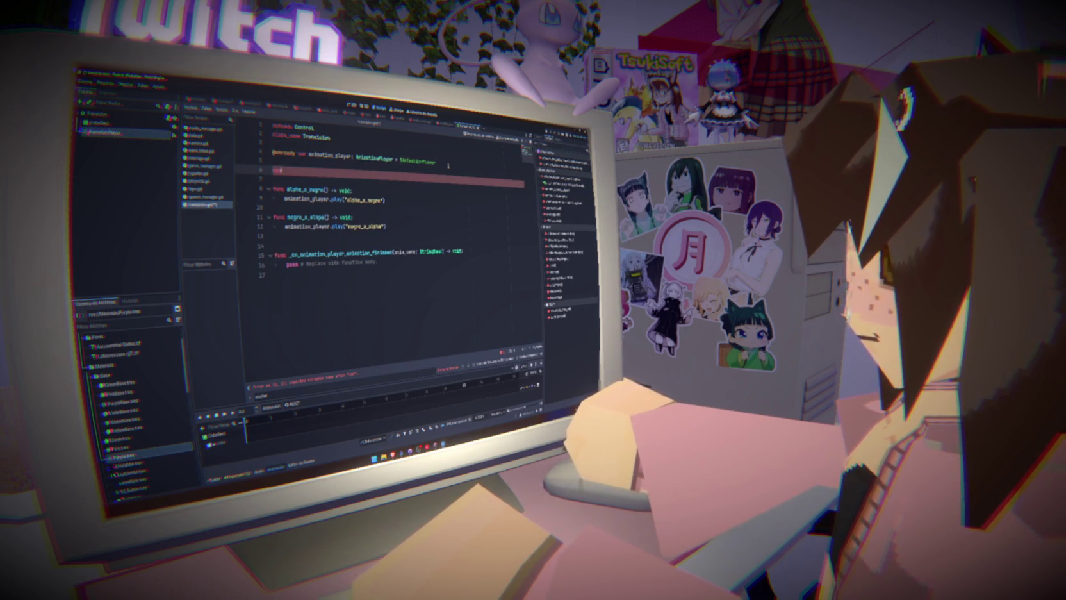
type(" esta")
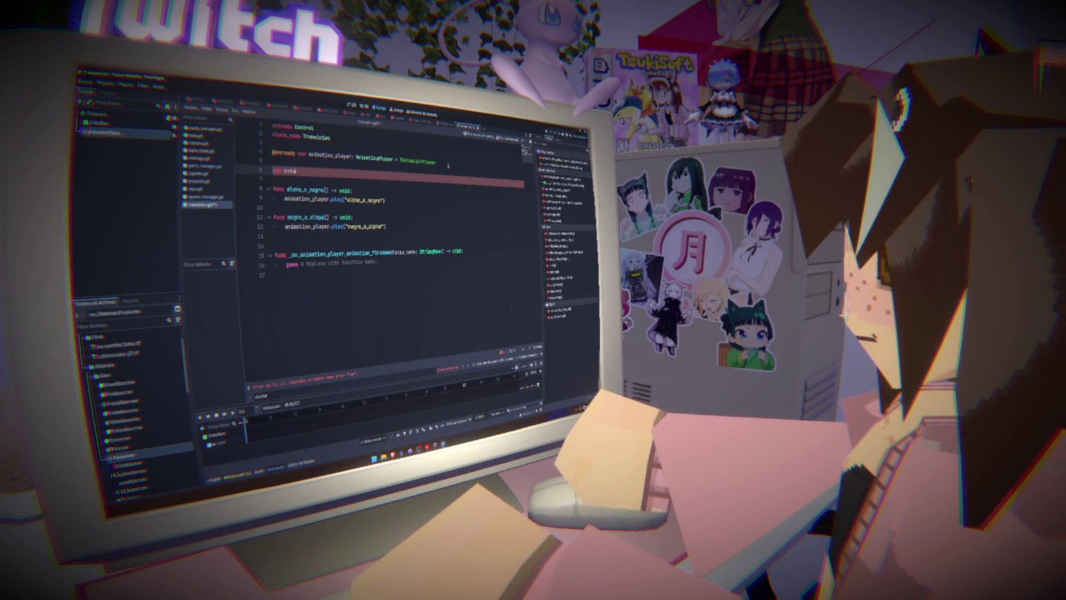
type("_animandose")
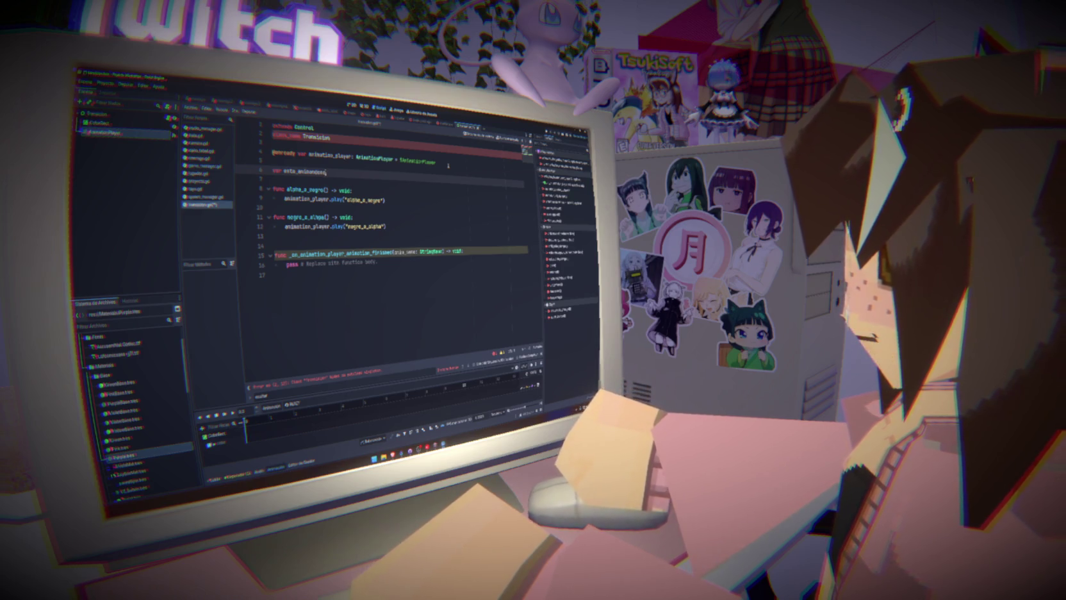
type(" = false")
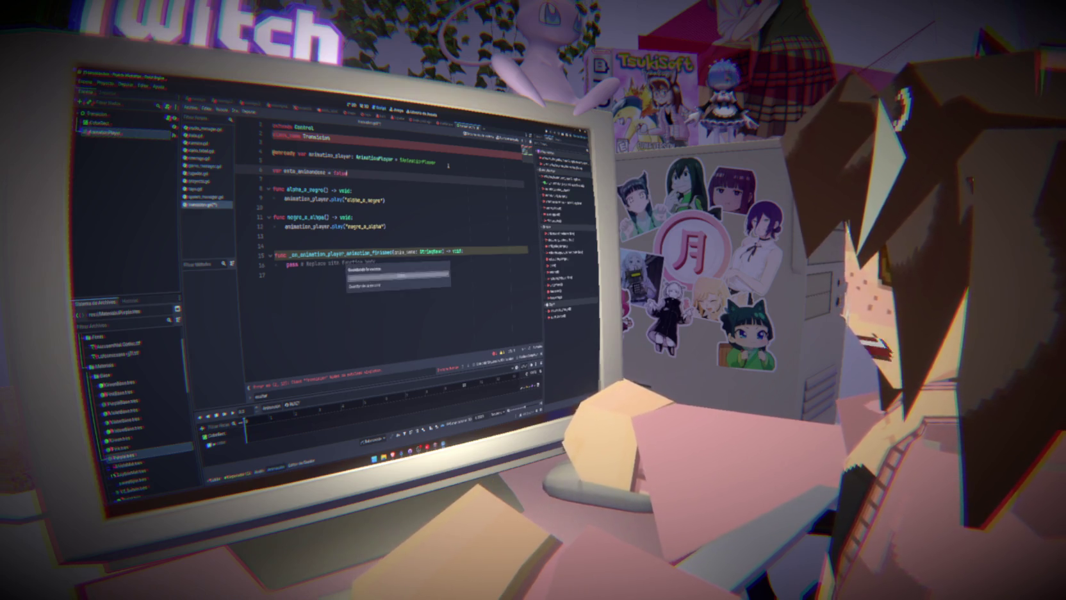
- Set esta_animandose = true in both alpha_a_negro and negro_a_alpha
double_click(315, 172)
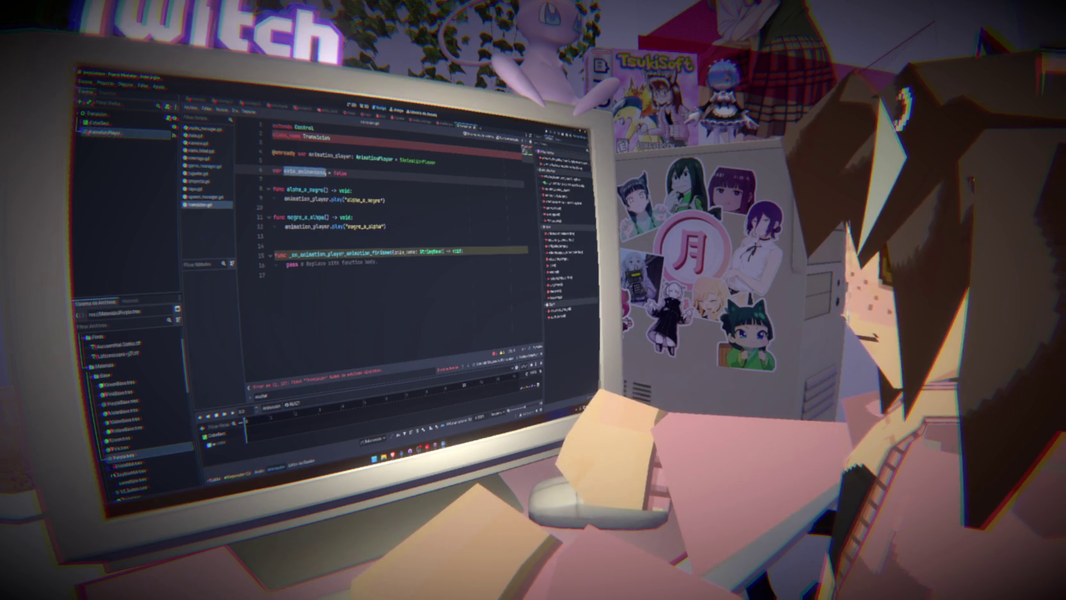
left_click(394, 200)
key("Return")
type("esta_animandose")
type("=")
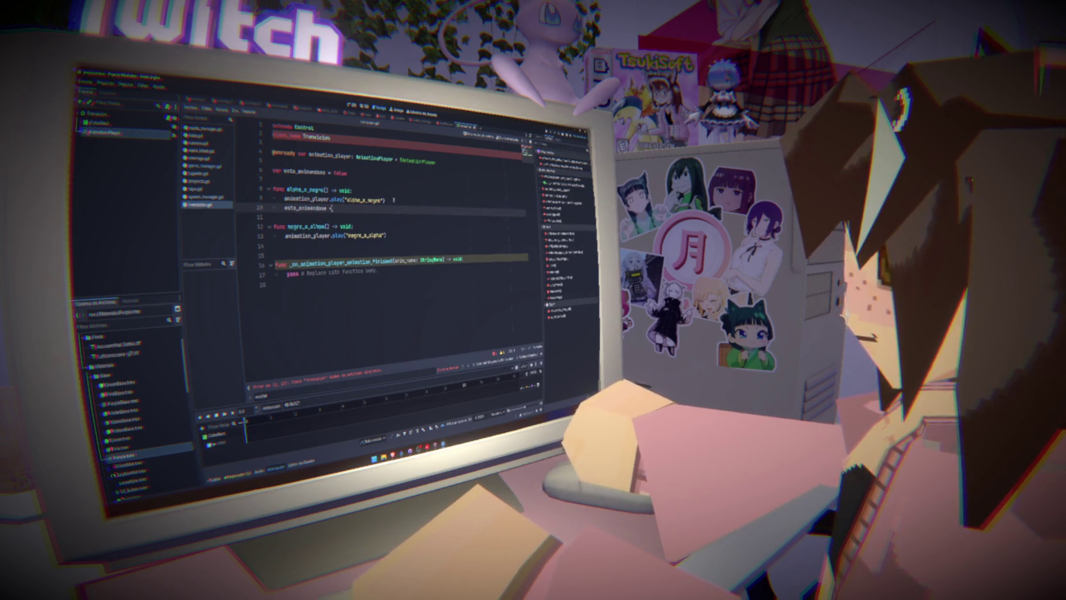
type(" true")
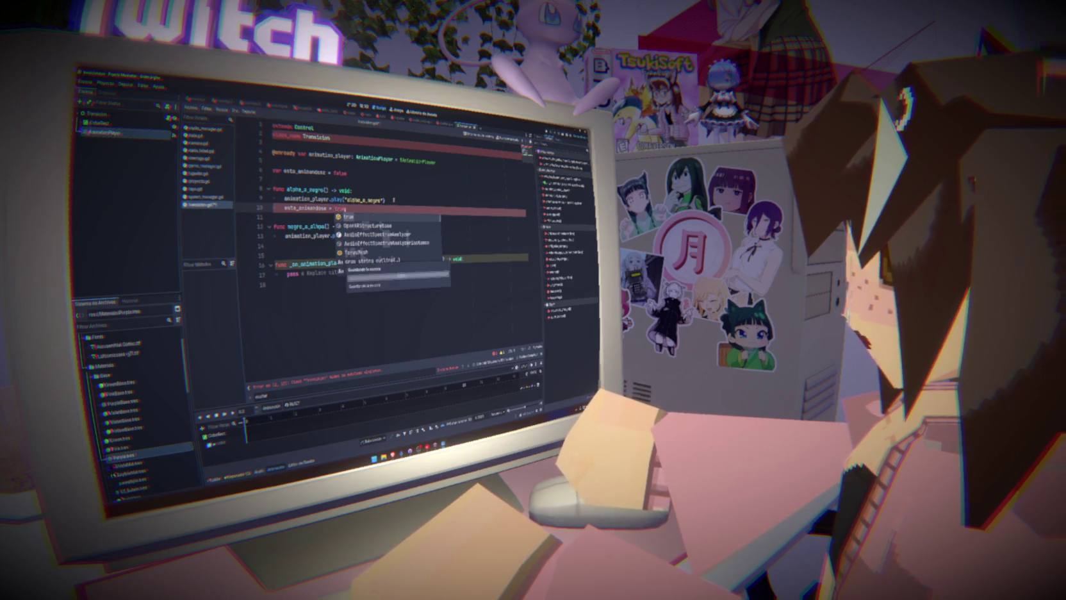
left_click(287, 212)
left_click_drag(284, 208, 347, 208)
key("ctrl+c")
left_click_drag(285, 236, 389, 236)
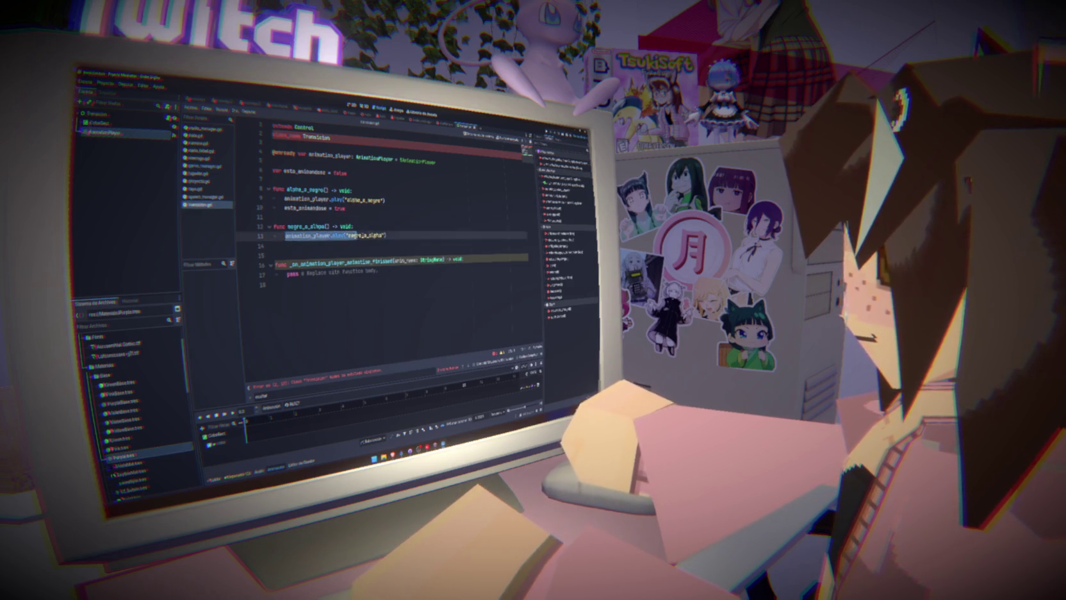
key("ctrl+v")
- Replace pass in the finished handler with esta_animandose = false and save
left_click_drag(286, 273, 392, 273)
key("ctrl+v")
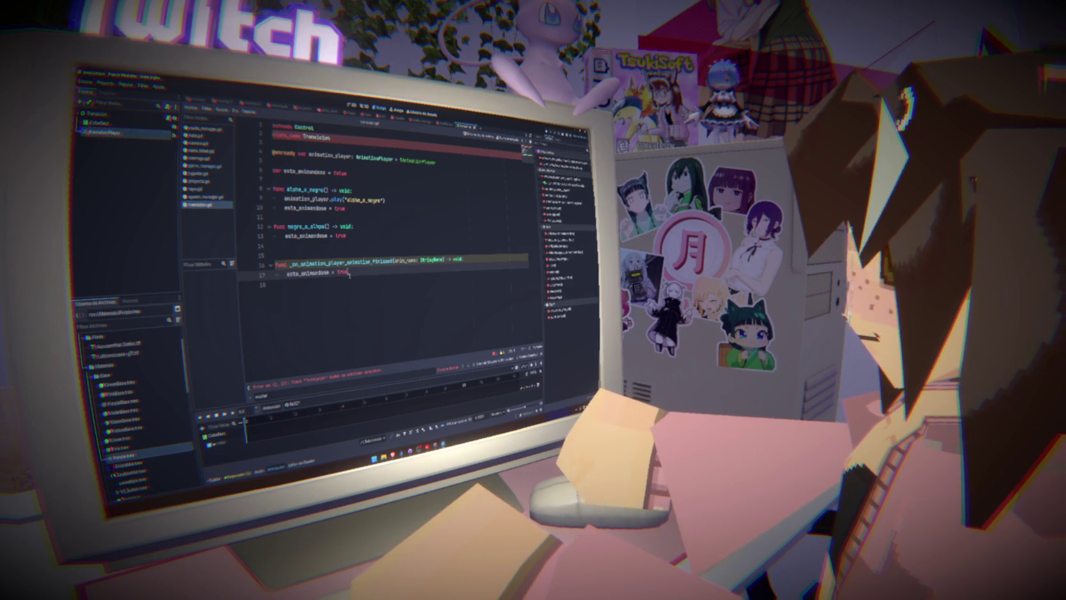
key("BackSpace")
key("BackSpace")
key("BackSpace")
type("false")
key("ctrl+s")
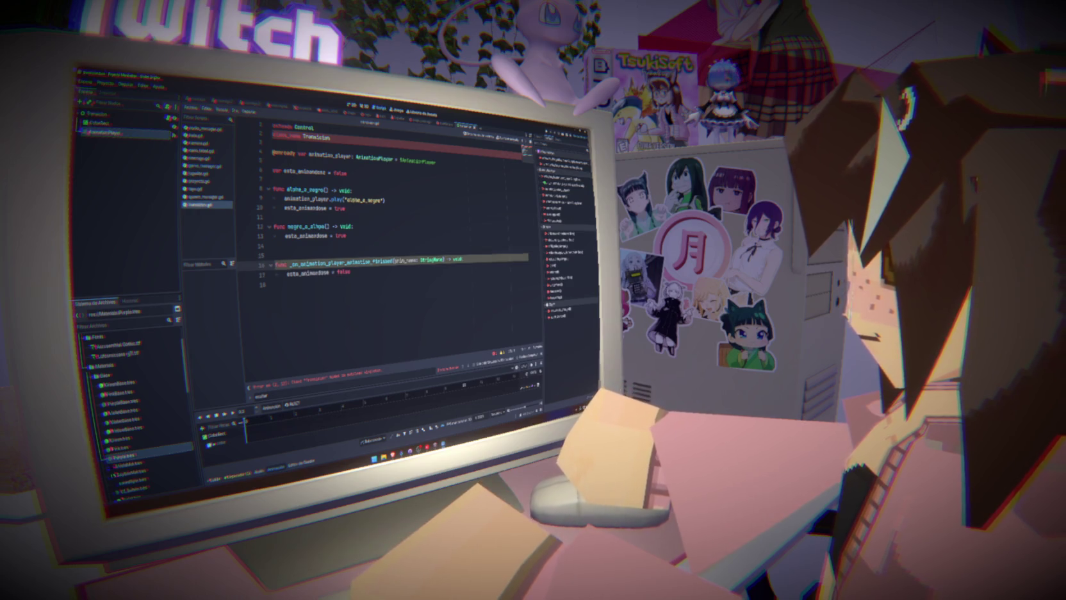
left_click(396, 254)
key("Return")
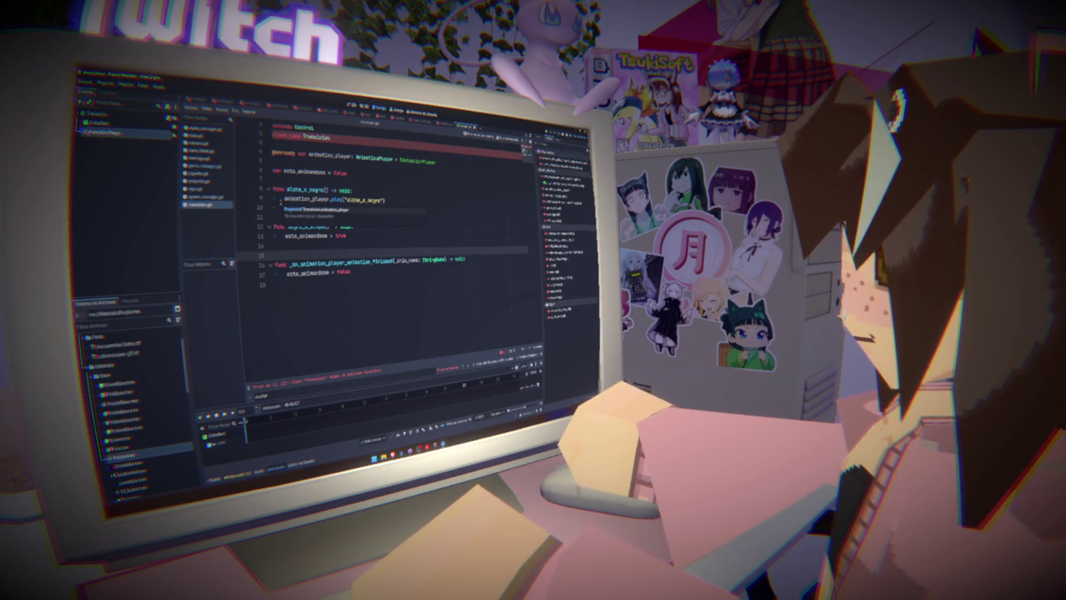
- Delete the class_name Transicion line and save transicion.gd
triple_click(301, 136)
key("BackSpace")
key("BackSpace")
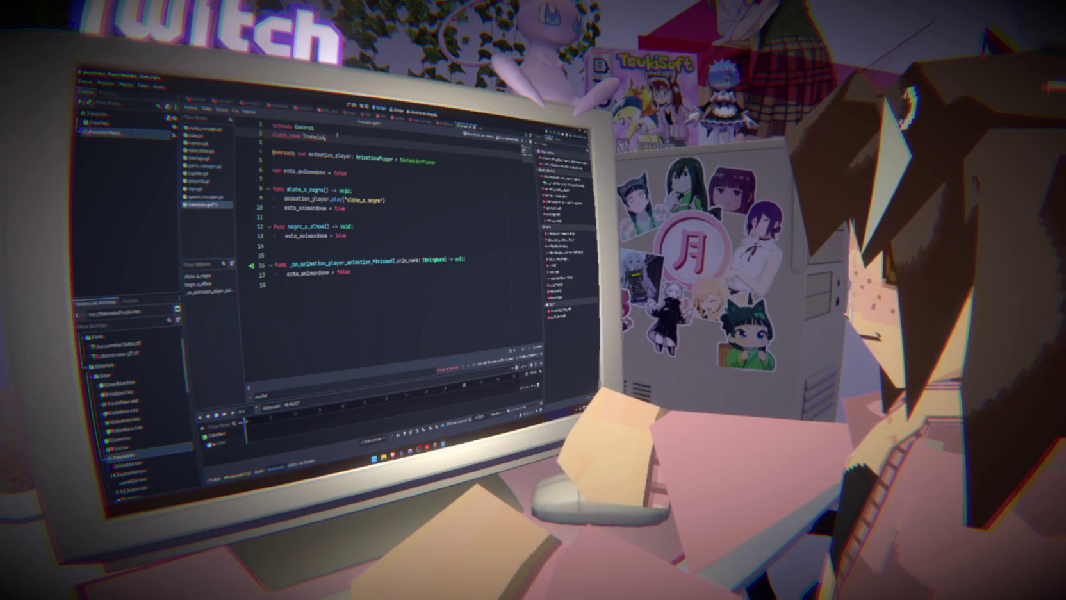
key("ctrl+s")
left_click(404, 179)
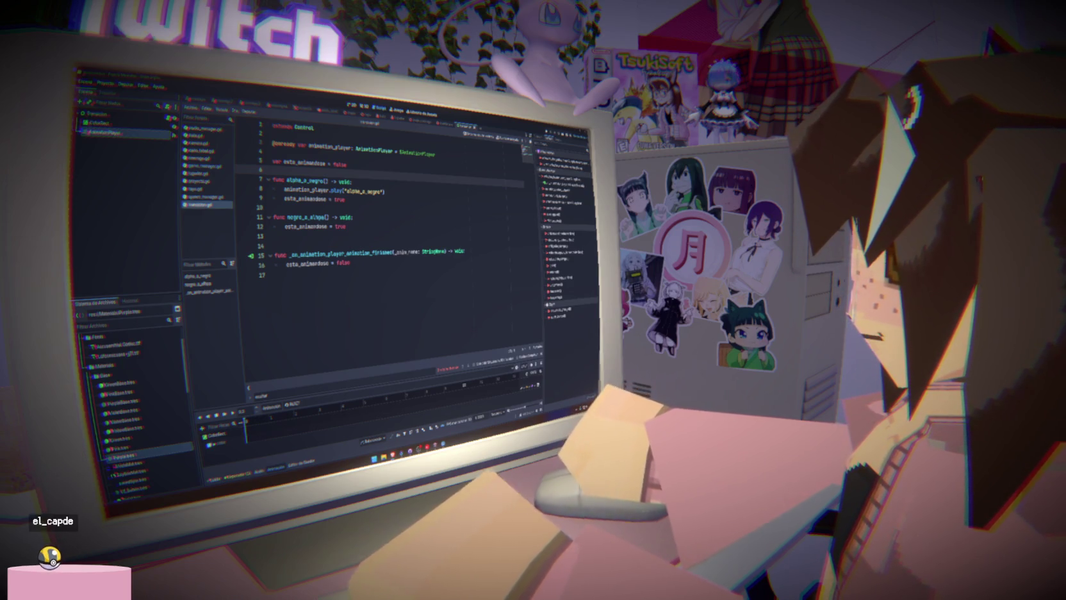
left_click(412, 326)
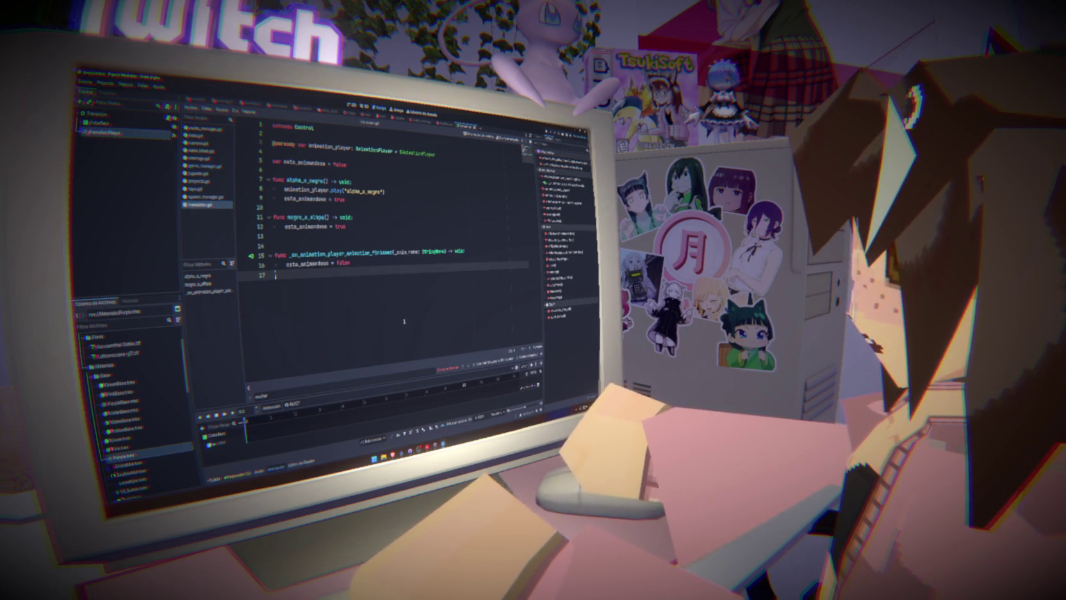
double_click(305, 180)
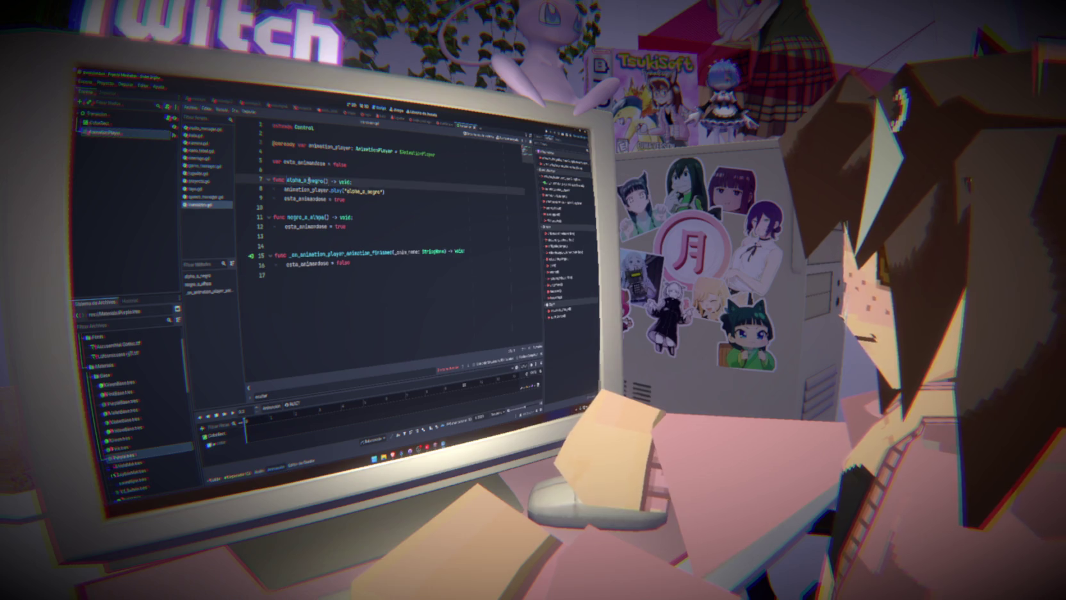
- Add an animation_player.is_animation_active() line at the top of alpha_a_negro
left_click(362, 181)
key("Return")
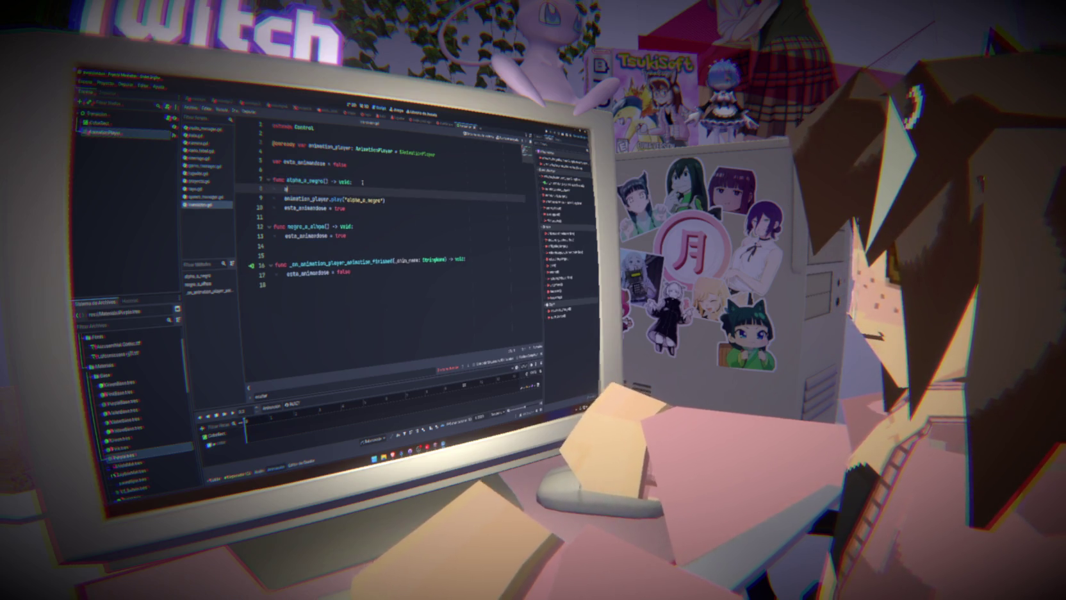
type("animation_player.")
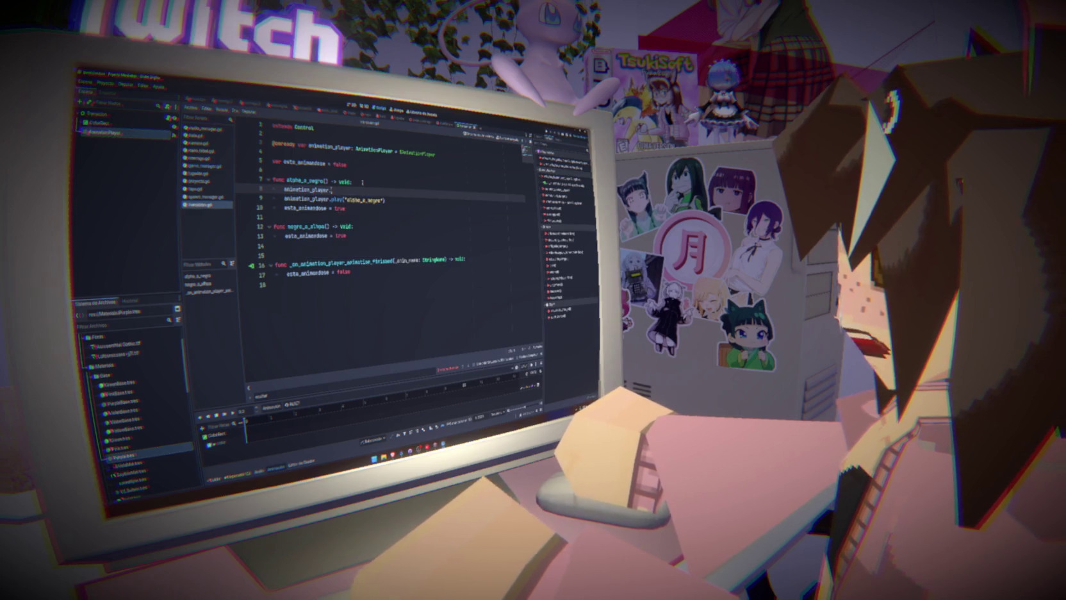
type("is")
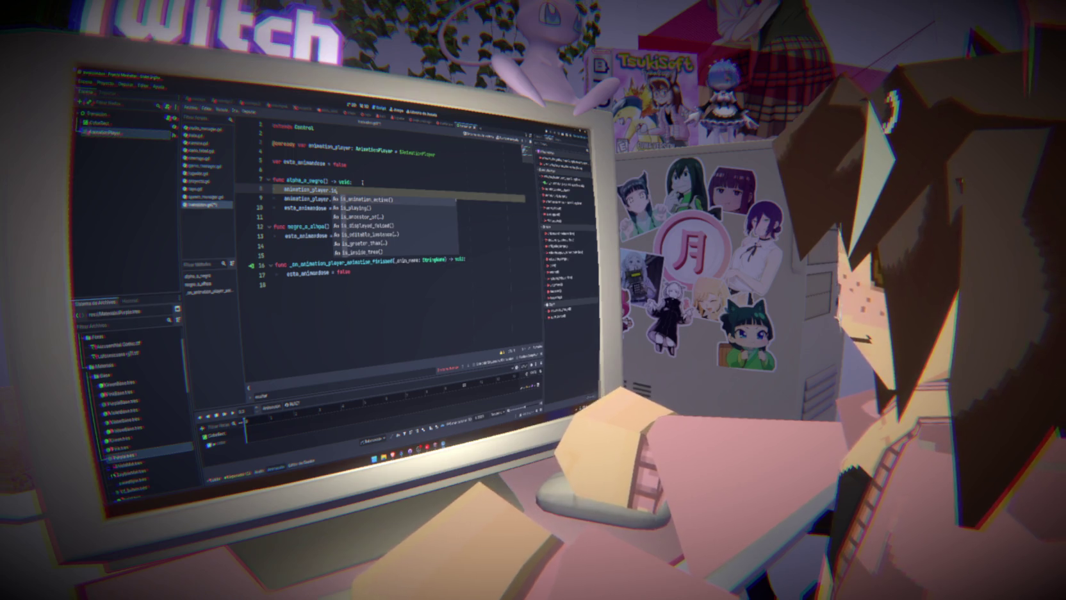
key("Return")
key("ctrl+s")
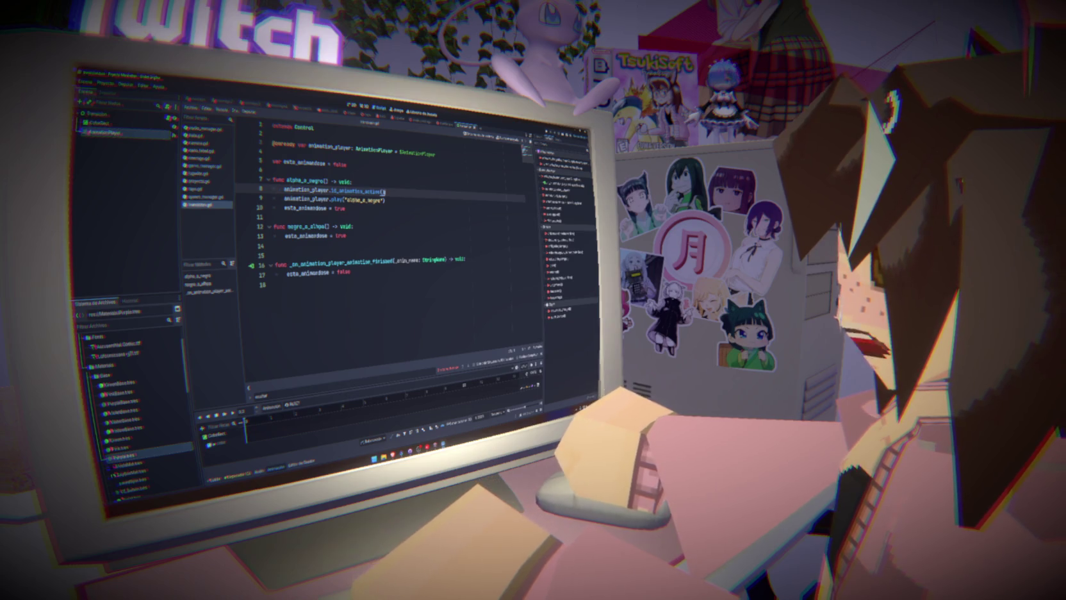
- Make it a while loop on is_animation_active() whose body is continue, and save
mouse_move(359, 191)
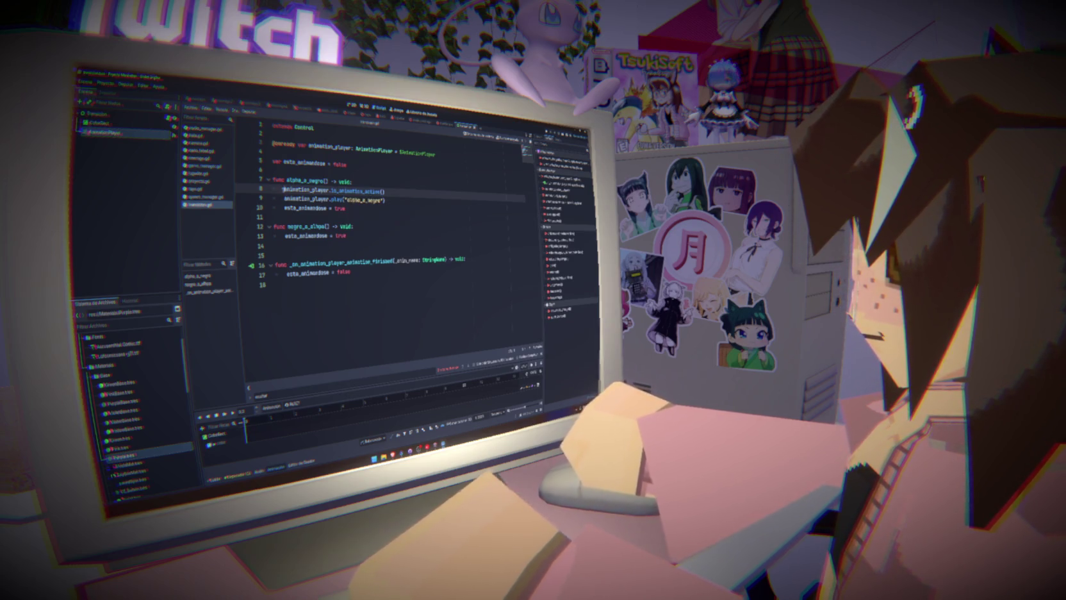
type("if ")
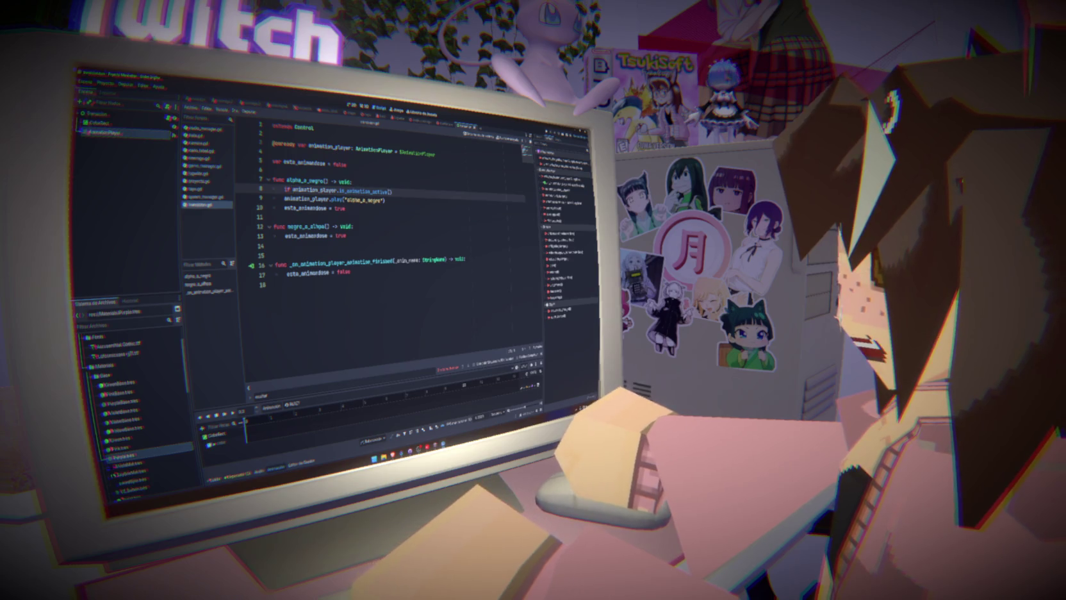
type(":")
key("Return")
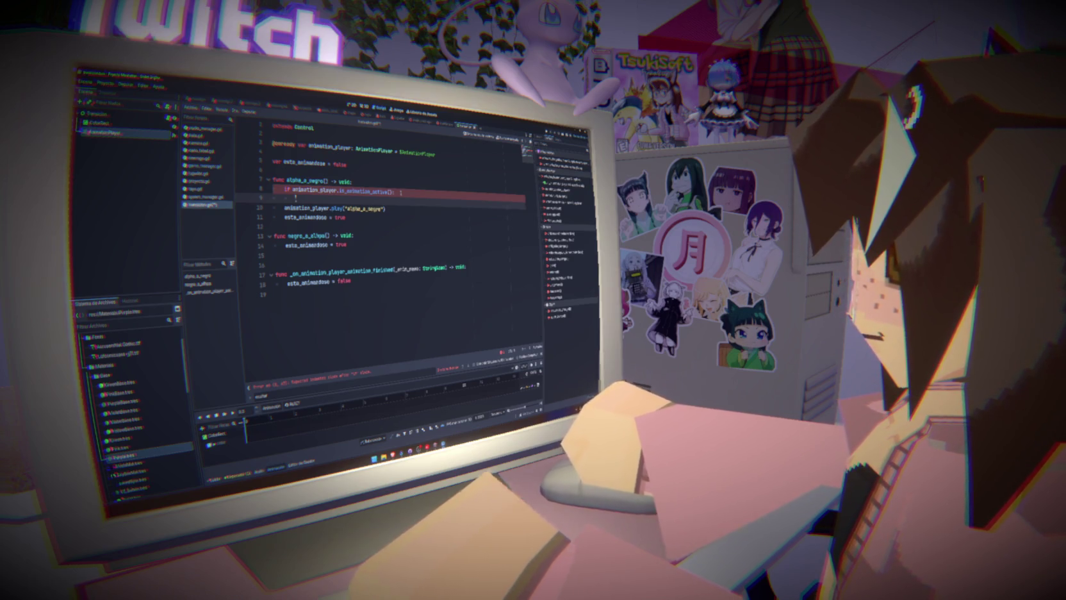
key("ctrl+z")
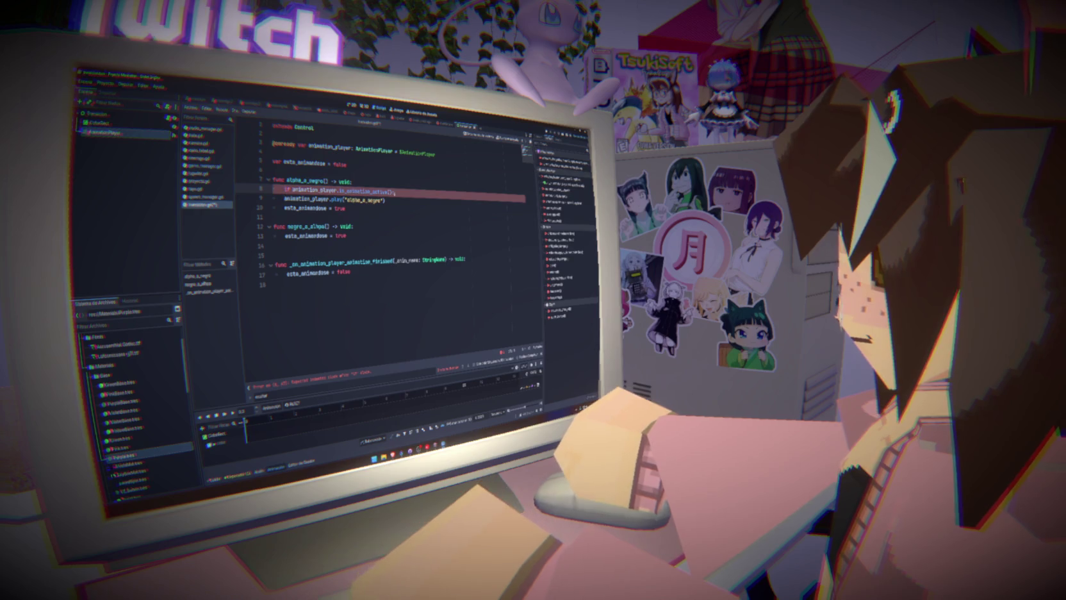
type("while")
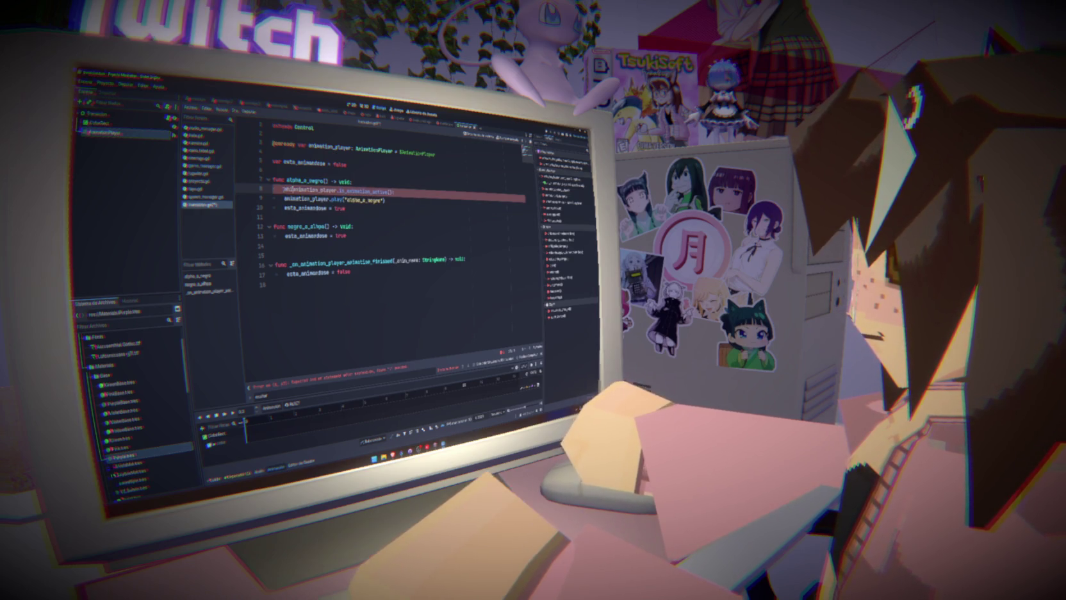
key("ctrl+s")
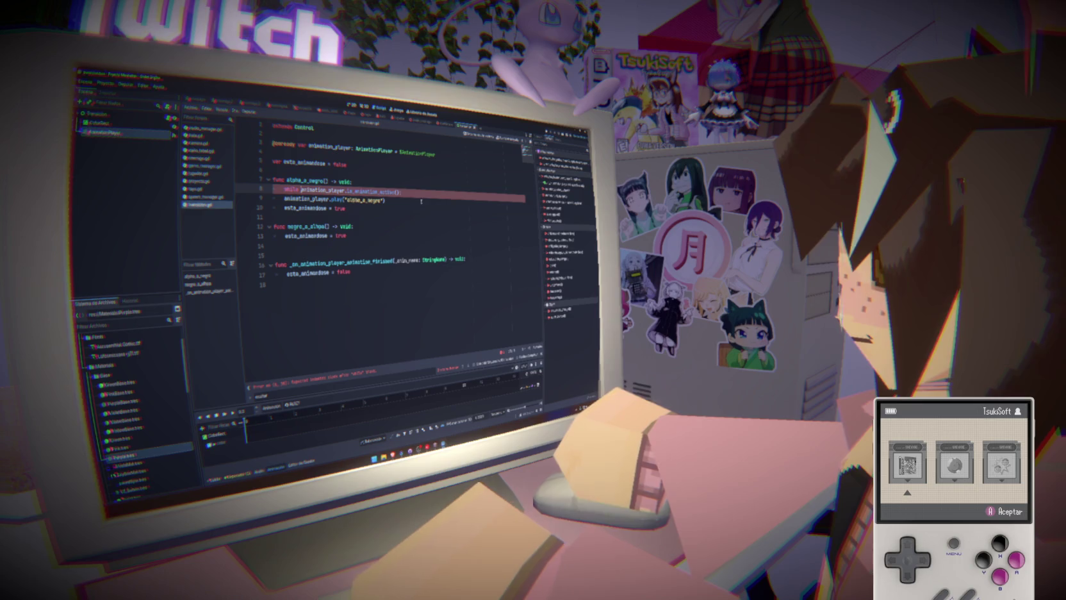
key("Return")
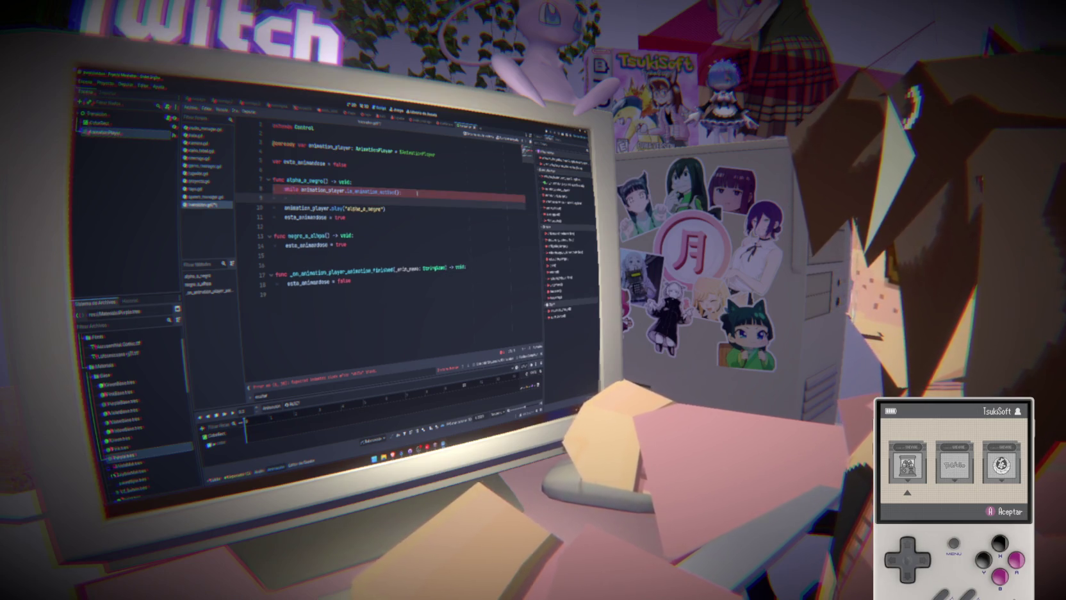
type("a")
key("BackSpace")
type("continue")
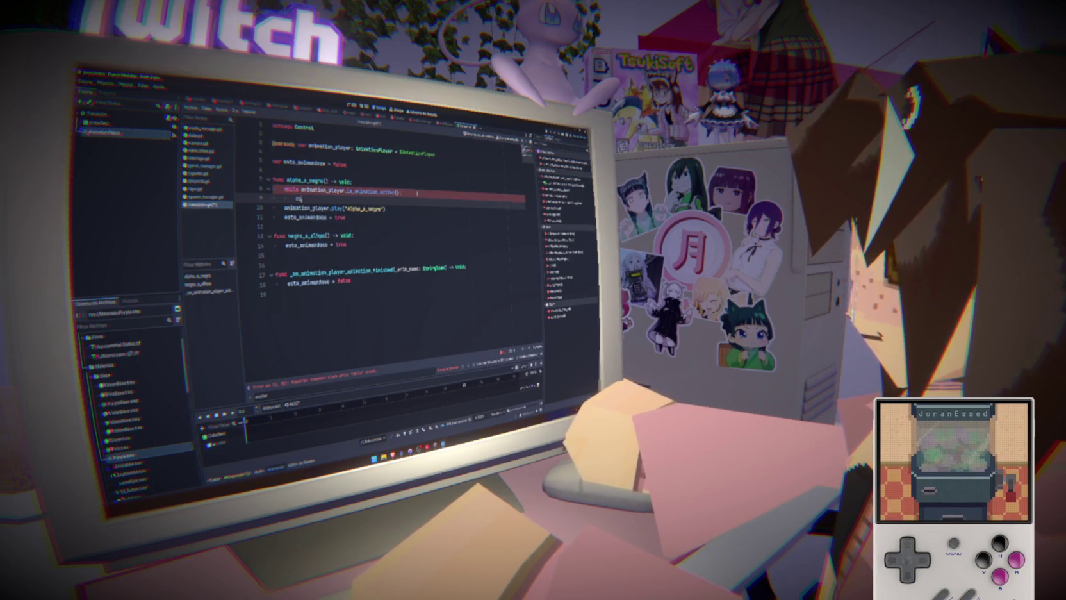
key("ctrl+s")
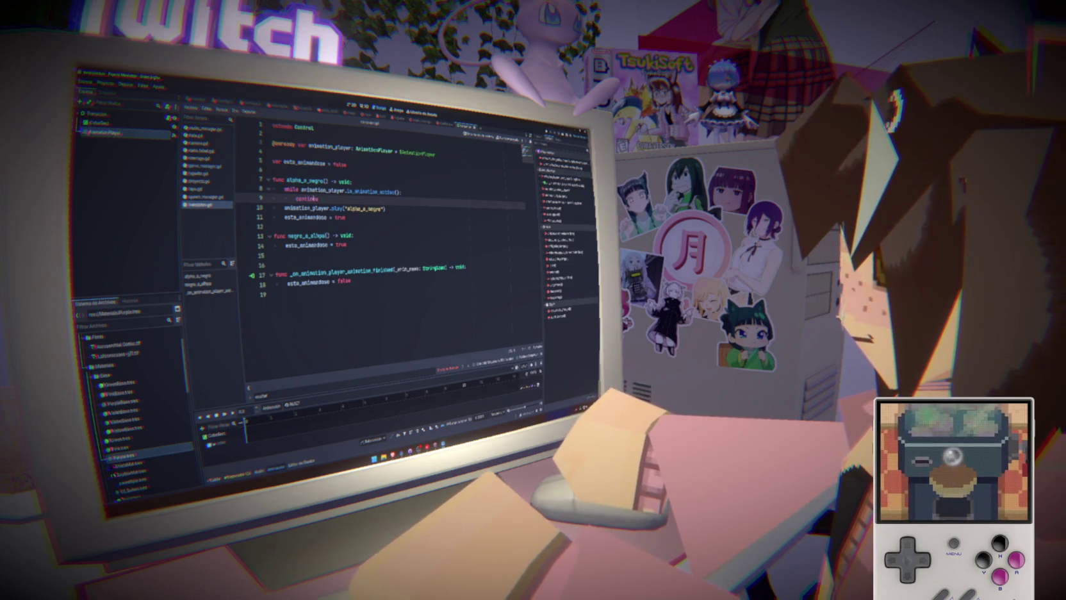
- Copy the while/continue wait loop and the play line into negro_a_alpha
left_click_drag(330, 199, 284, 191)
key("ctrl+c")
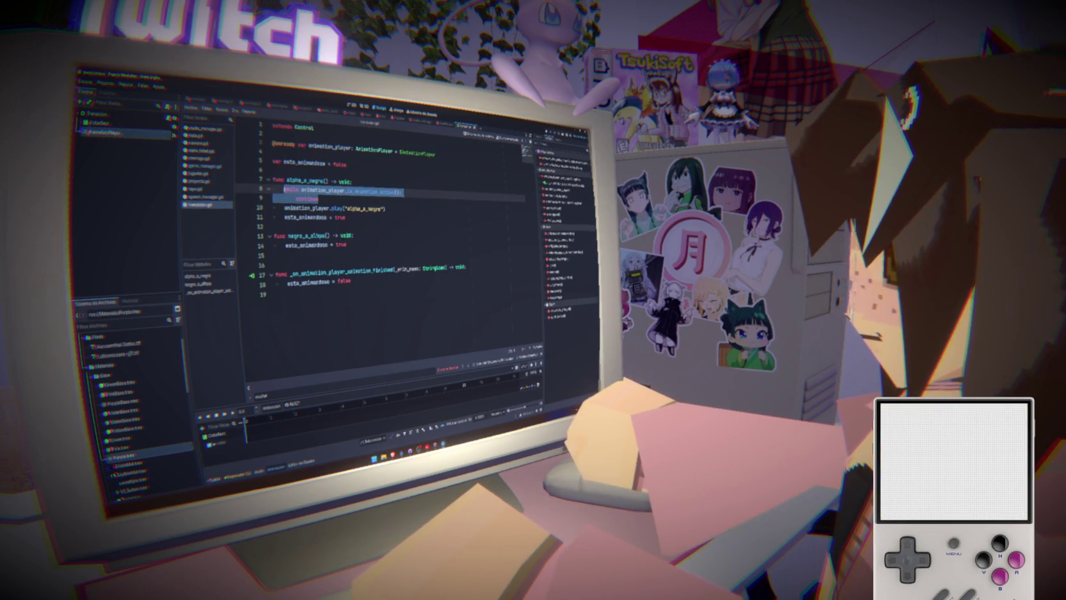
left_click(365, 235)
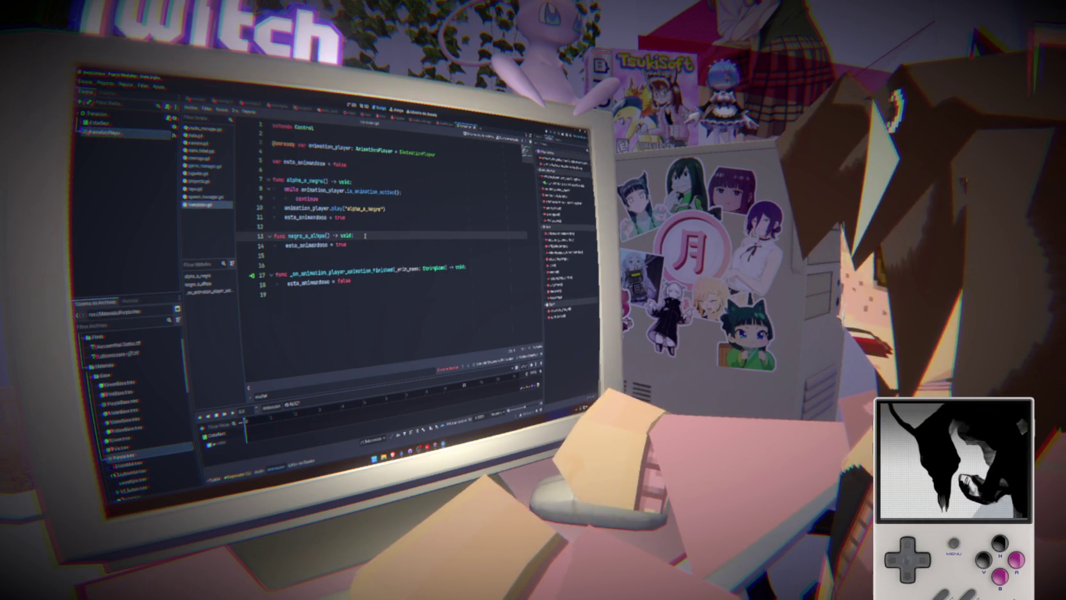
key("Return")
key("ctrl+v")
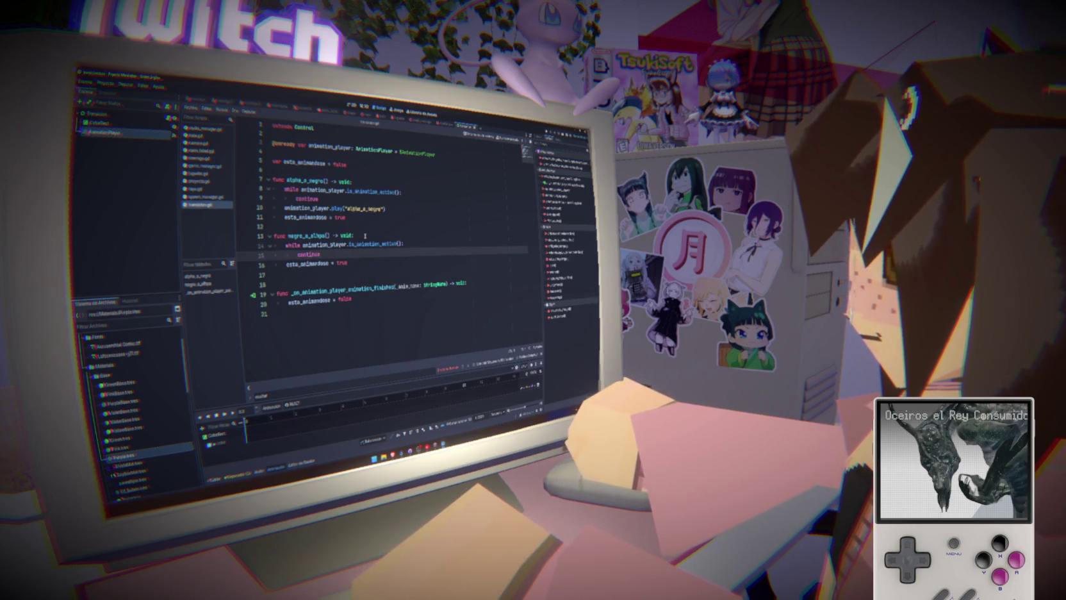
left_click(390, 211)
left_click(336, 254)
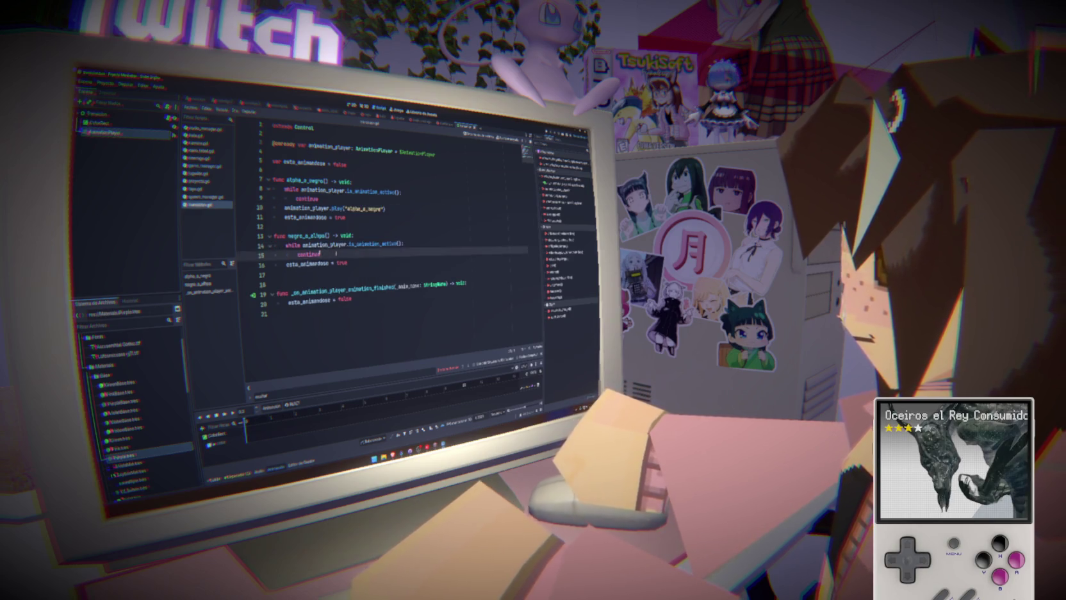
key("Return")
type("animation_player.play(\"alpha_a_negro\")")
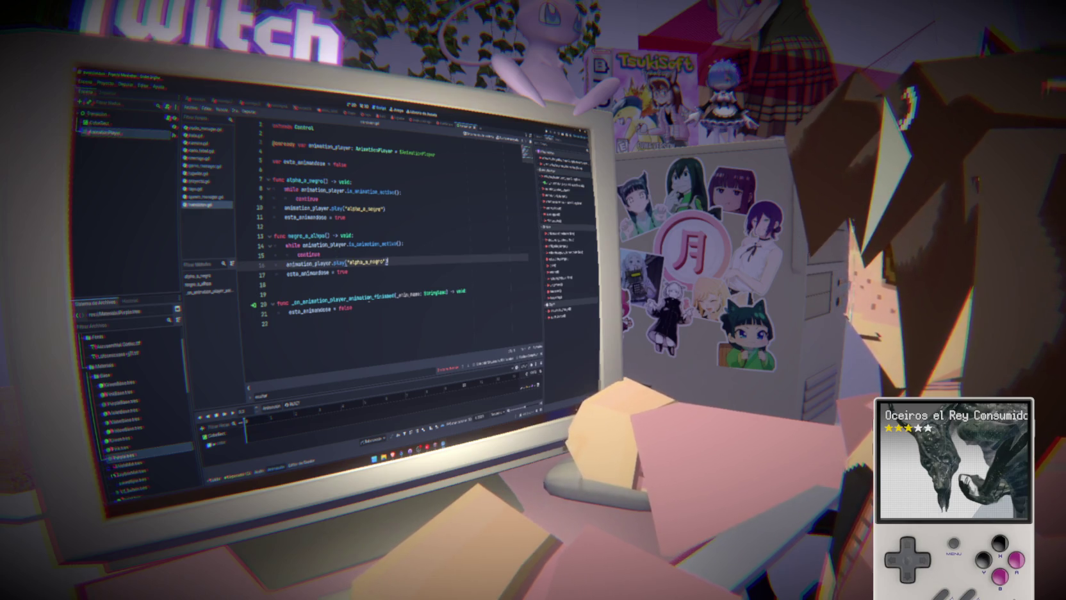
- Make the pasted line play "negro_a_alpha", fix the truncated function name, and save
double_click(307, 235)
key("ctrl+c")
double_click(369, 263)
key("ctrl+v")
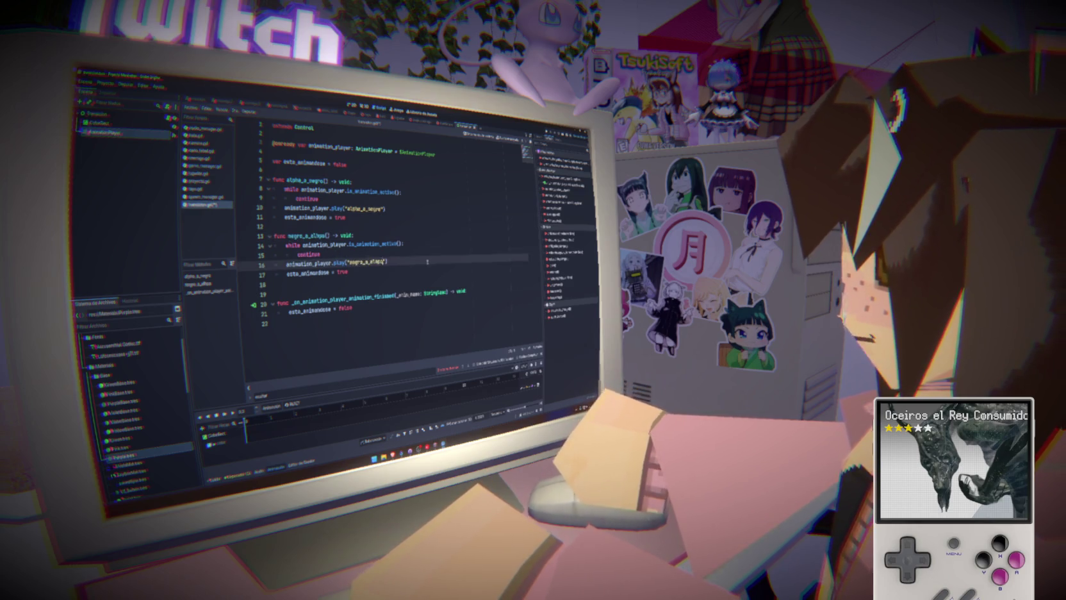
key("ctrl+s")
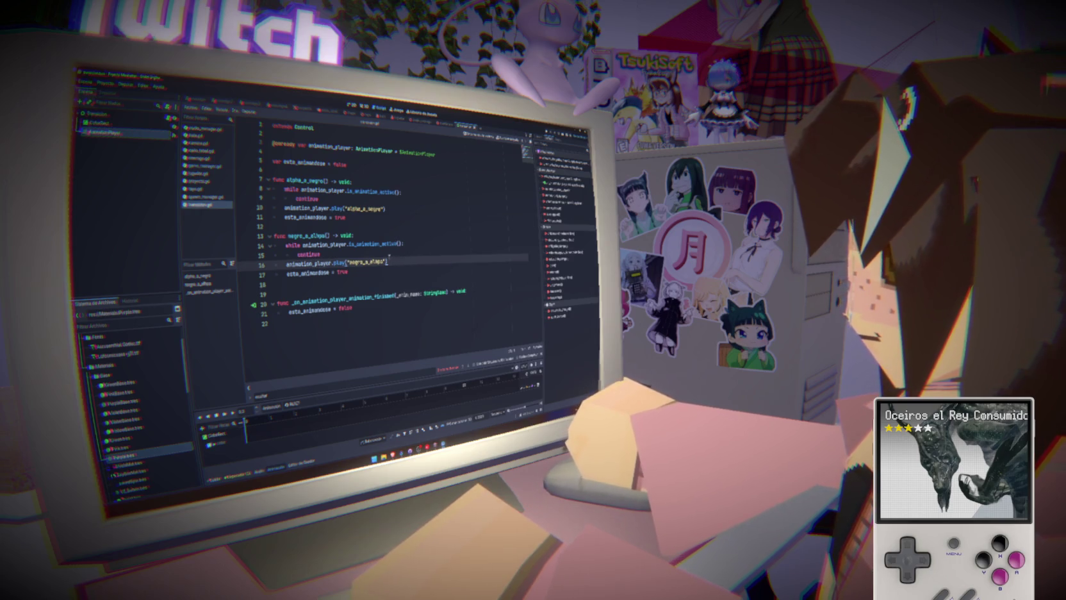
left_click(321, 235)
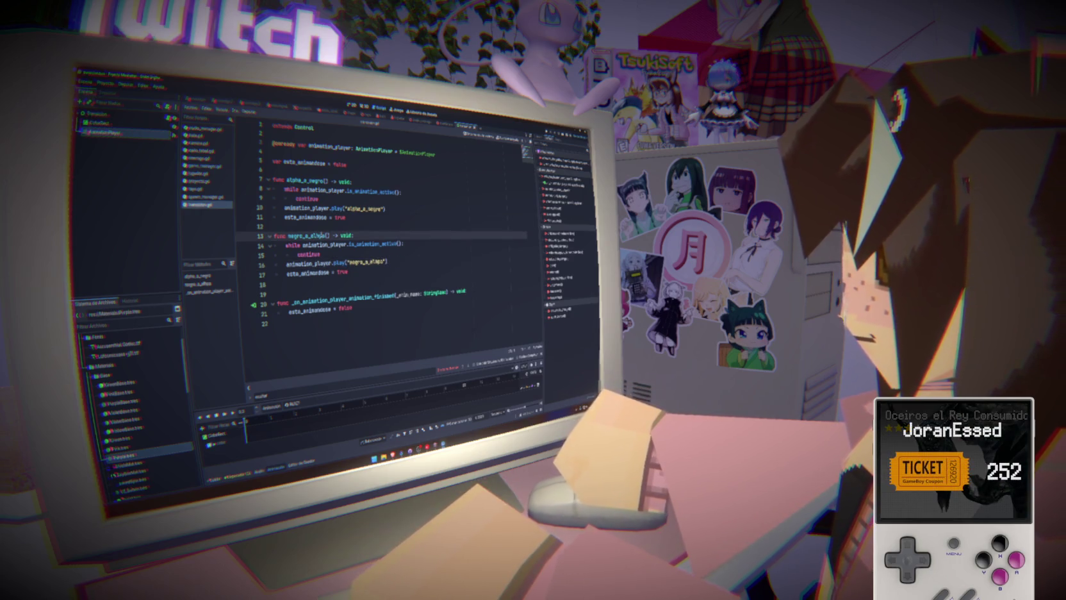
type("pha")
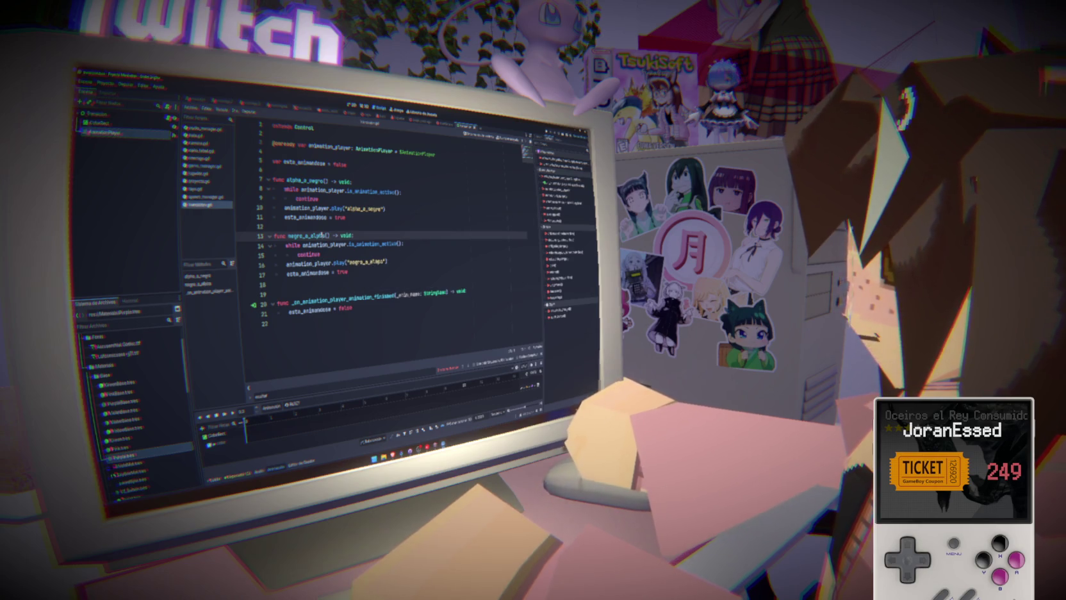
left_click(384, 262)
key("BackSpace")
key("BackSpace")
type("pha")
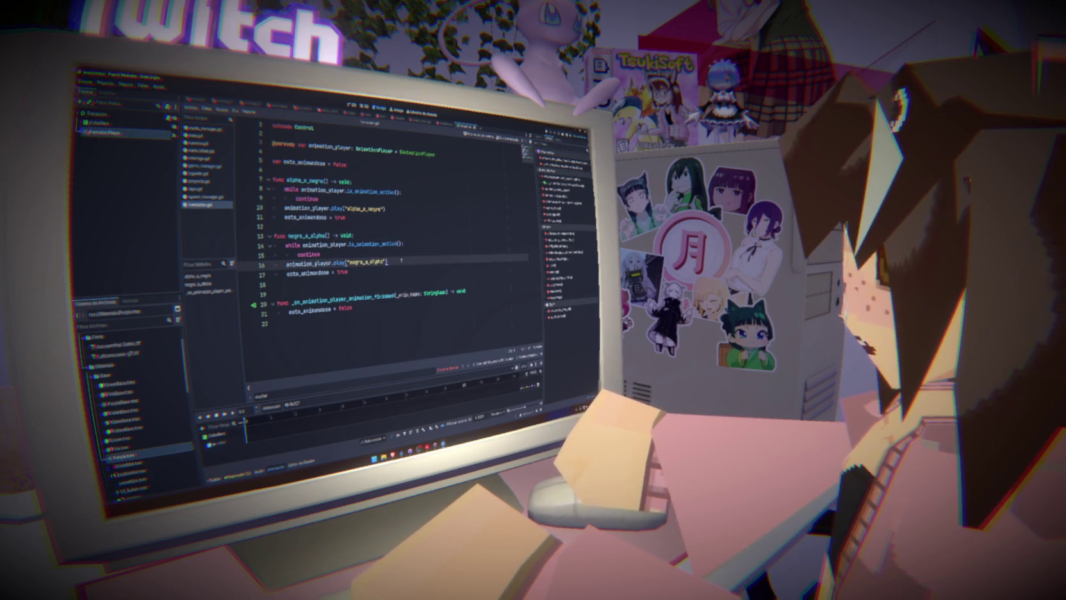
double_click(305, 181)
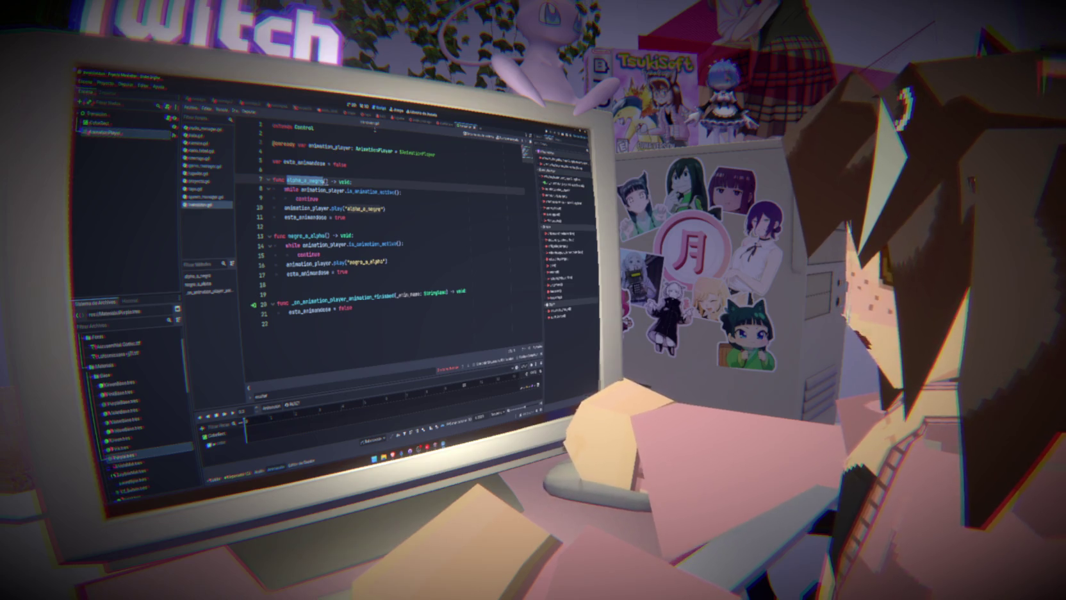
left_click(352, 113)
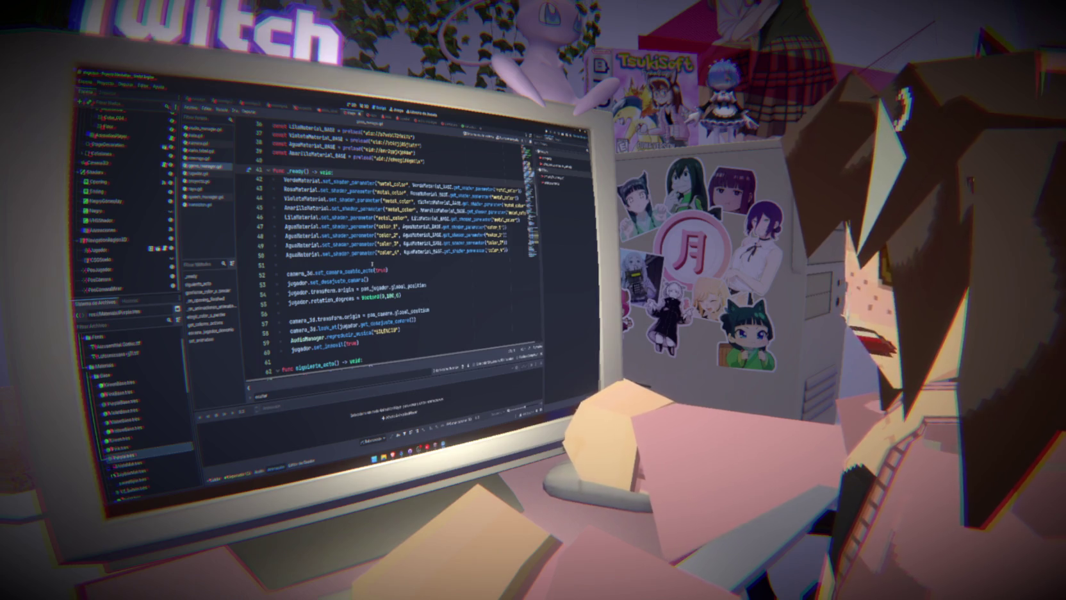
scroll(373, 263, "down", 2)
scroll(373, 262, "down", 2)
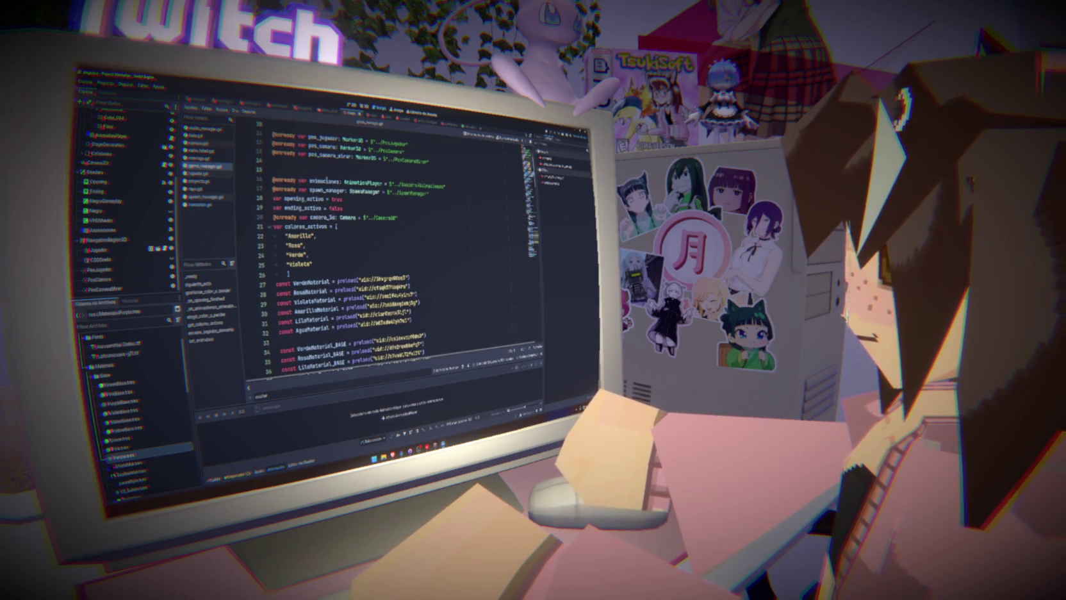
triple_click(448, 183)
key("Delete")
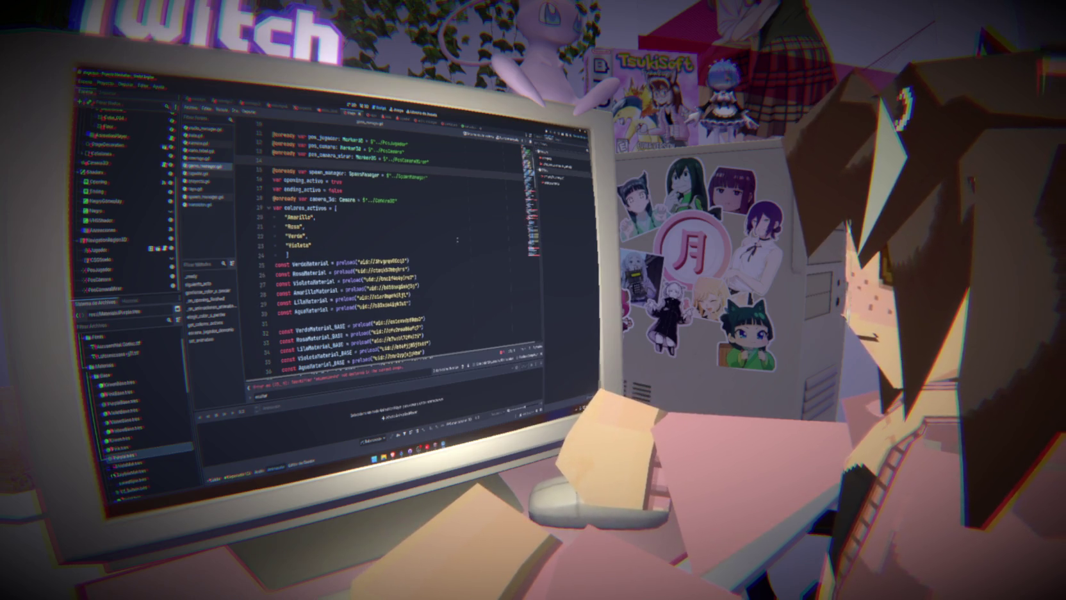
- Replace animaciones.play("ocultar_gato") with Transicion.alpha_a_negro()
scroll(384, 250, "down", 10)
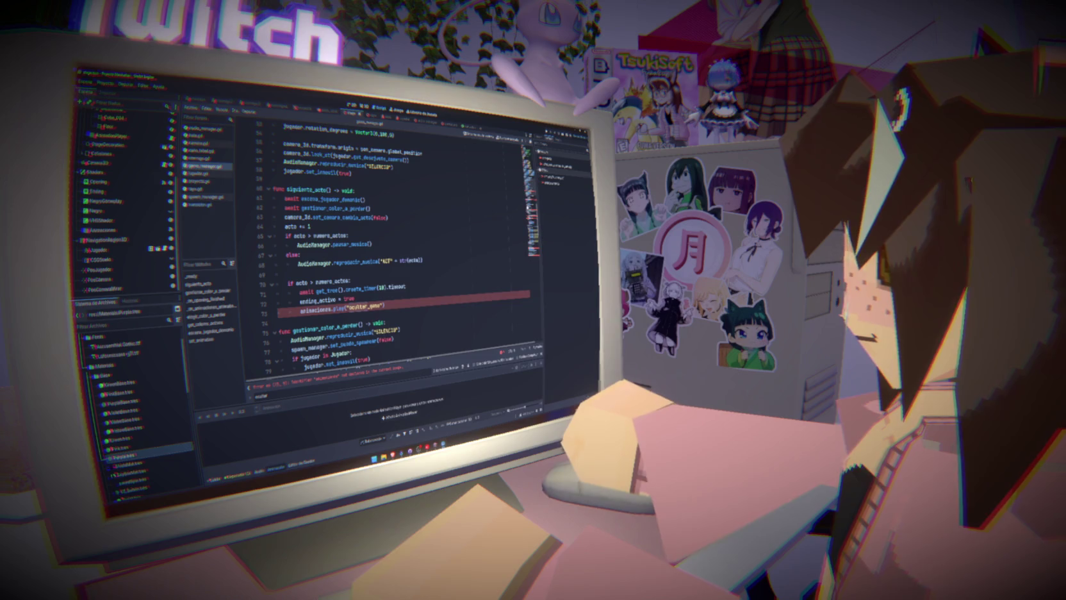
left_click_drag(300, 311, 385, 306)
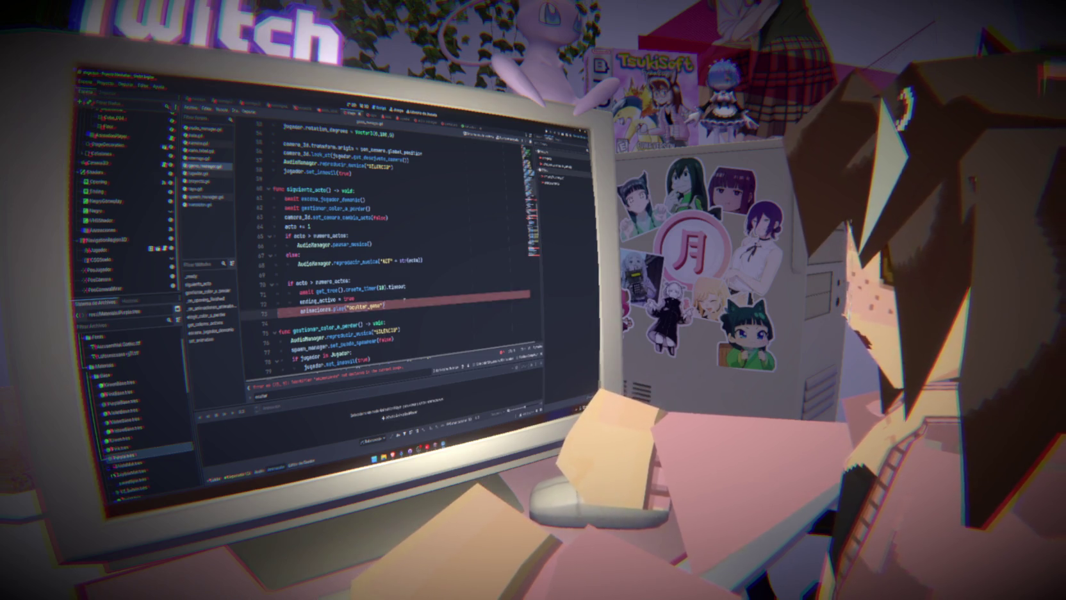
left_click(385, 306)
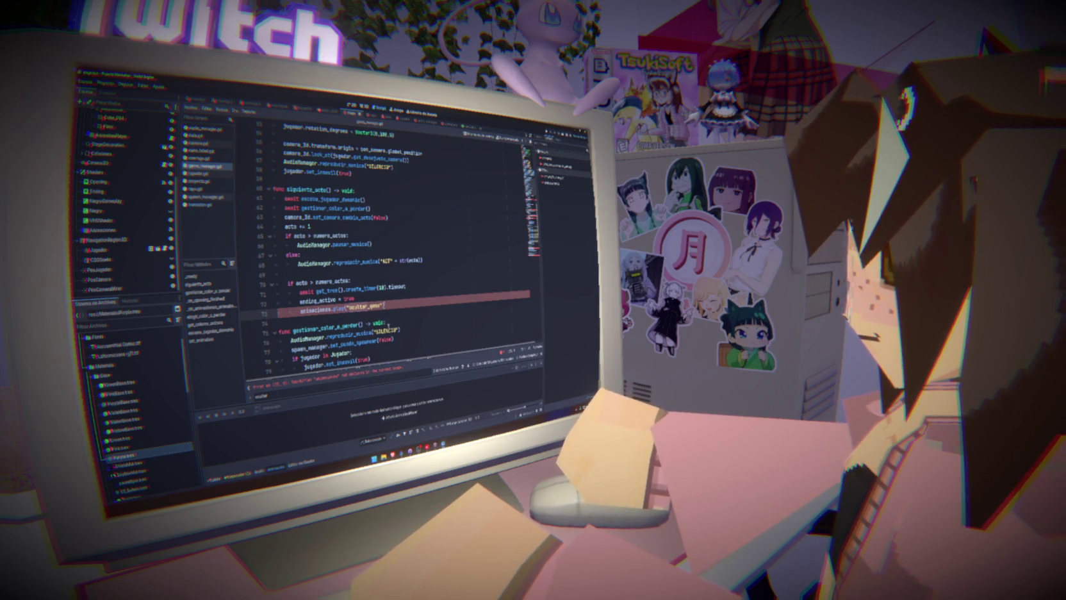
type("Tra")
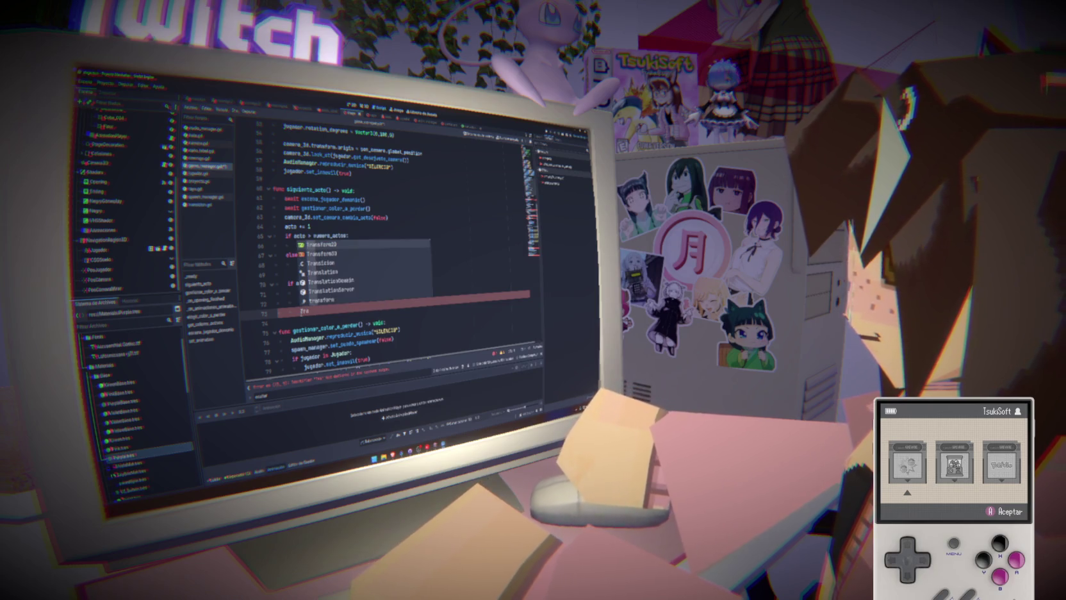
type("nsicion.alpha_a_negro")
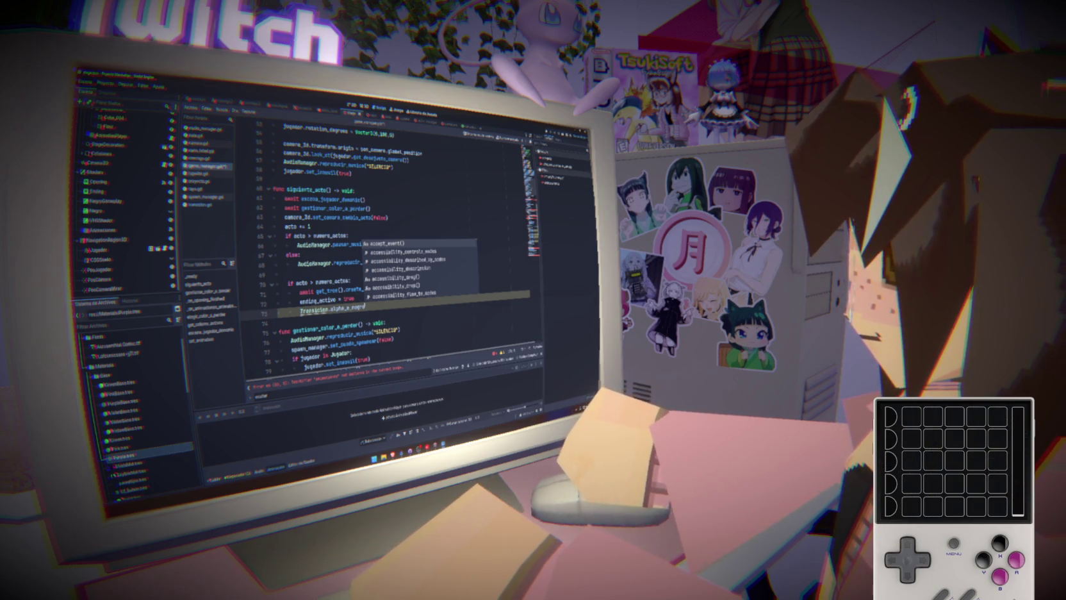
type("()")
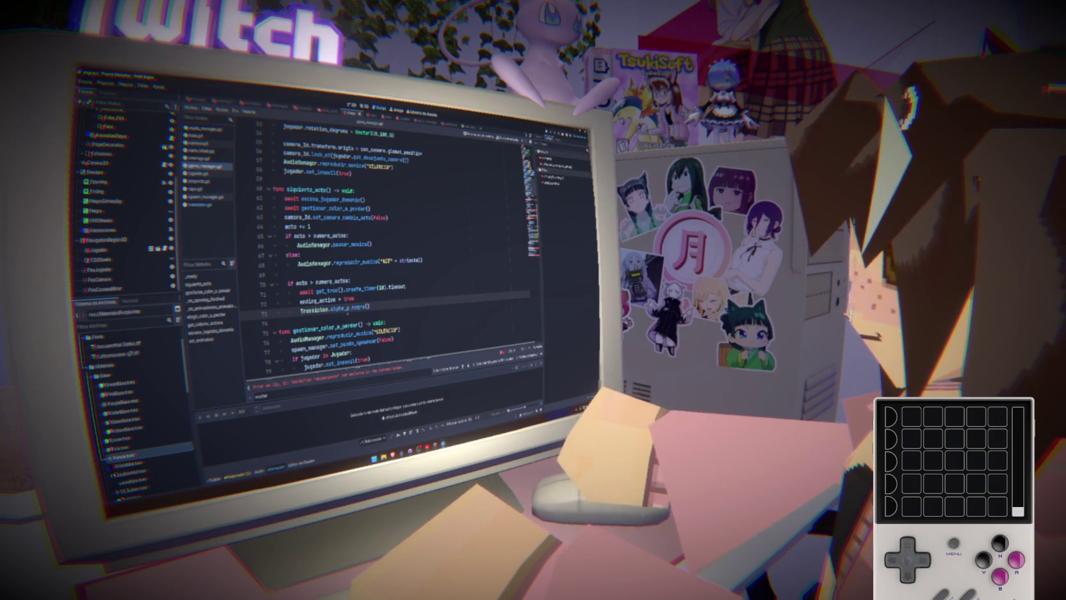
left_click_drag(330, 309, 300, 310)
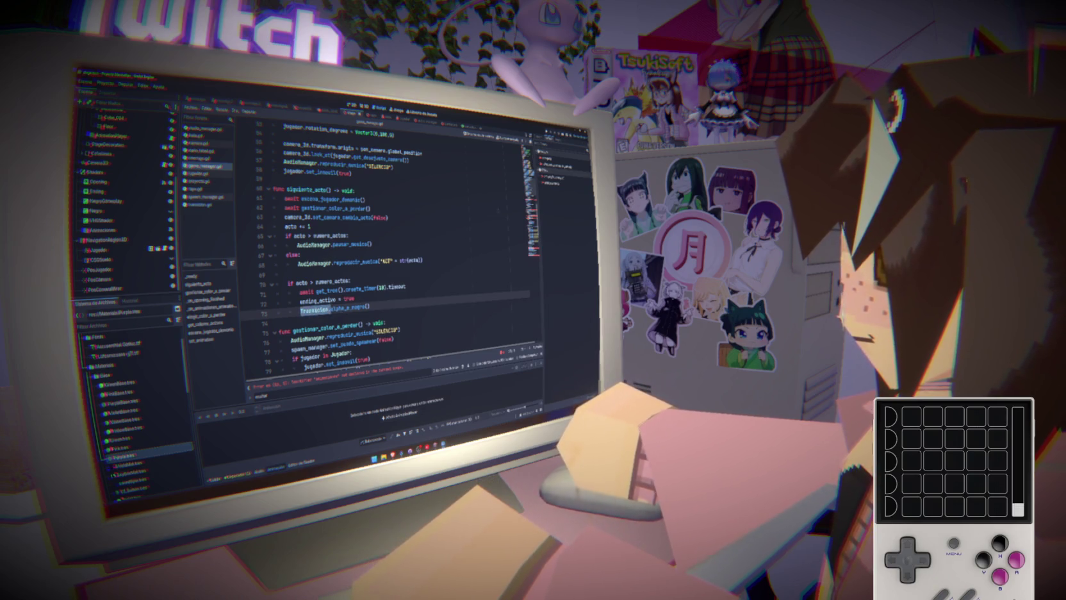
scroll(385, 256, "down", 4)
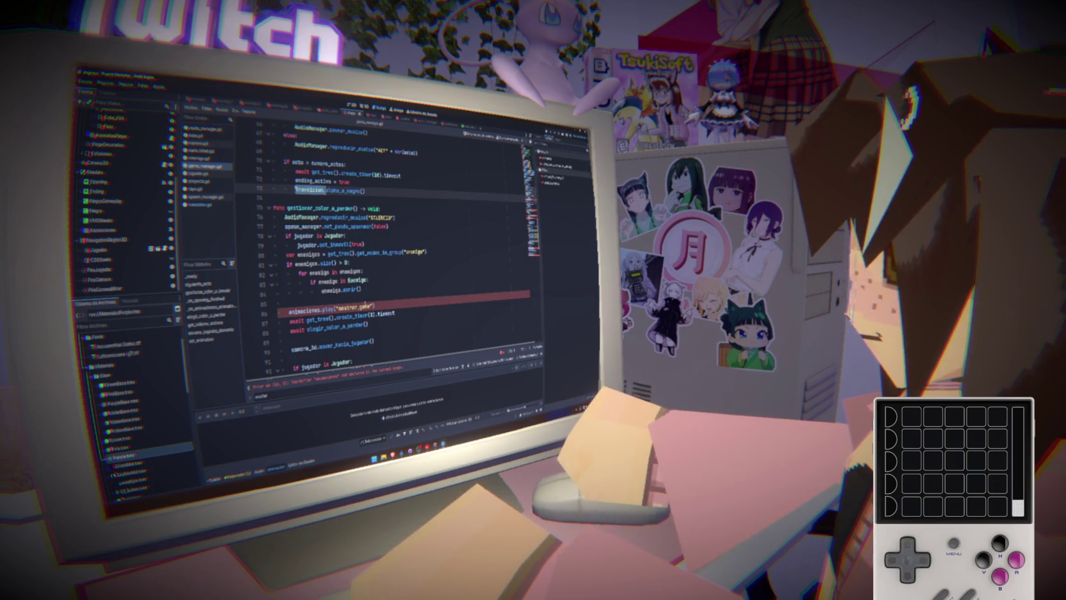
- Replace animaciones.play("mostrar_game") on line 86 with Transicion.negro_a_alpha()
left_click_drag(376, 308, 288, 310)
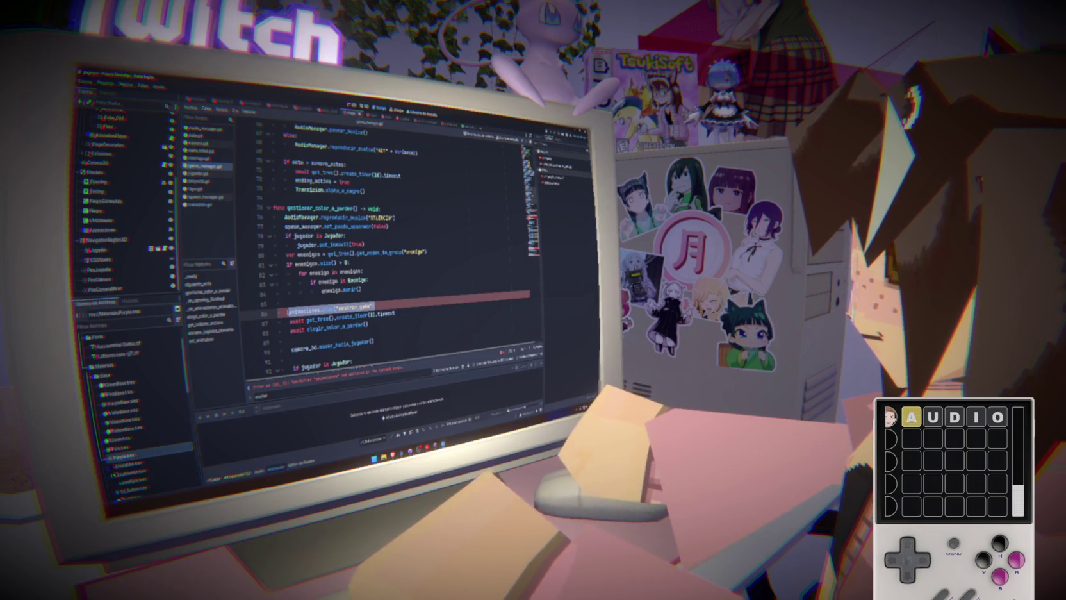
type("Transicion.alp")
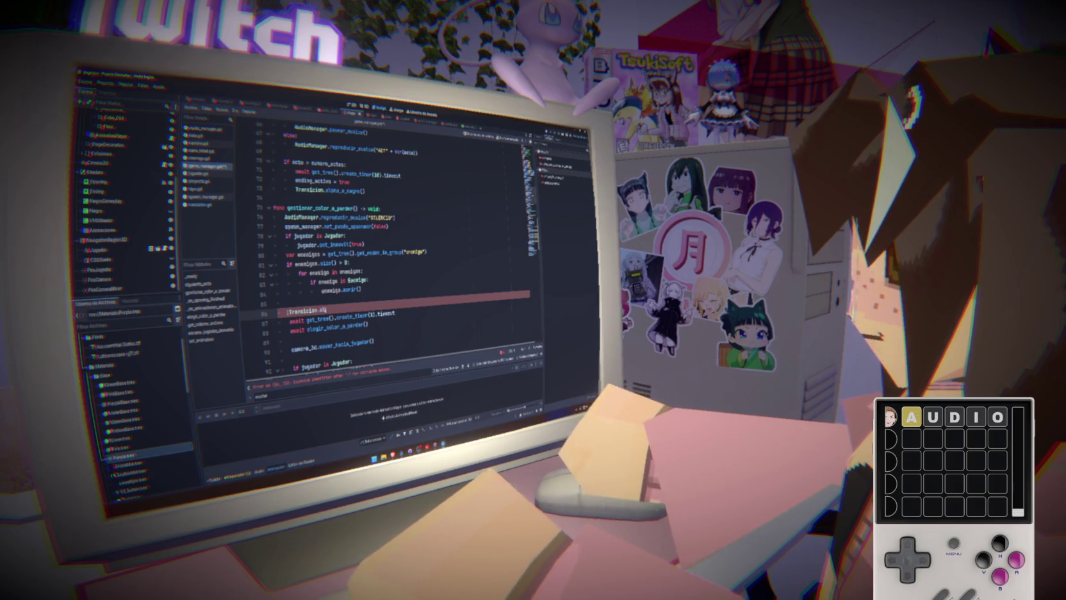
type("n")
type("gro")
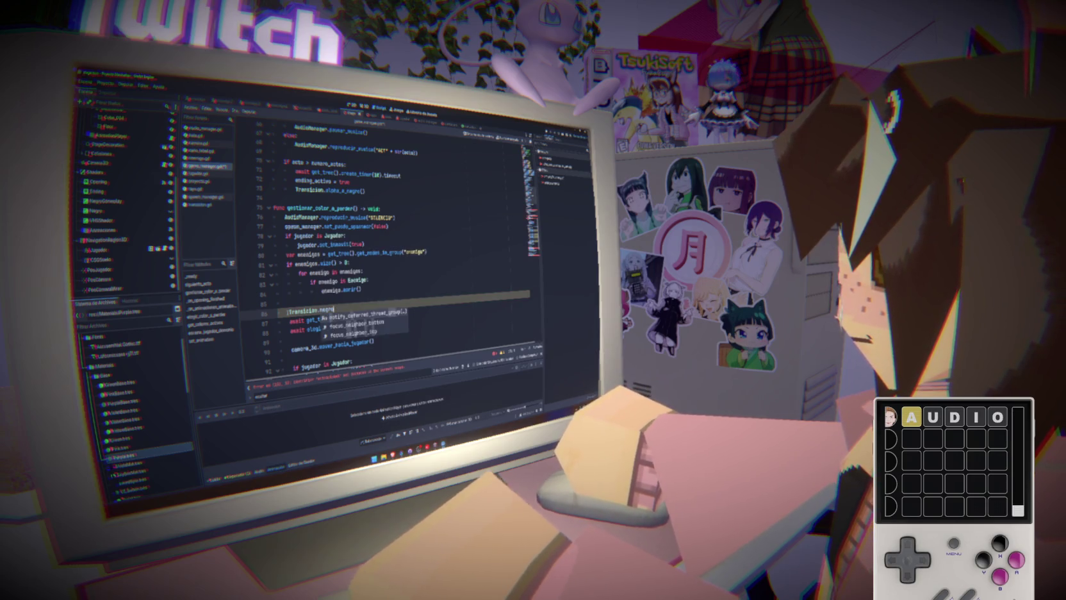
key("BackSpace")
key("BackSpace")
key("BackSpace")
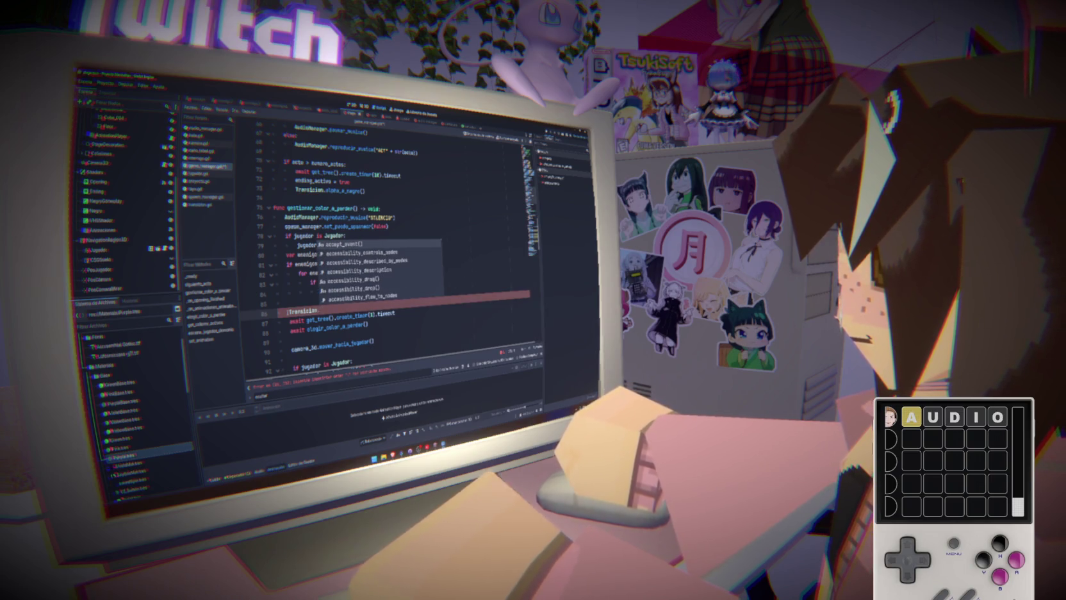
type("negro.")
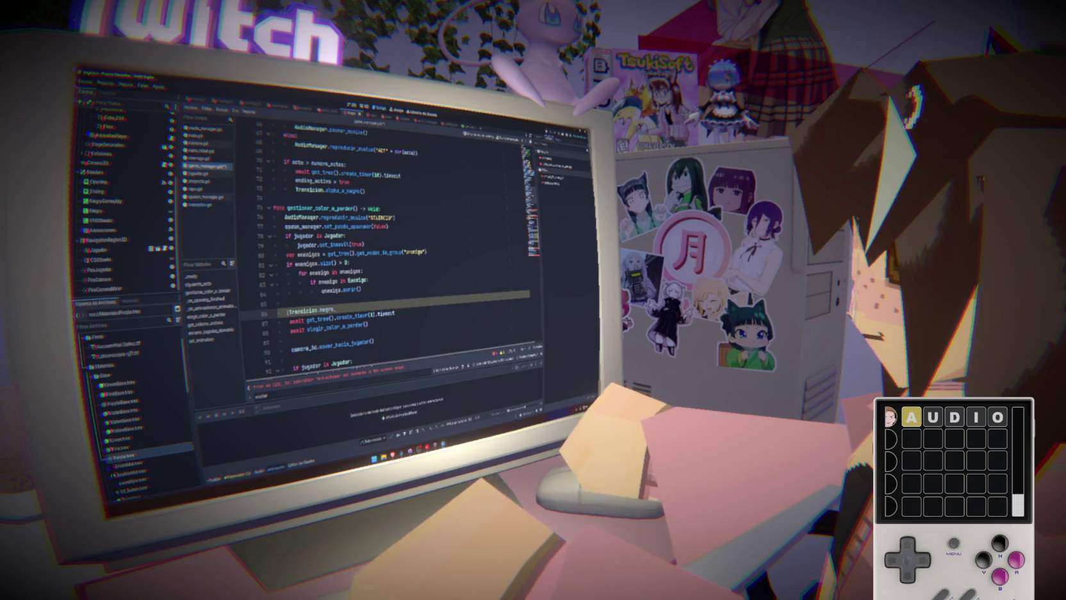
type("lp")
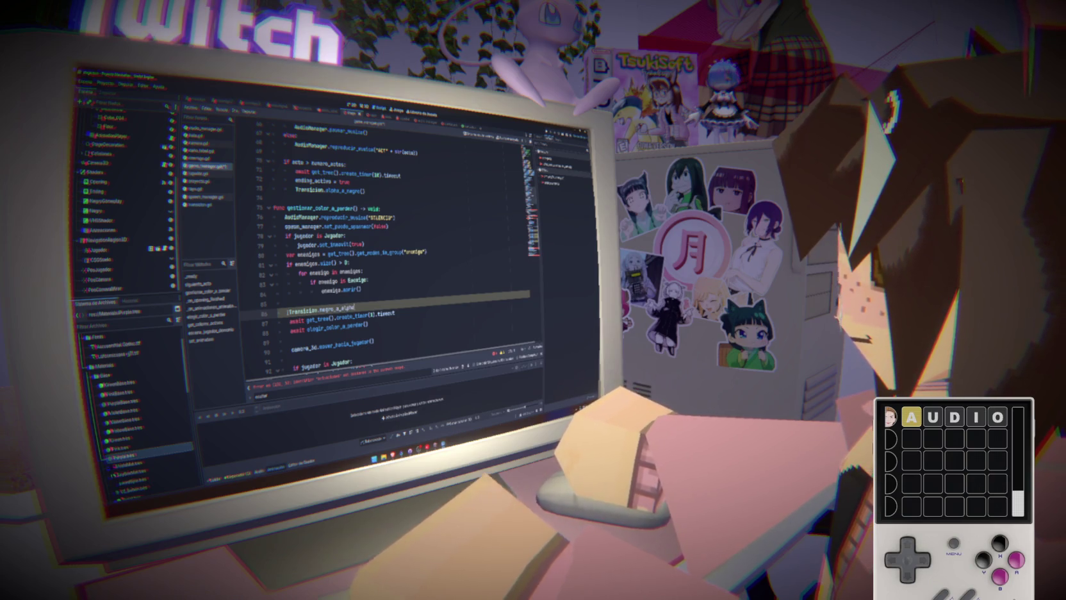
type("ha(")
key("Return")
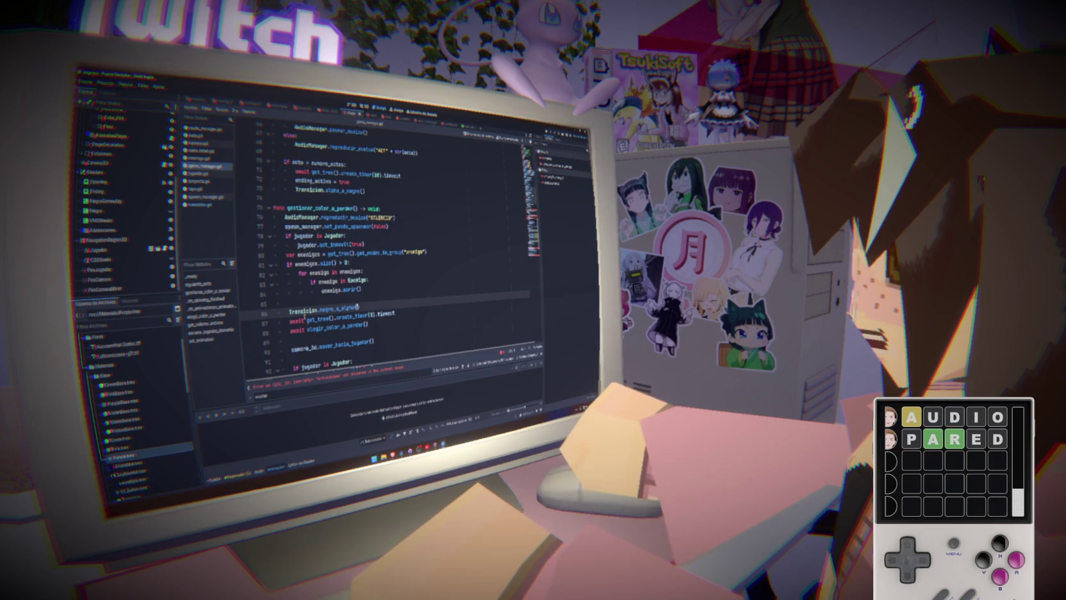
scroll(357, 307, "down", 5)
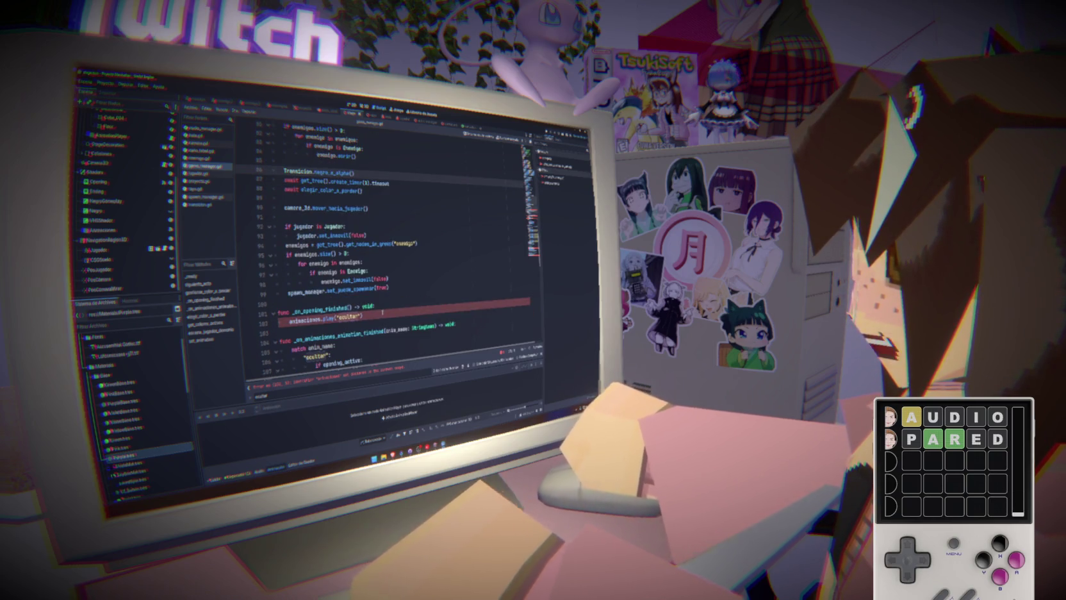
- Replace animaciones.play("ocultar") on line 102 with Transicion.alpha_a_negro()
left_click_drag(385, 314, 290, 320)
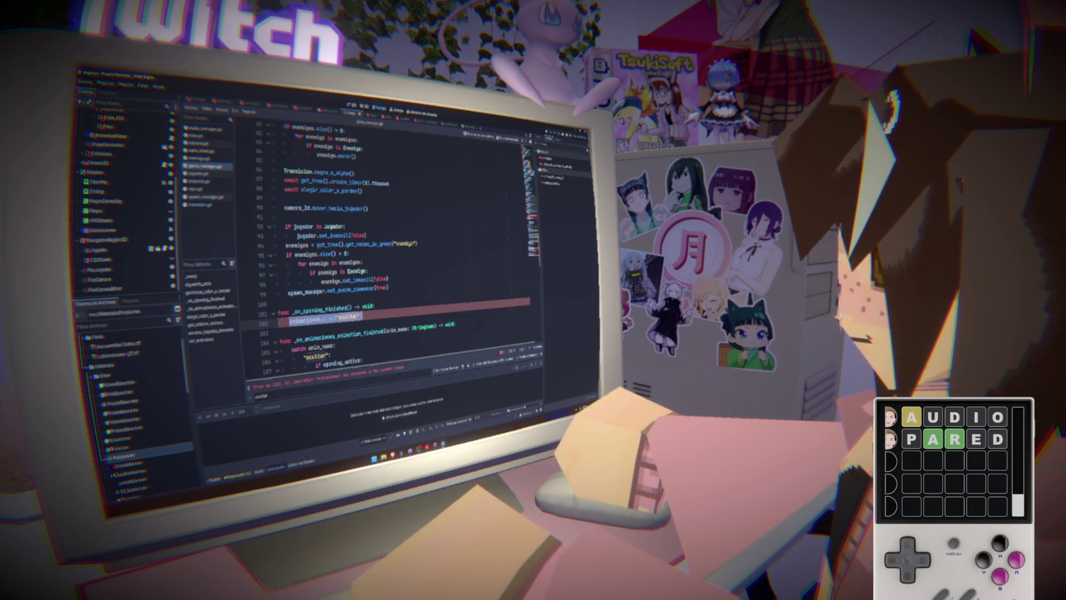
type("Transicion.")
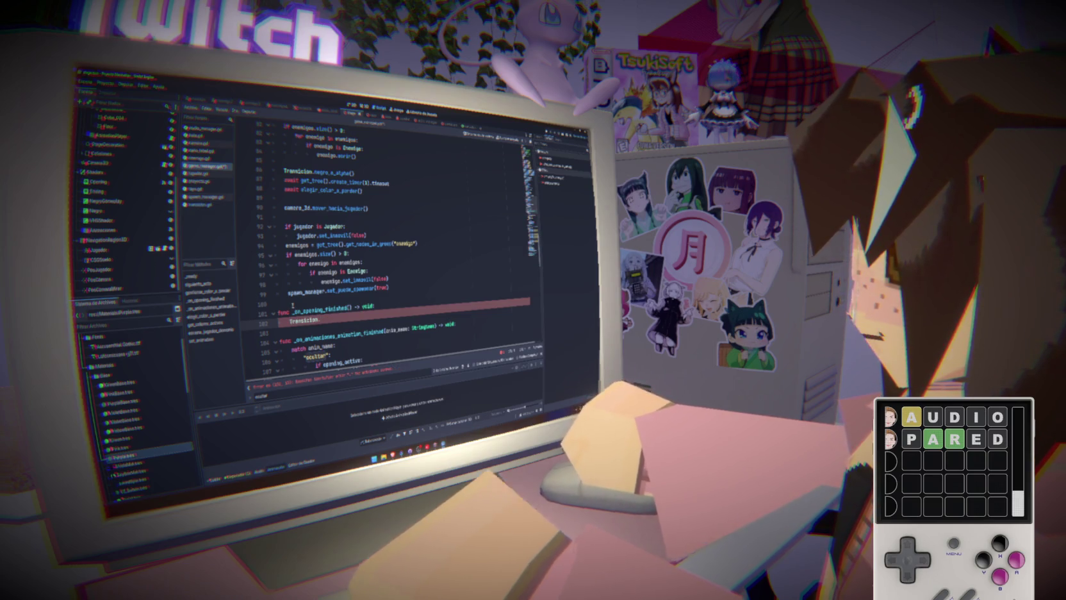
type("negro_a")
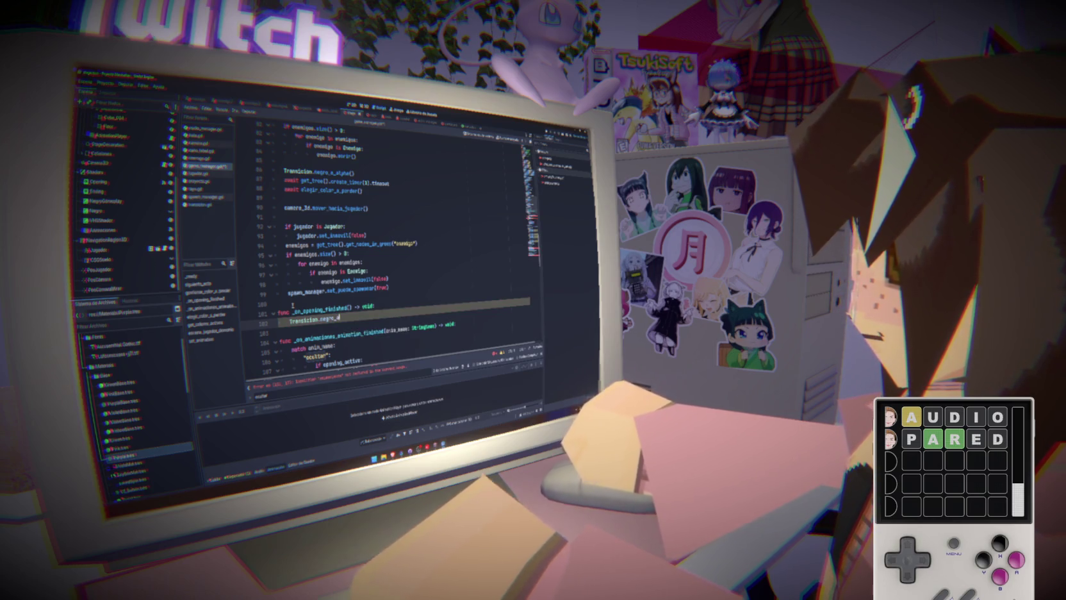
key("BackSpace")
key("BackSpace")
key("BackSpace")
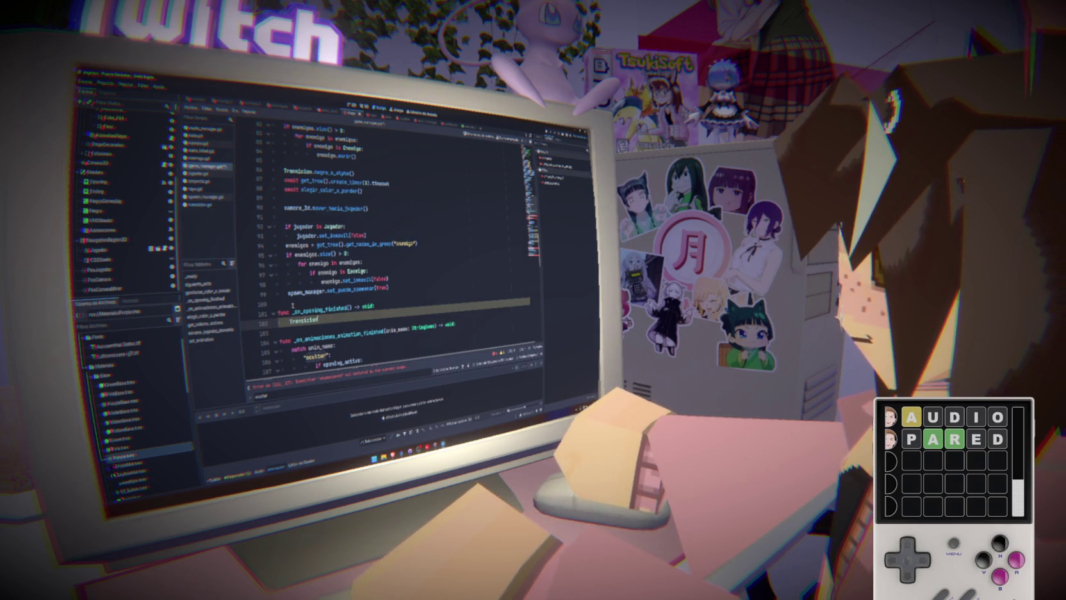
type(".al")
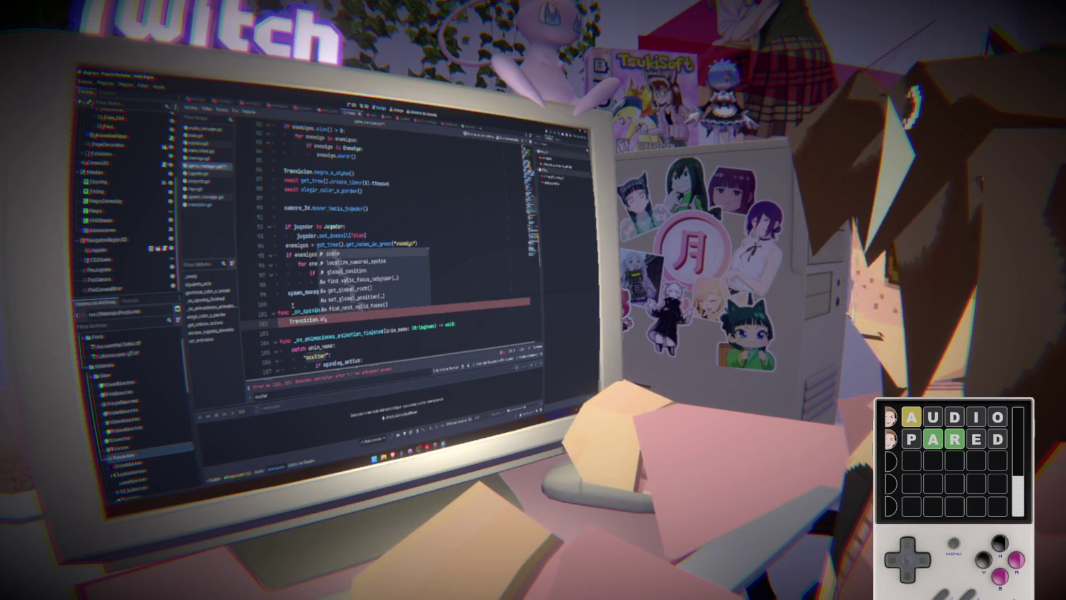
type("pha_a_negro")
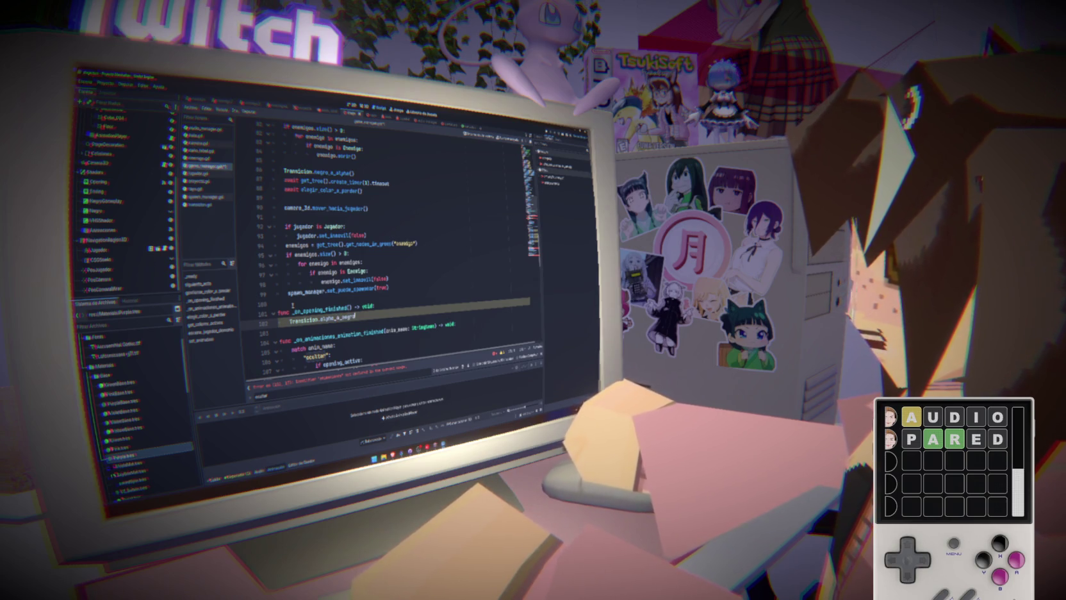
type("()")
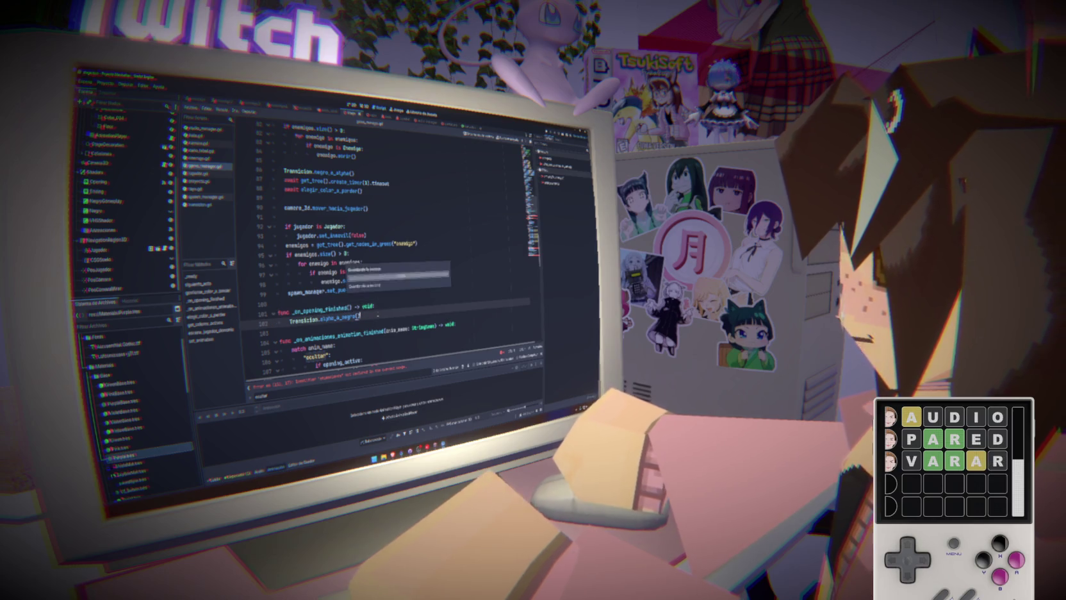
double_click(320, 310)
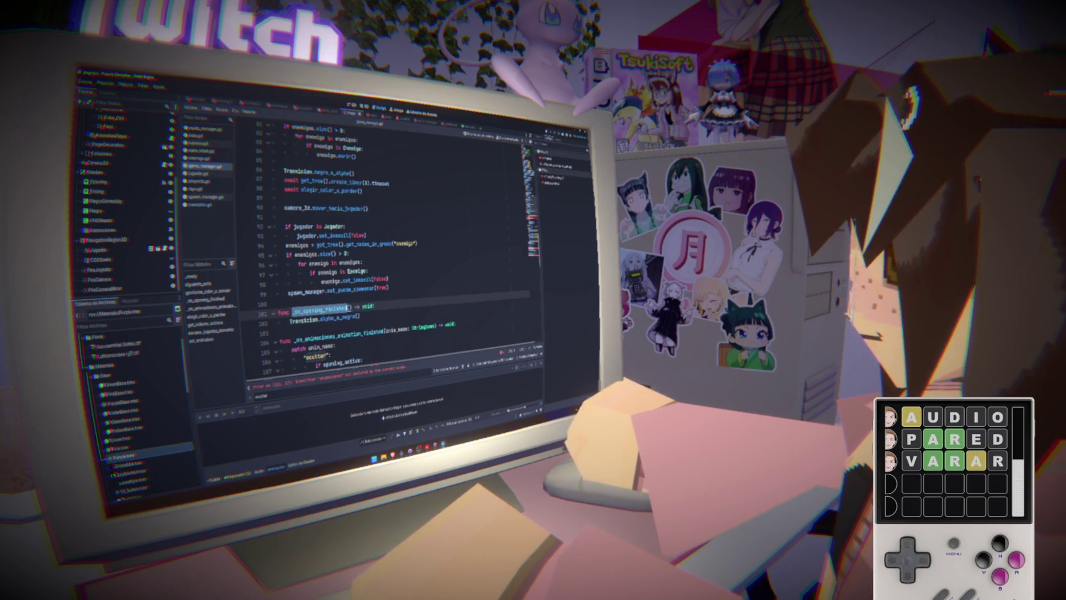
scroll(357, 315, "down", 5)
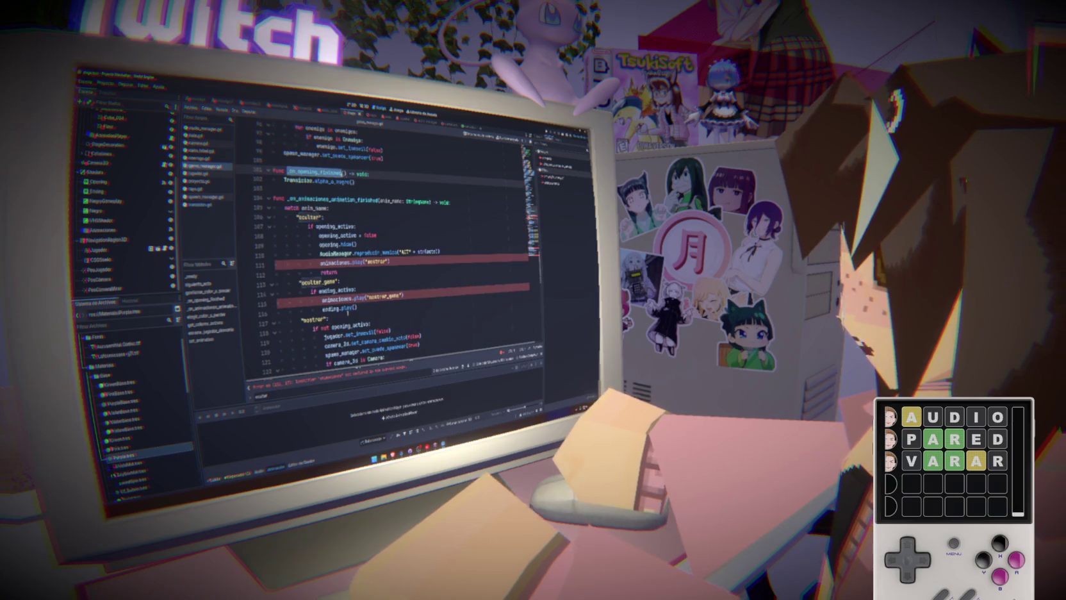
- Replace the ocultar_game play call on line 160 with Transicion.negro_a_alpha()
scroll(384, 249, "down", 15)
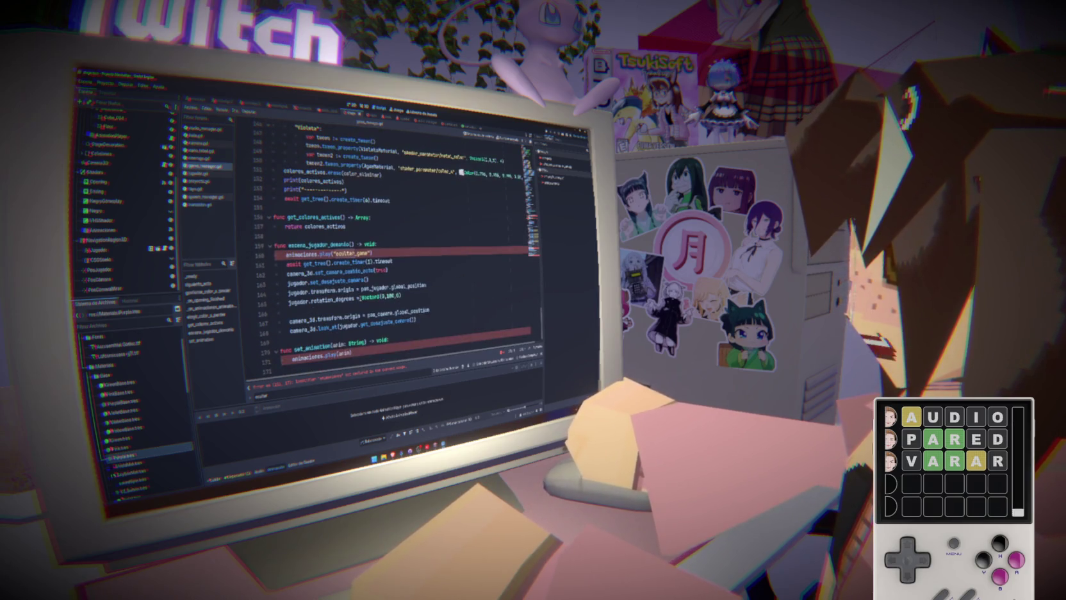
key("shift+Home")
type("Transicion.")
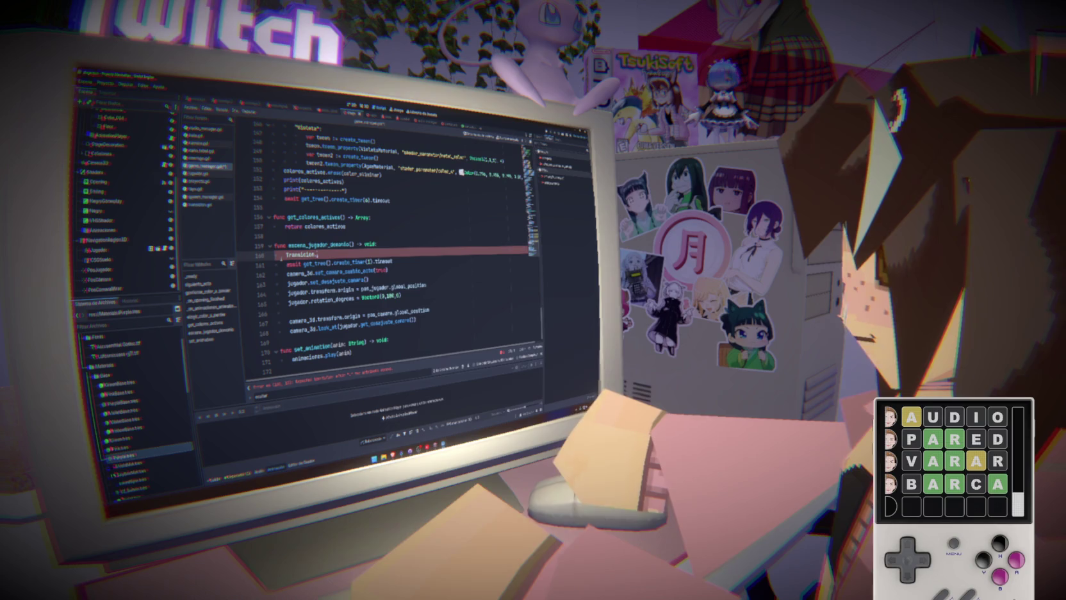
type("negro_a_")
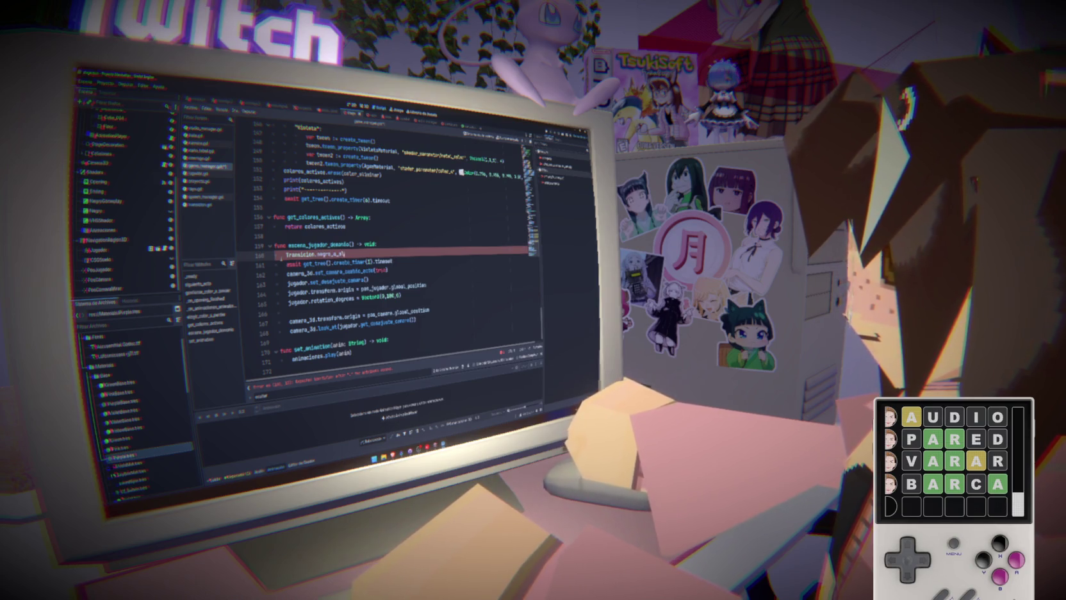
type("alpha()")
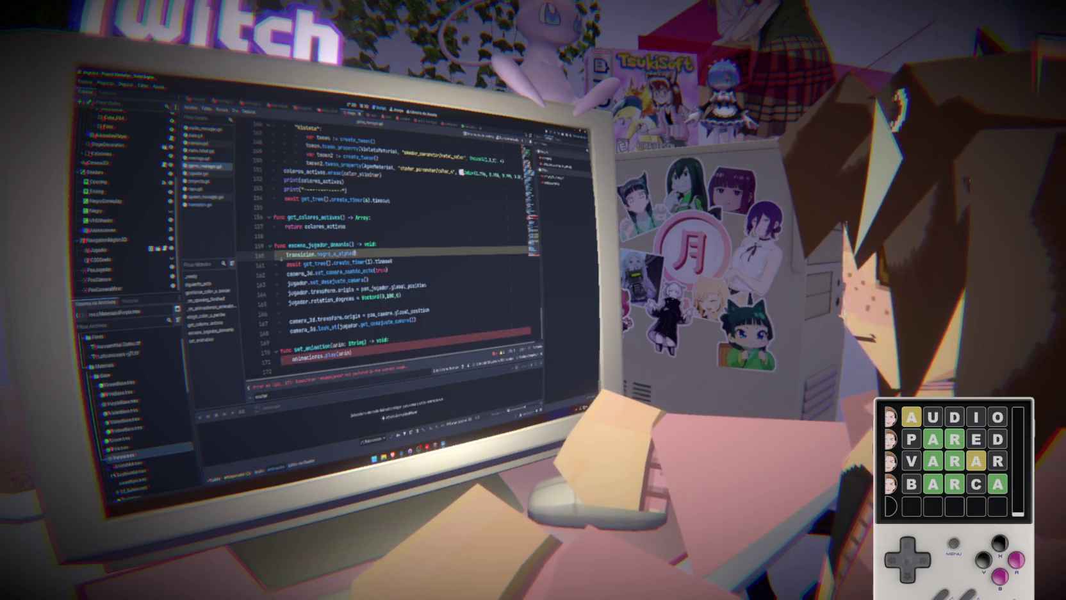
- Delete the unused set_animation function and open audio_manager.gd
double_click(312, 357)
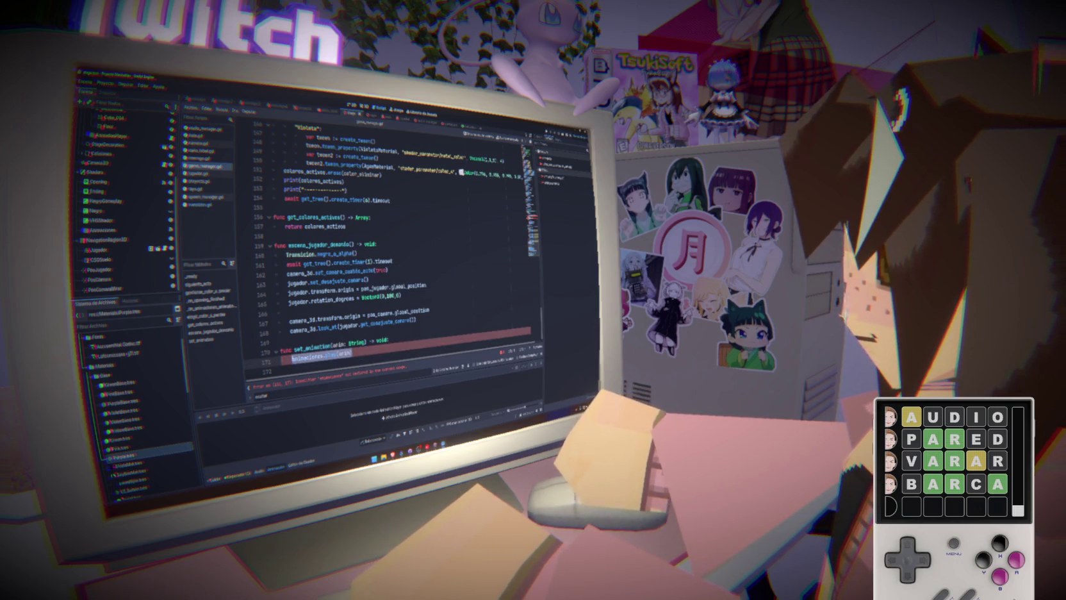
left_click_drag(276, 370, 270, 351)
key("BackSpace")
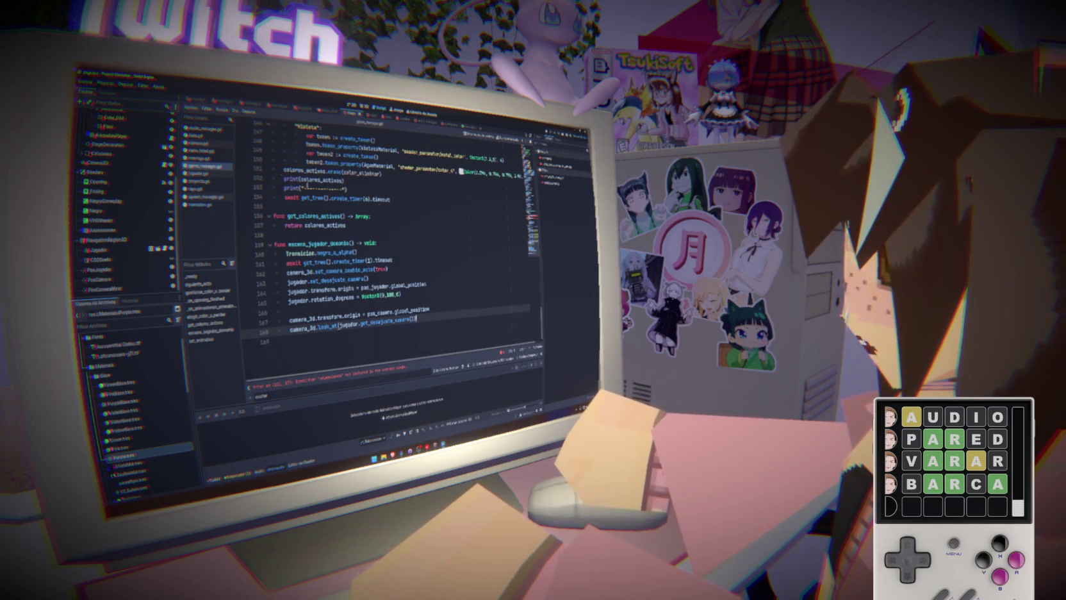
left_click(204, 129)
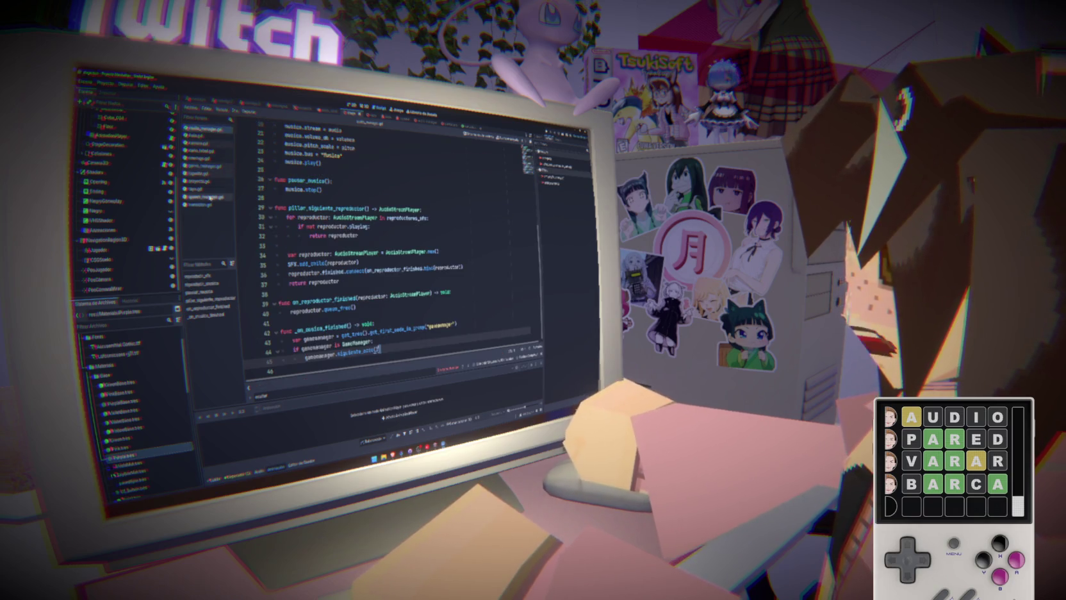
- Return to game_manager.gd and scroll up to the animation-finished handler
left_click(204, 166)
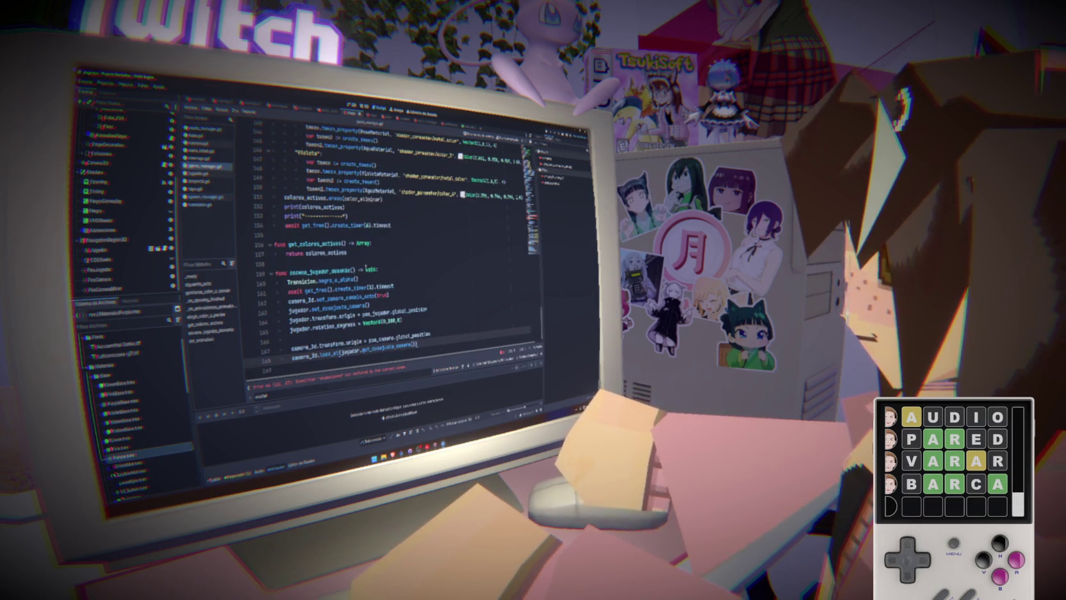
scroll(318, 256, "up", 15)
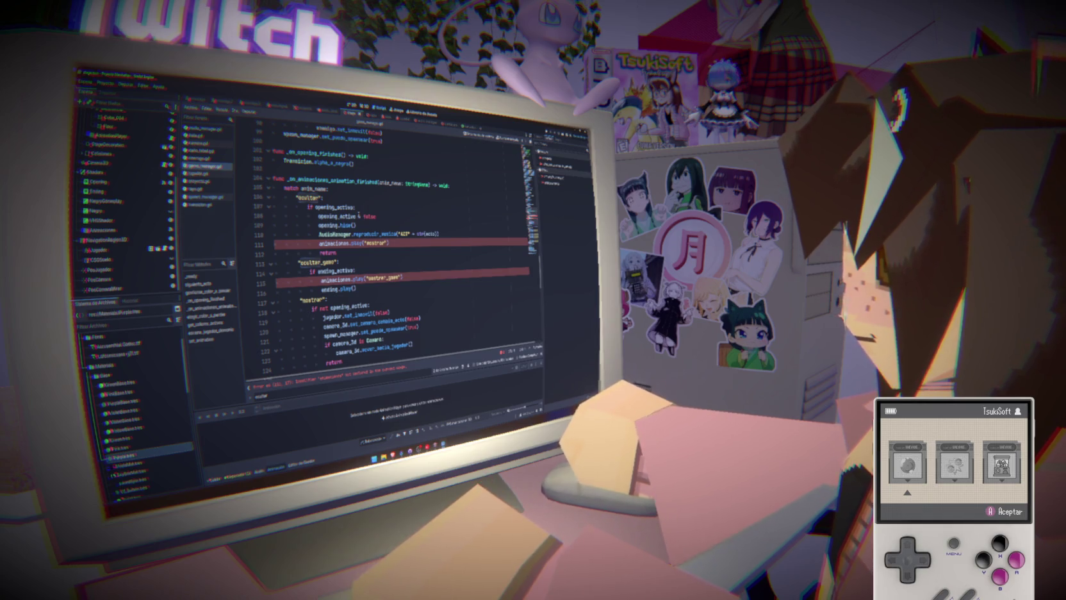
key("Return")
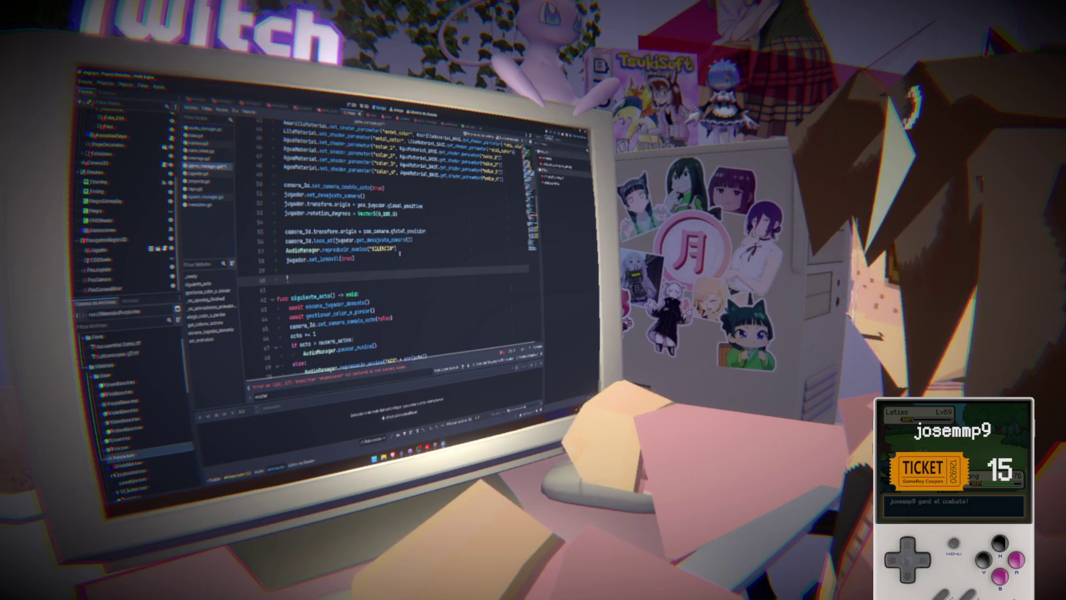
- Add the await-prefixed Transicion fade-from-black call and start another await line below
type("Trans")
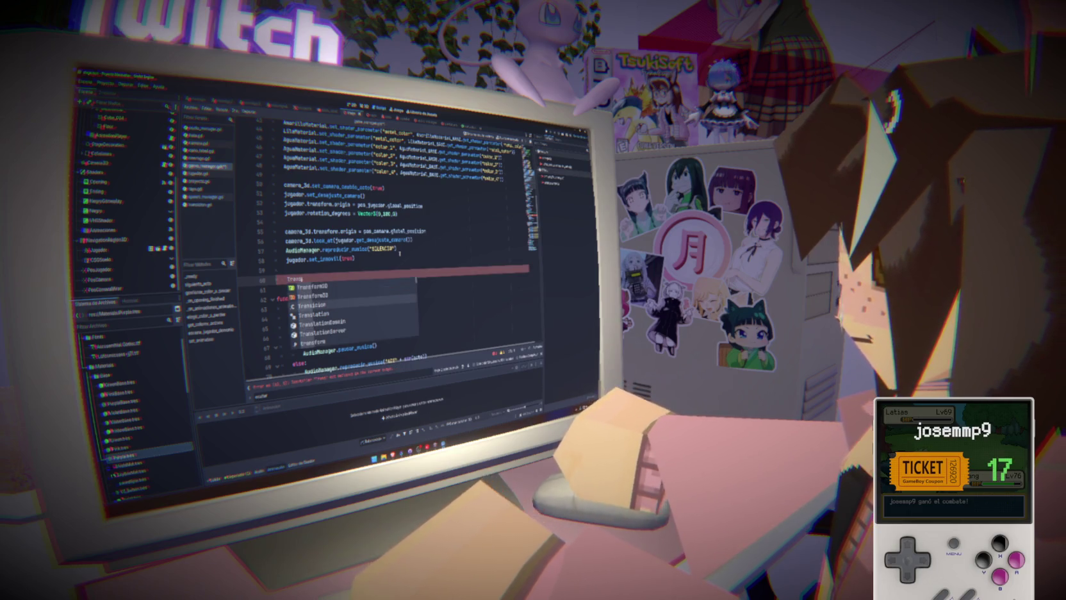
type("icion.negro")
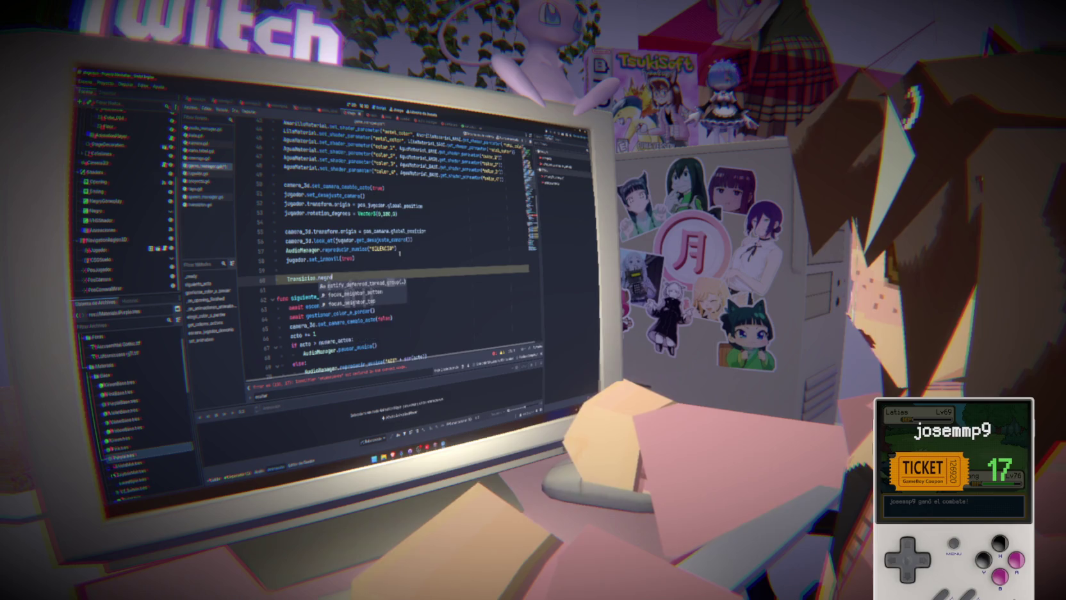
type("_a_n")
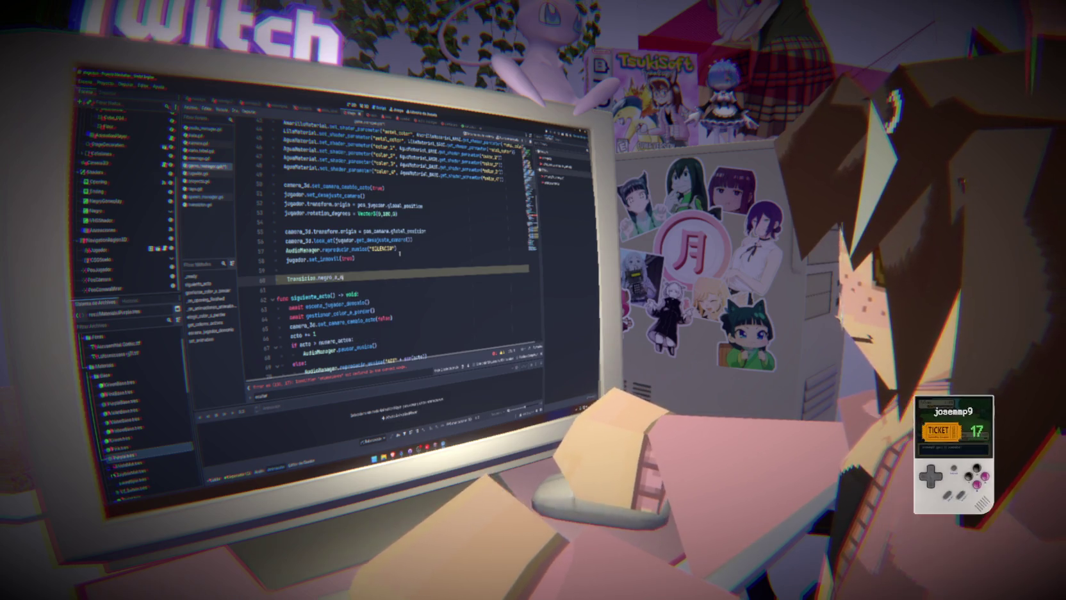
key("BackSpace")
type("blanco()")
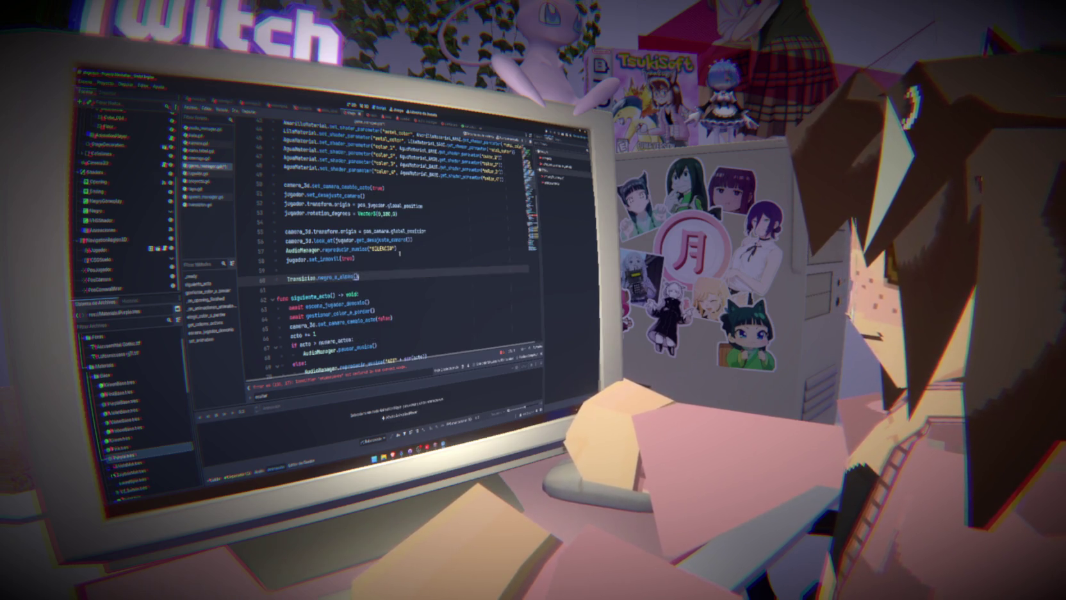
key("Return")
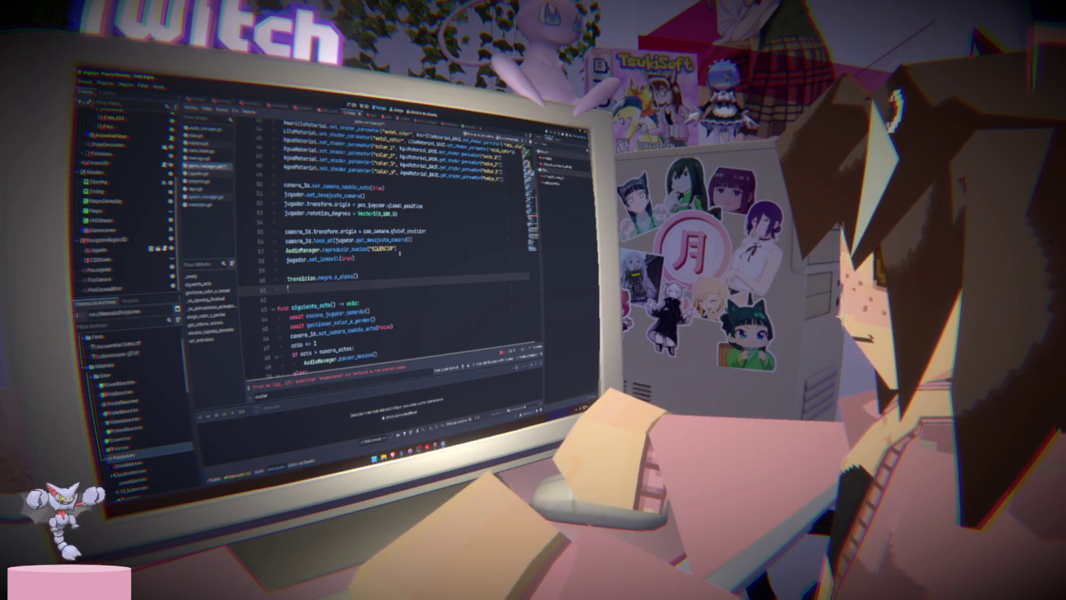
left_click(286, 276)
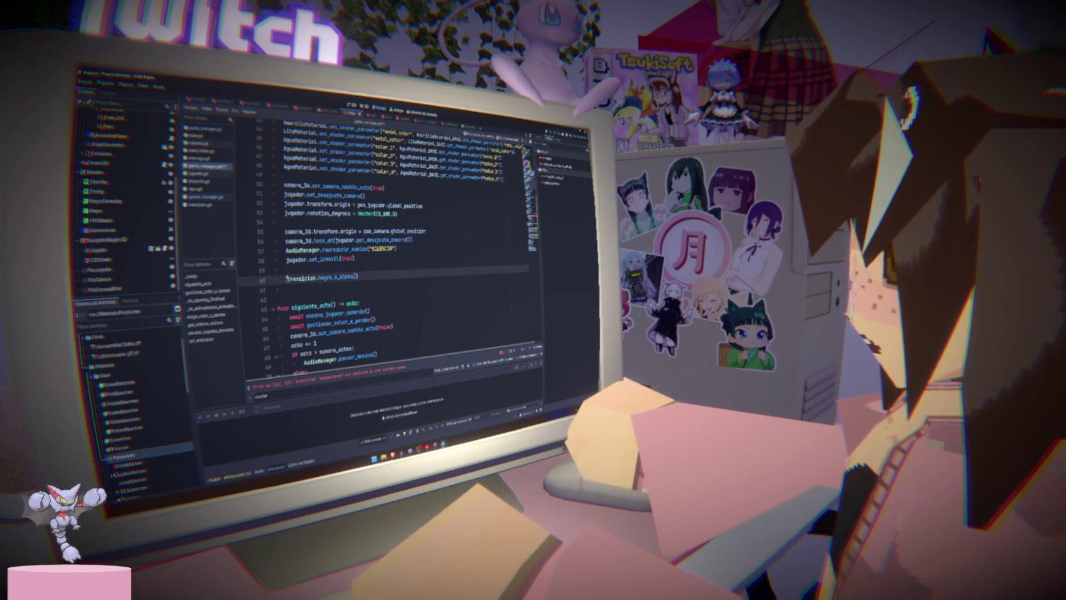
type("await")
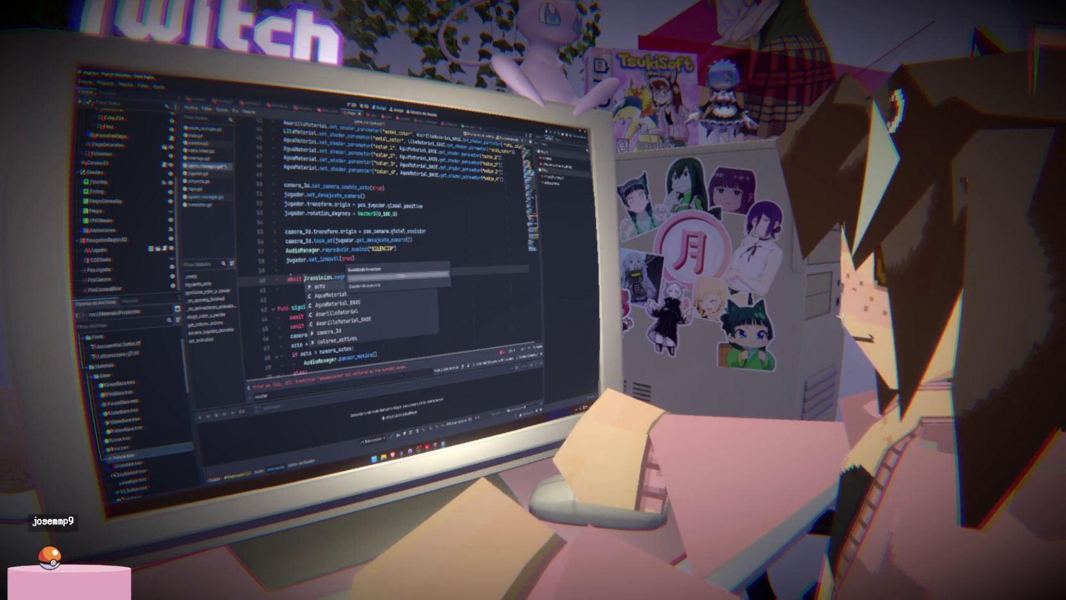
left_click(288, 288)
type("await")
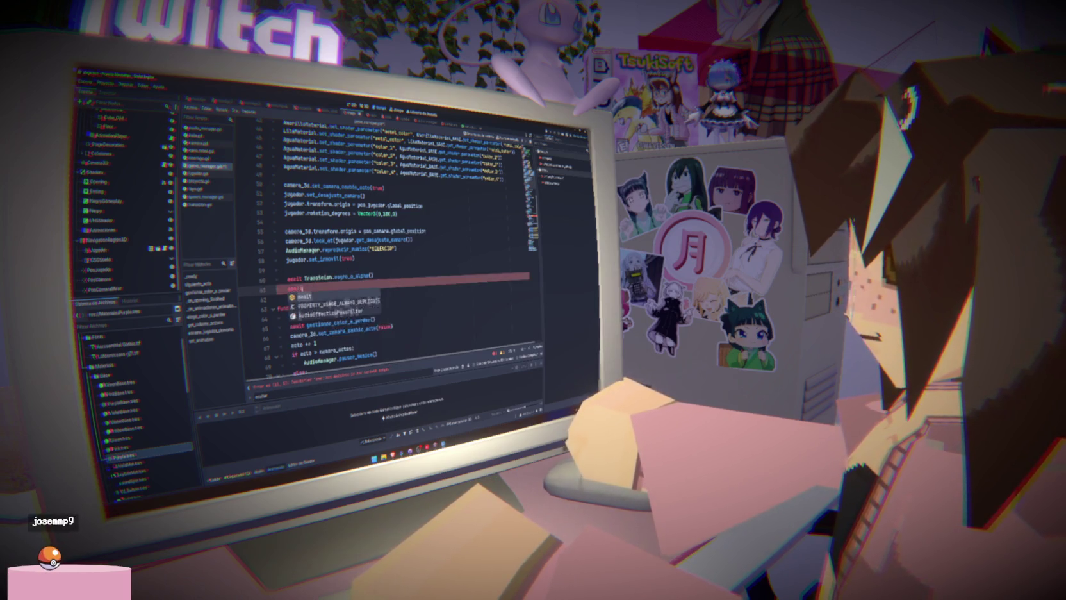
key("BackSpace")
key("BackSpace")
key("BackSpace")
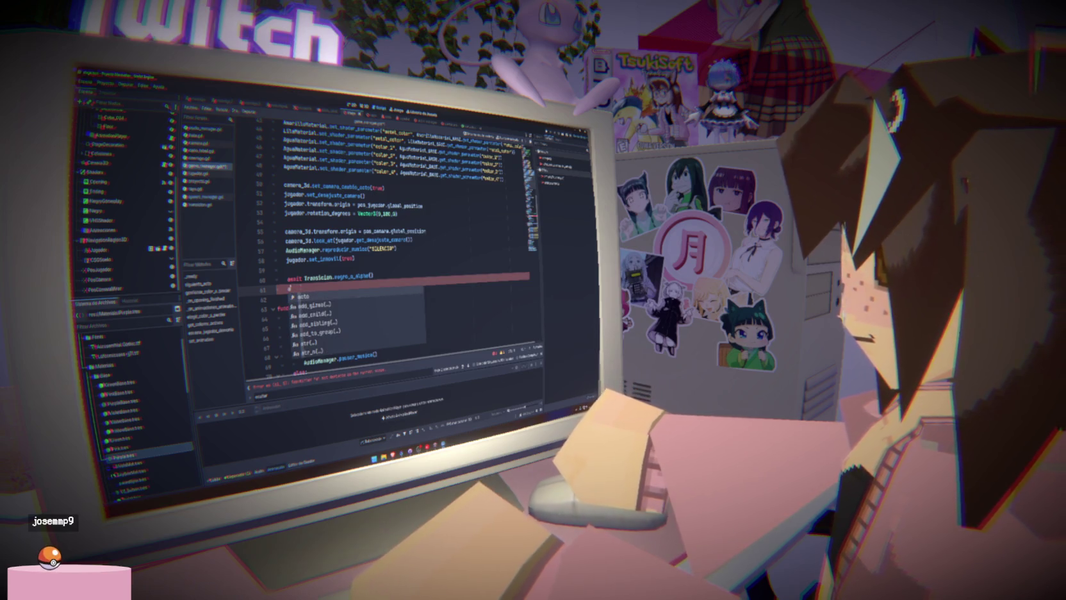
type("wait")
- Paste the opening-hiding and music lines under it and dedent them
key("ctrl+v")
key("ctrl+z")
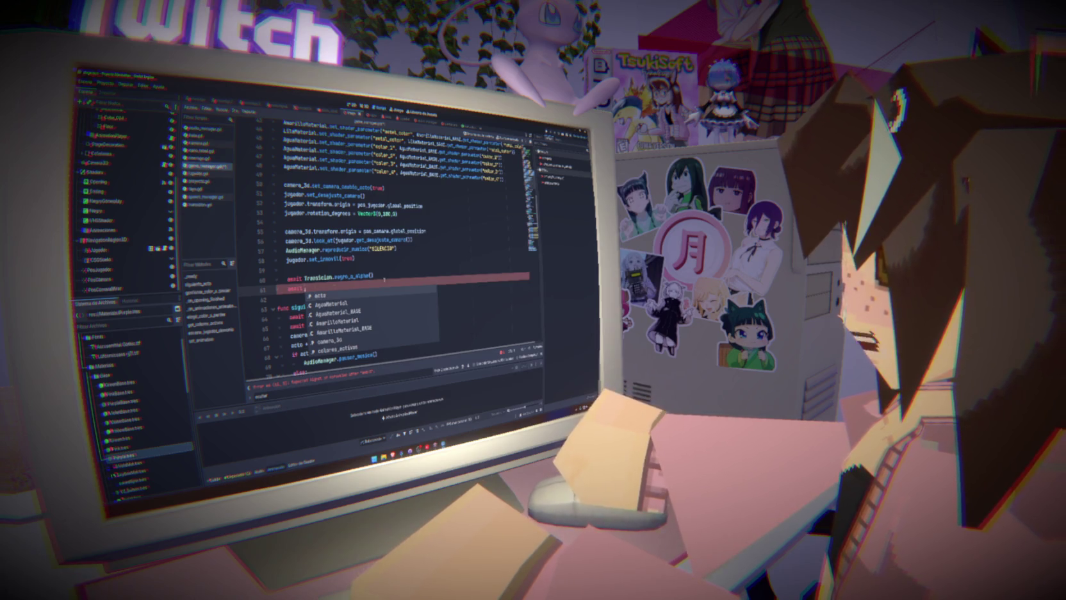
type("act")
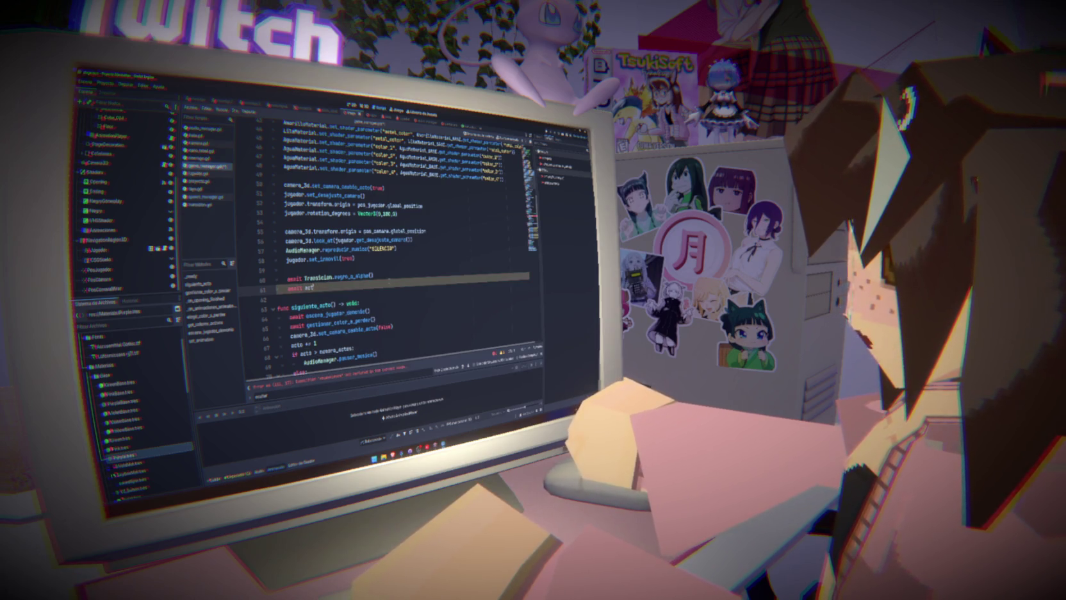
key("BackSpace")
key("BackSpace")
key("BackSpace")
key("ctrl+v")
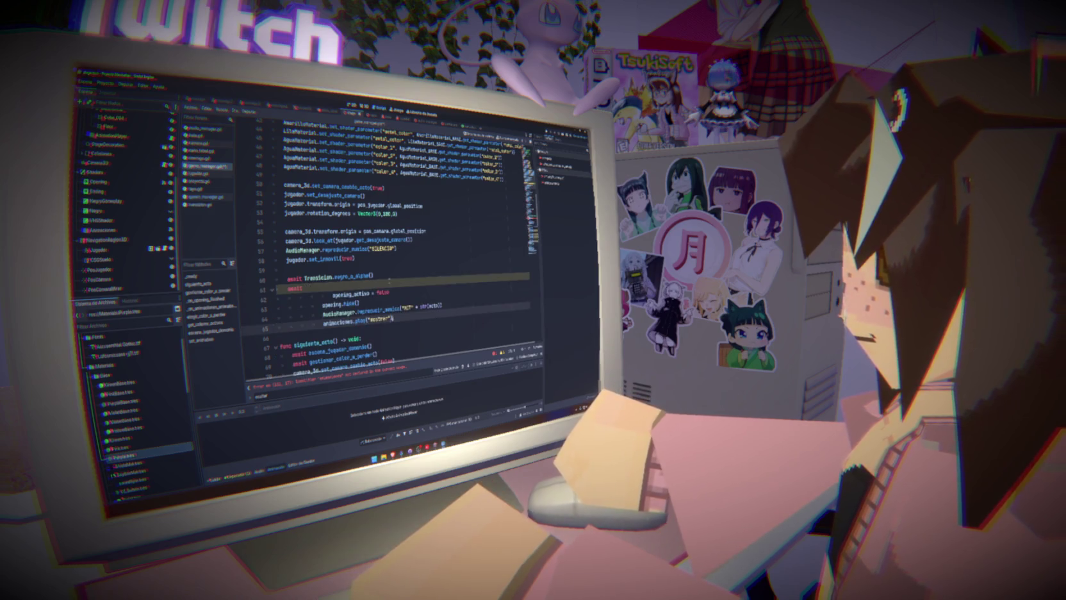
key("shift+Tab")
key("shift+Tab")
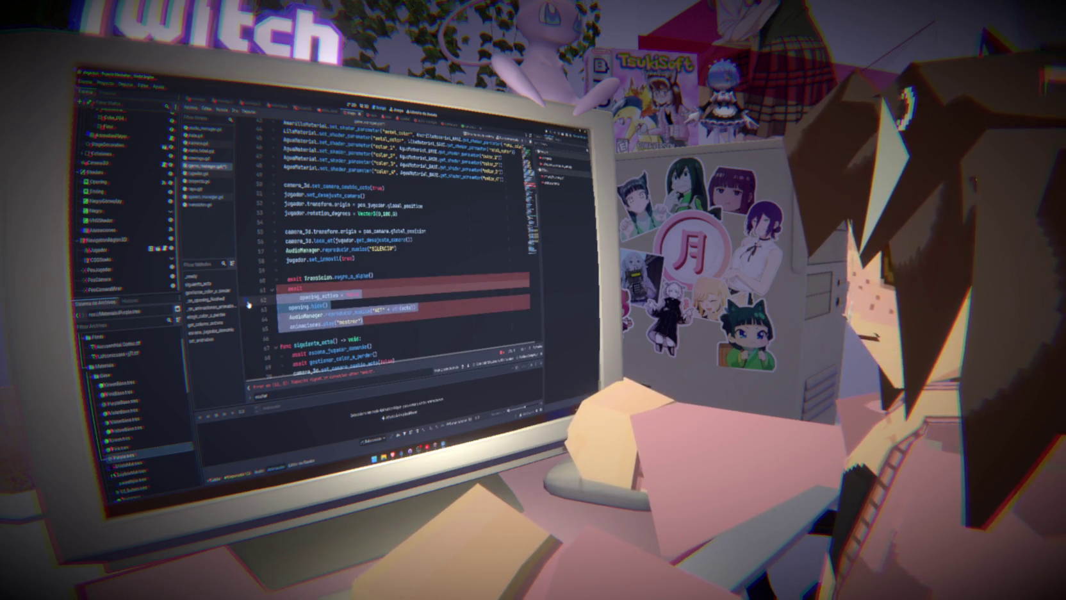
- Complete line 61 as await Transicion.alpha_a_negro() by copying and renaming the fade call
left_click(305, 278)
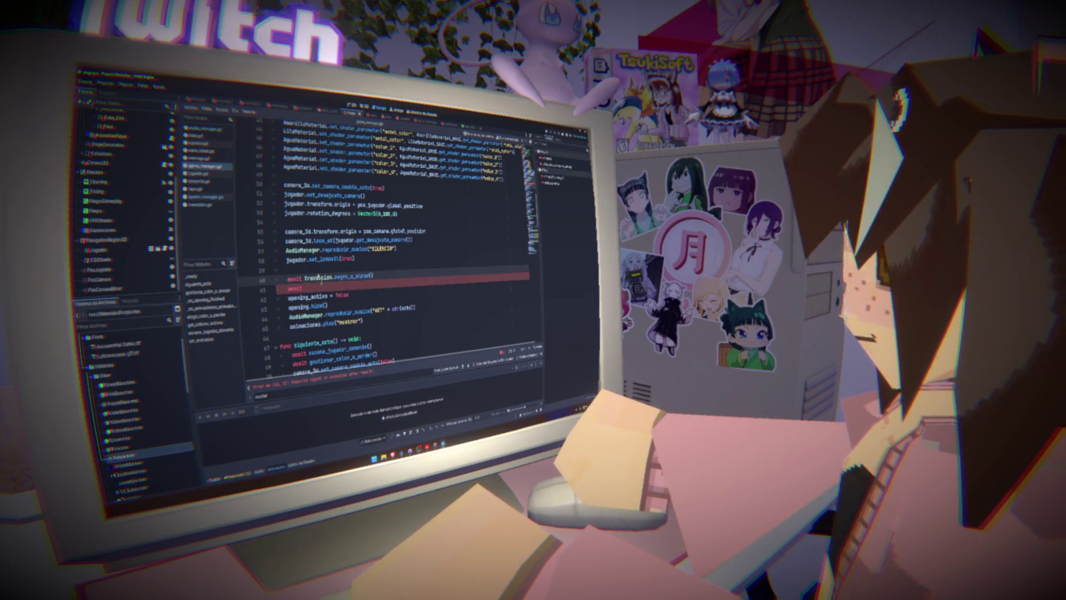
left_click_drag(304, 278, 397, 272)
key("ctrl+c")
left_click(302, 288)
key("ctrl+v")
left_click(370, 275)
double_click(343, 288)
type("alpha")
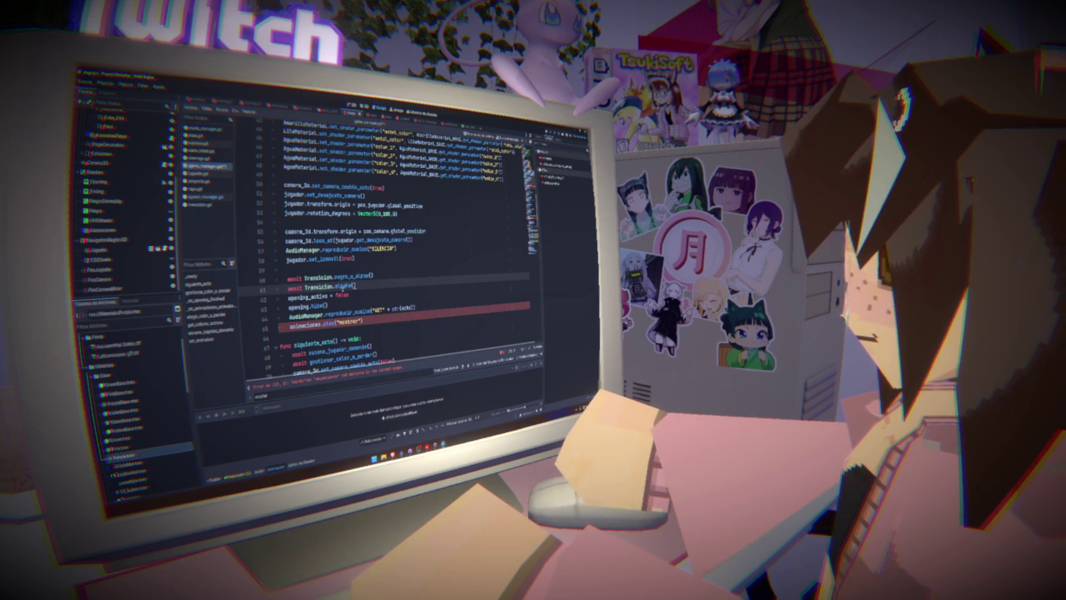
type("negro")
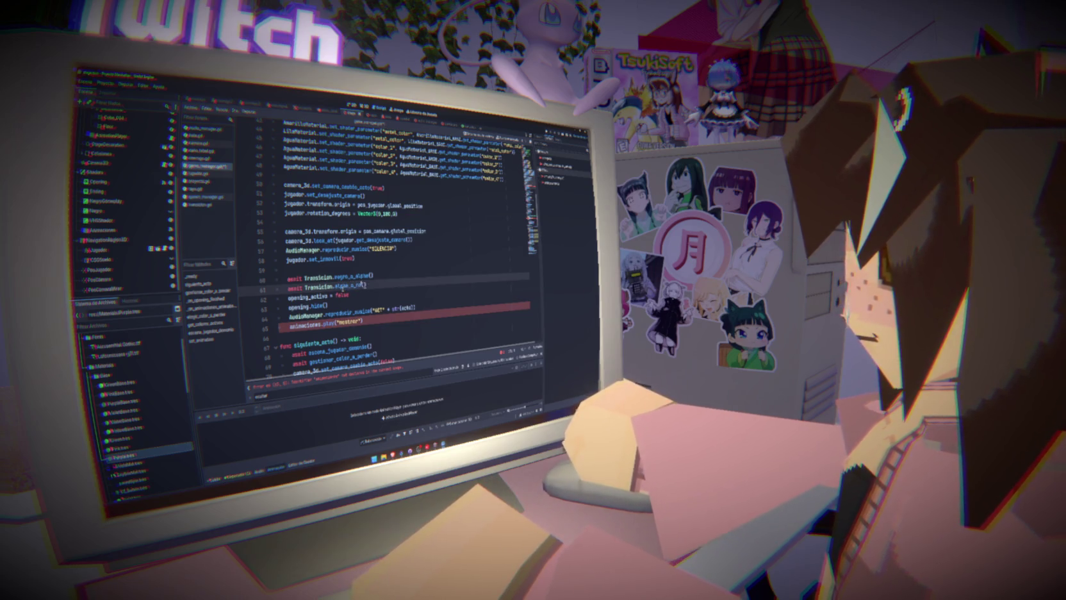
- Review the two awaited fade lines and inspect the Ending and Opening nodes
left_click(357, 276)
double_click(353, 276)
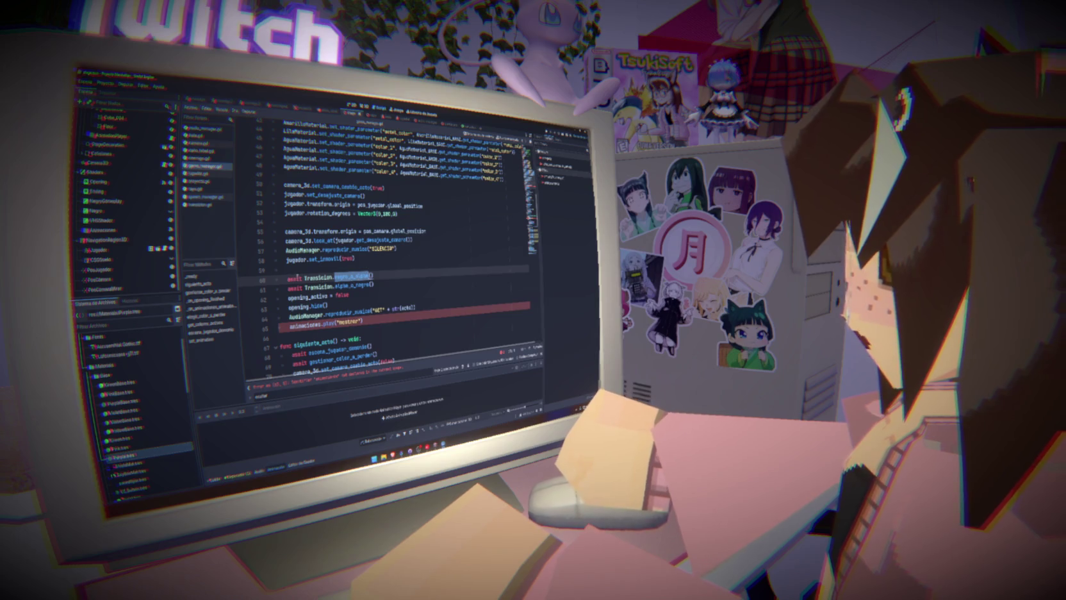
double_click(295, 279)
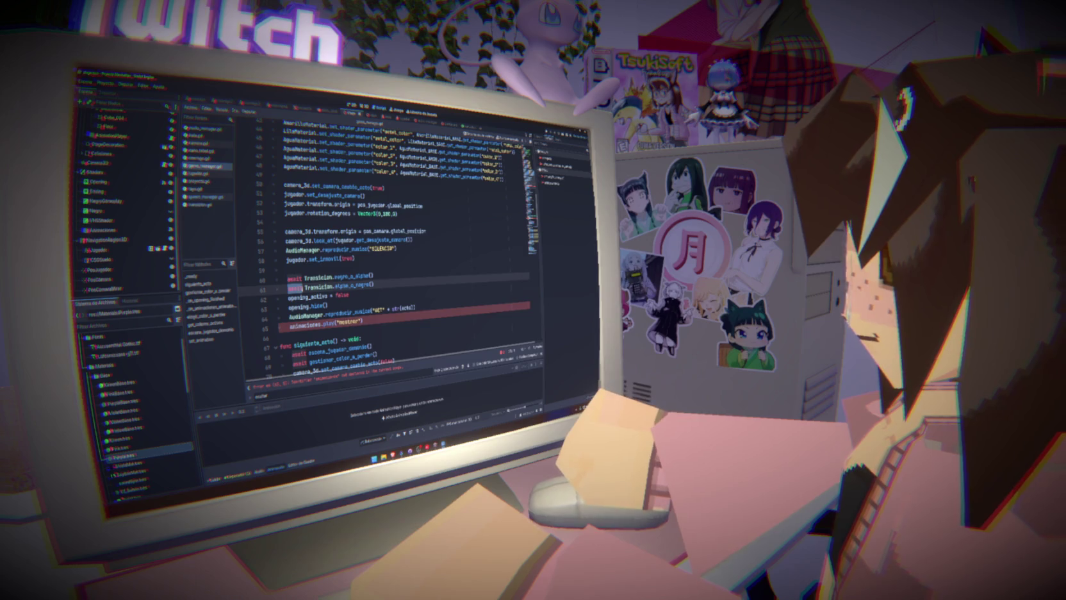
mouse_move(374, 286)
left_mouse_down()
mouse_move(254, 283)
mouse_move(374, 277)
left_mouse_up()
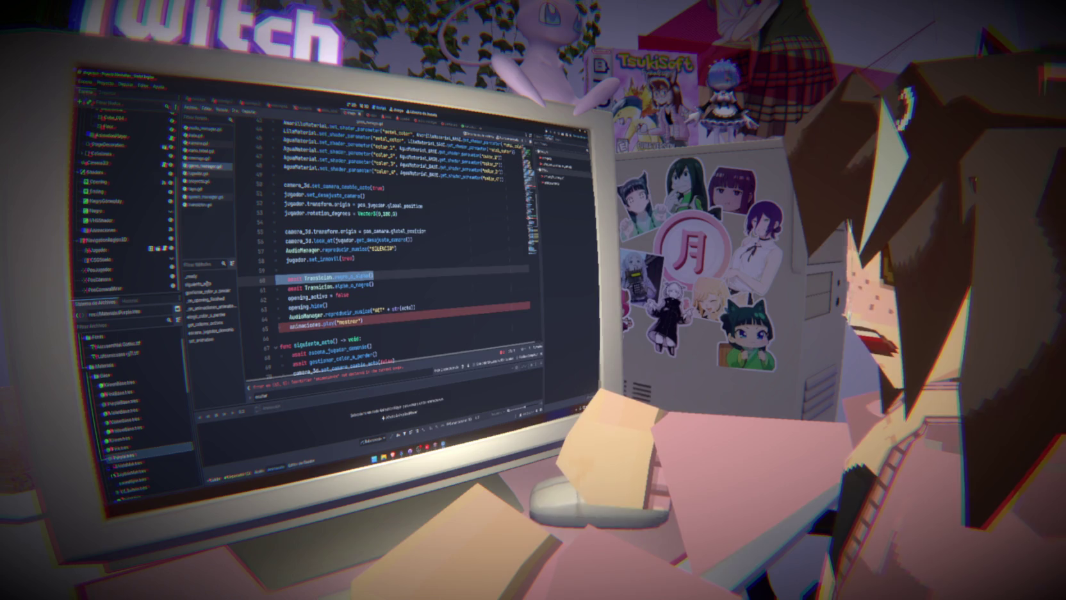
left_click_drag(374, 277, 345, 277)
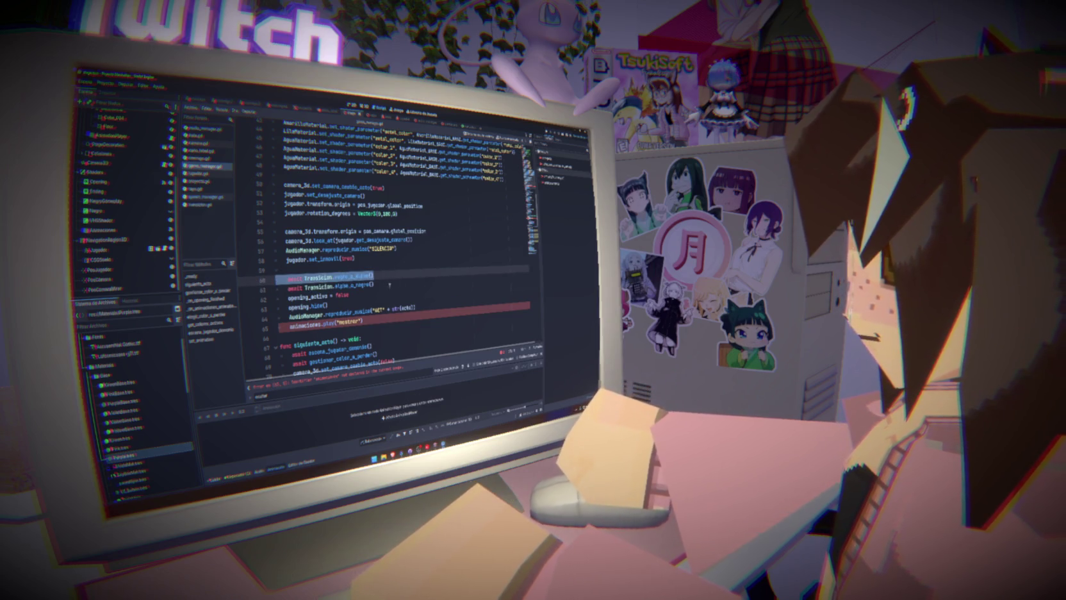
left_click_drag(248, 277, 251, 286)
left_click(392, 279)
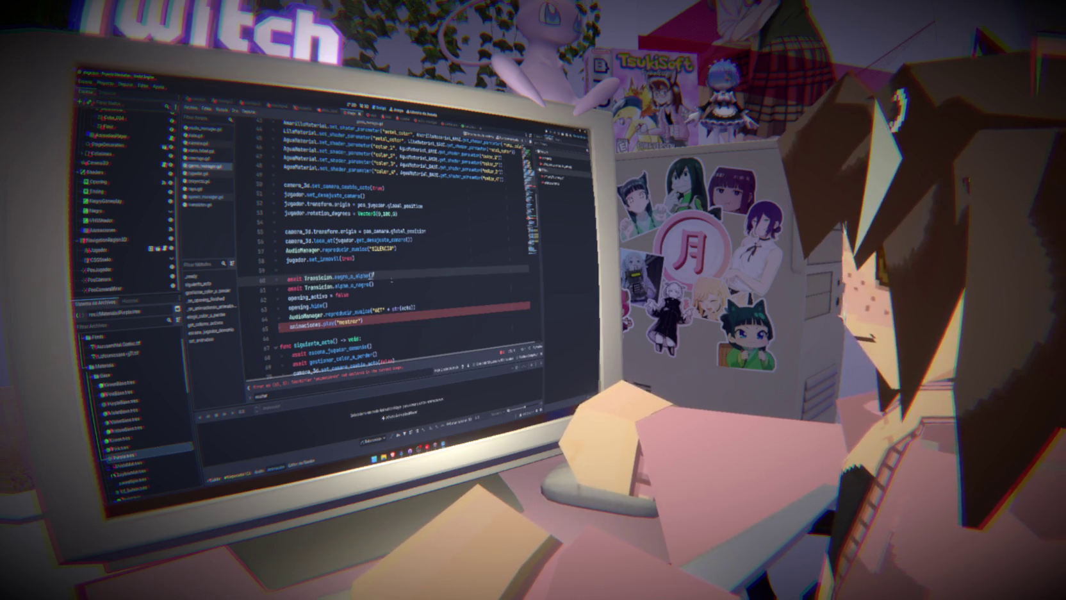
left_click_drag(250, 277, 251, 287)
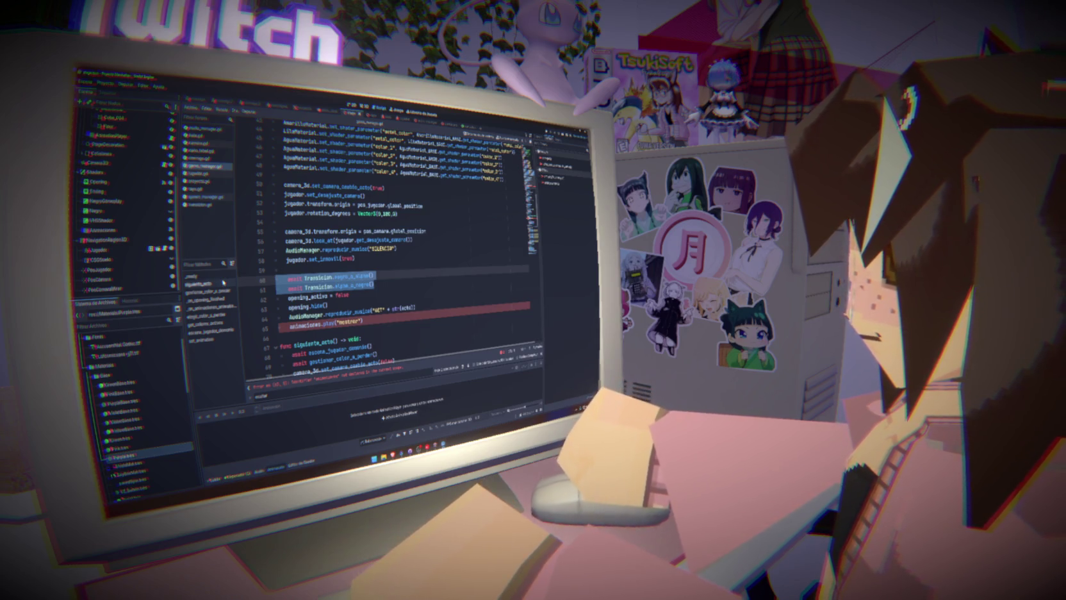
left_click(377, 283)
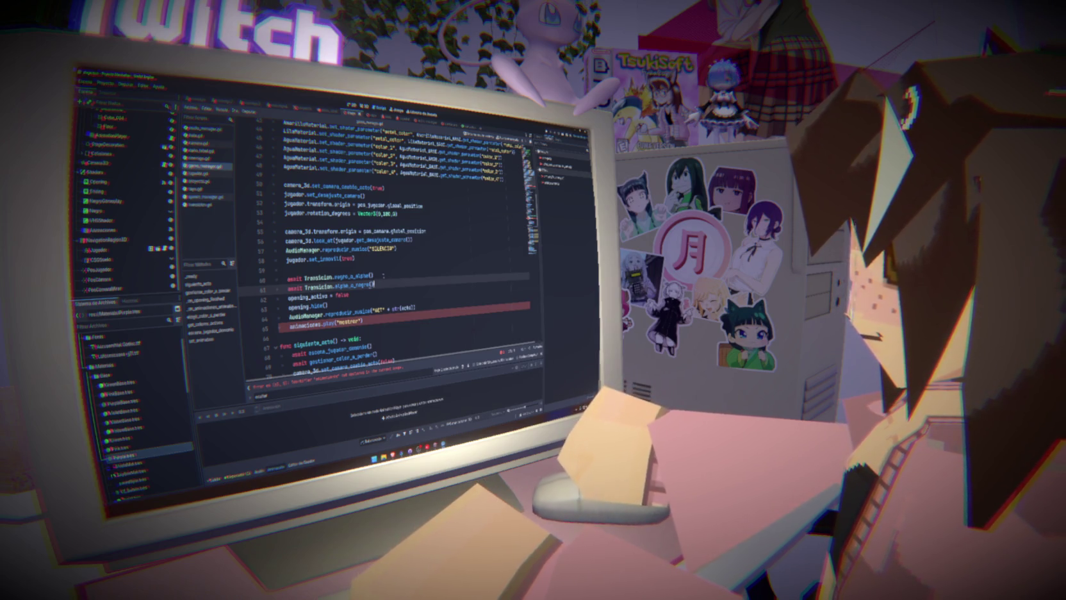
left_click(383, 275)
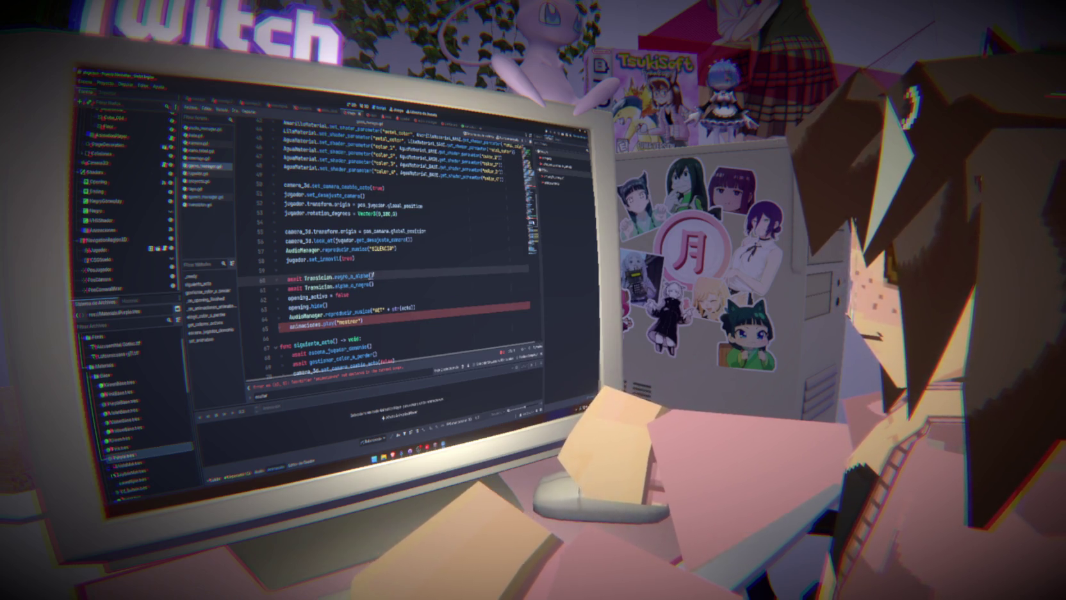
left_click(102, 191)
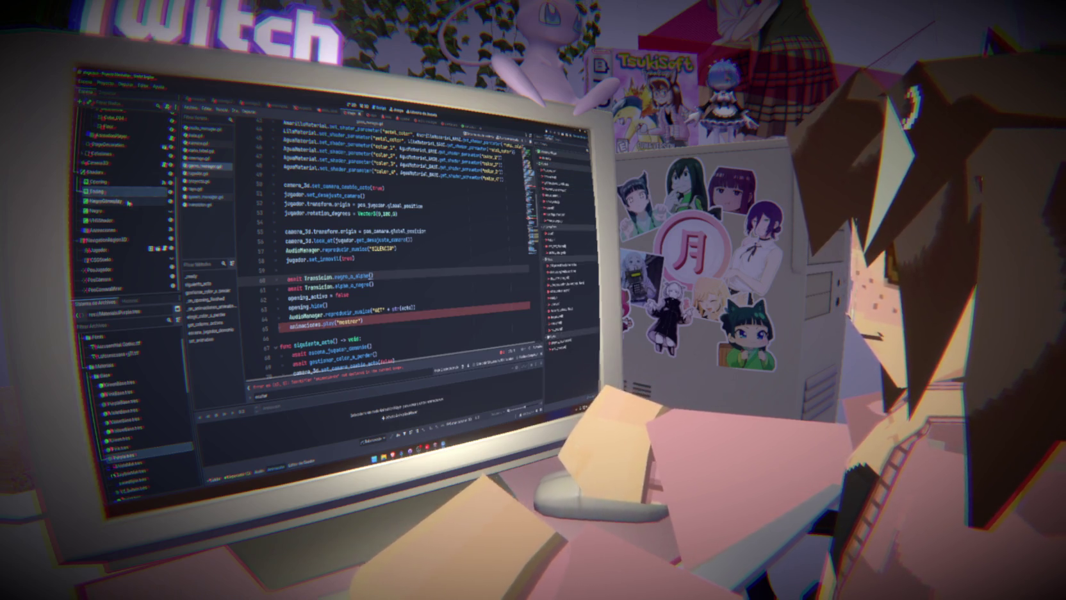
left_click(101, 182)
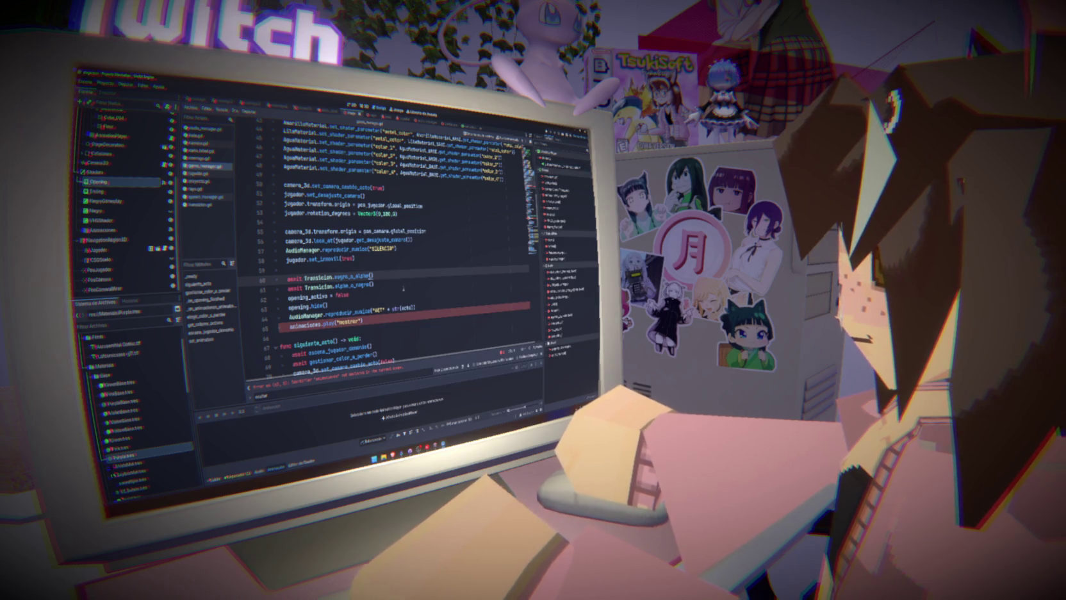
- Delete the pasted lines 61–65 and the leftover empty line below the fade calls
left_click_drag(390, 318, 272, 286)
key("BackSpace")
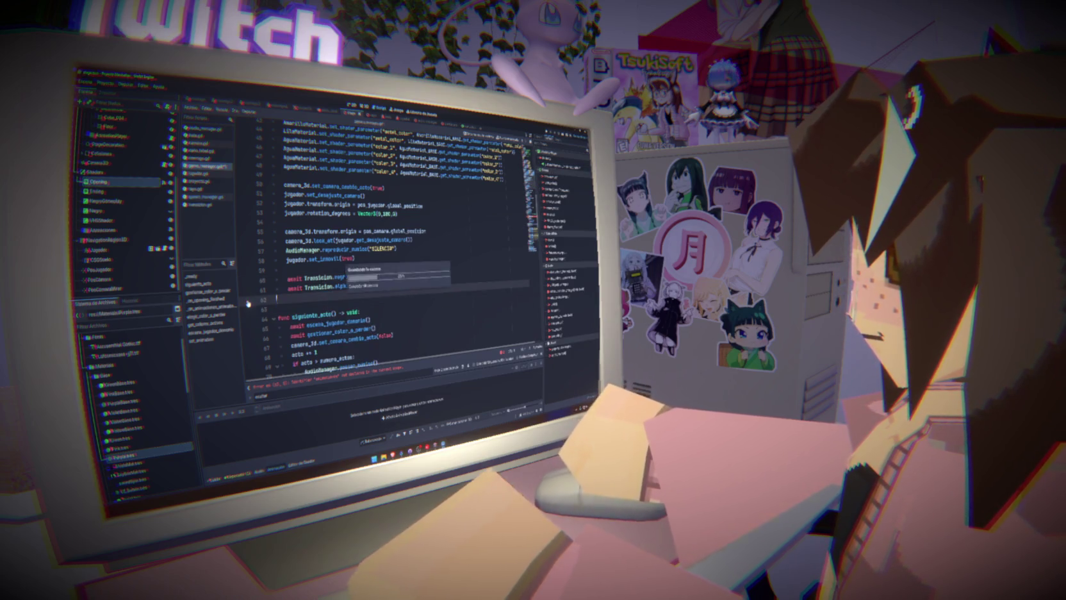
key("BackSpace")
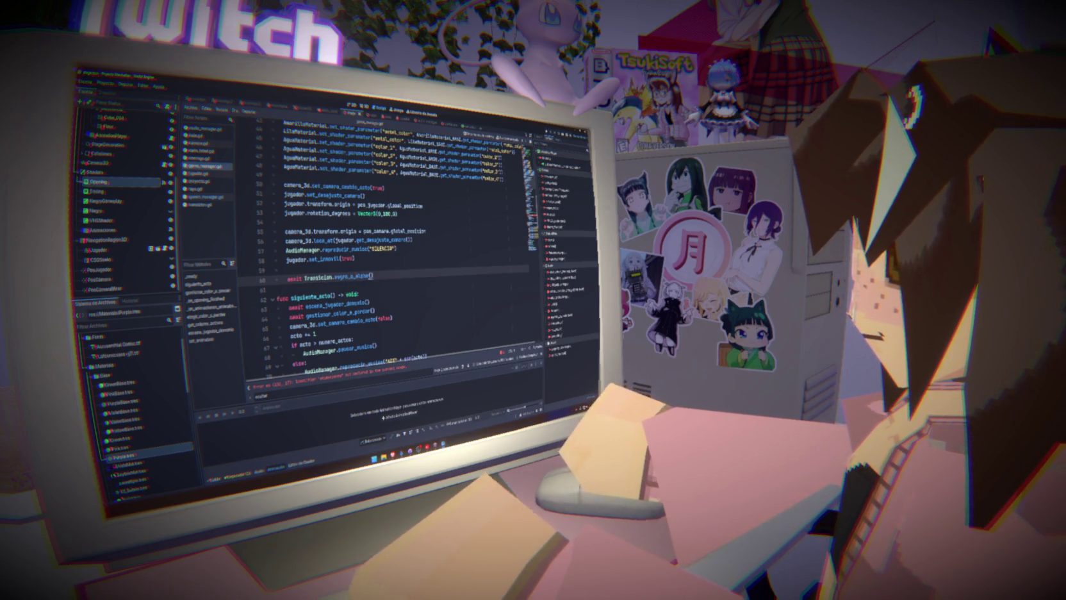
- Add await before Transicion.alpha_a_negro() on line 104
scroll(420, 299, "down", 10)
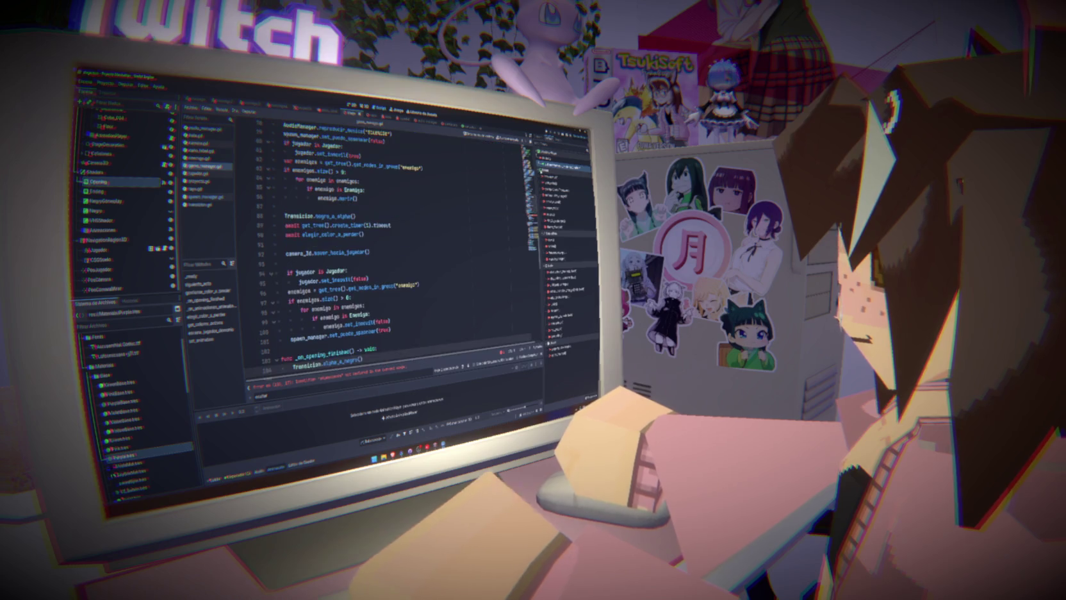
scroll(421, 299, "down", 2)
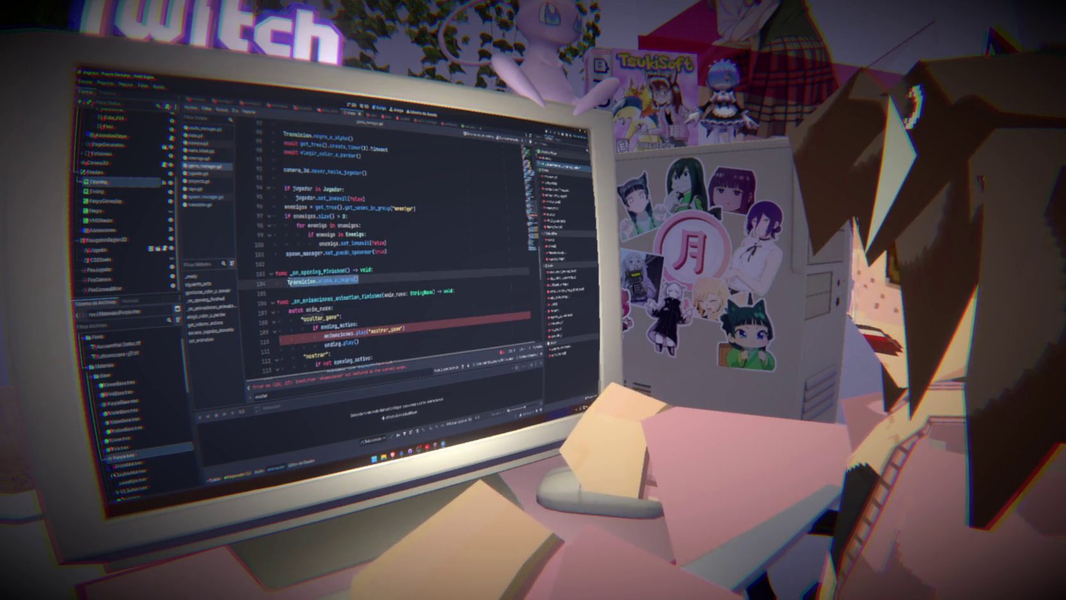
left_click_drag(361, 280, 287, 282)
left_click(372, 277)
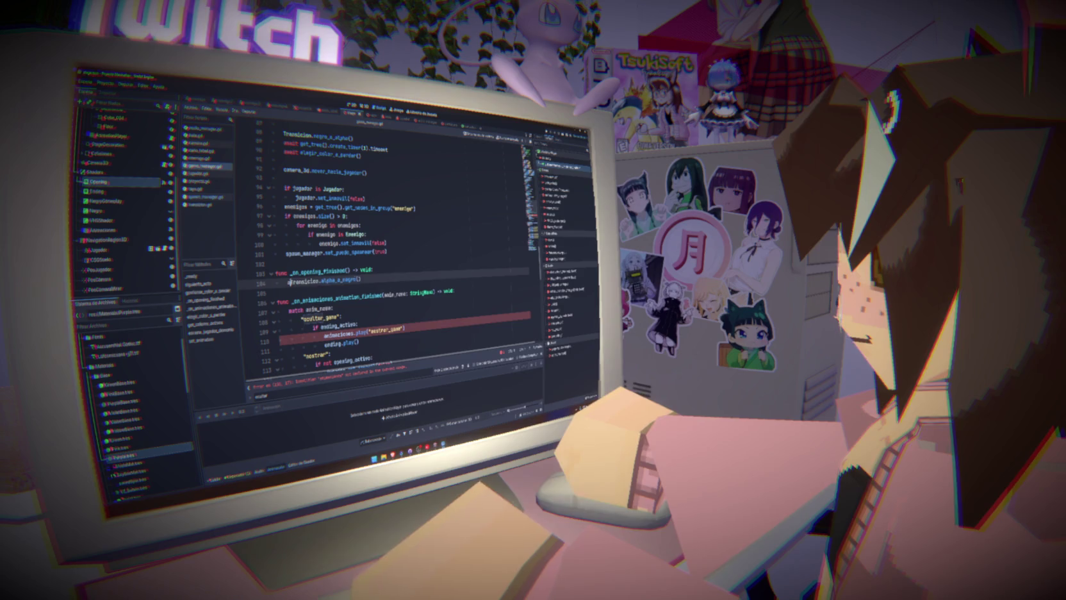
type("await")
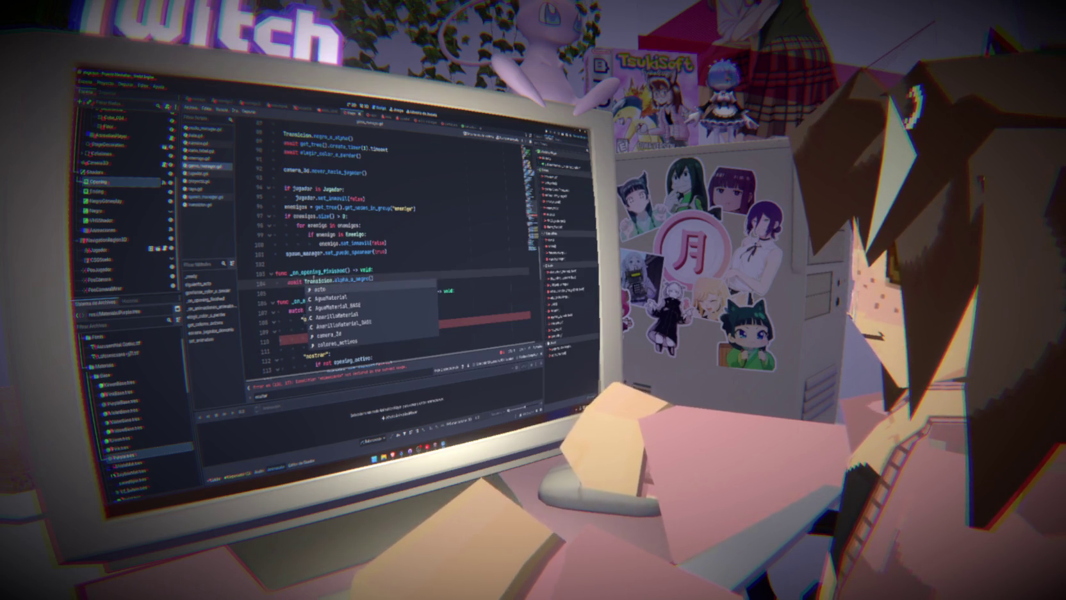
- Add await before the Transicion.negro_a_alpha() call on line 88
double_click(317, 280)
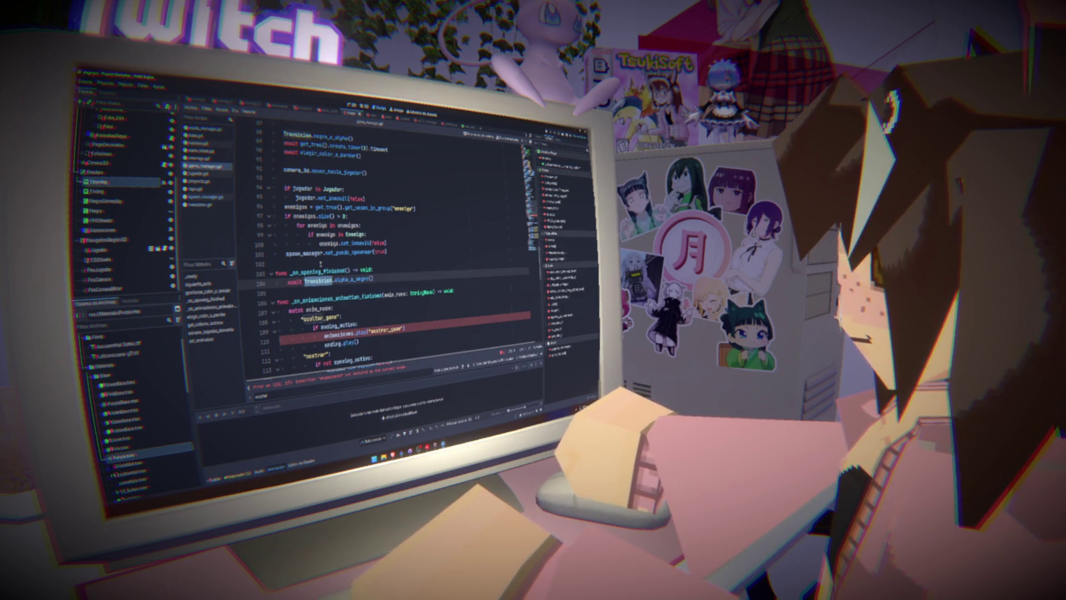
scroll(321, 263, "up", 3)
left_click(308, 216)
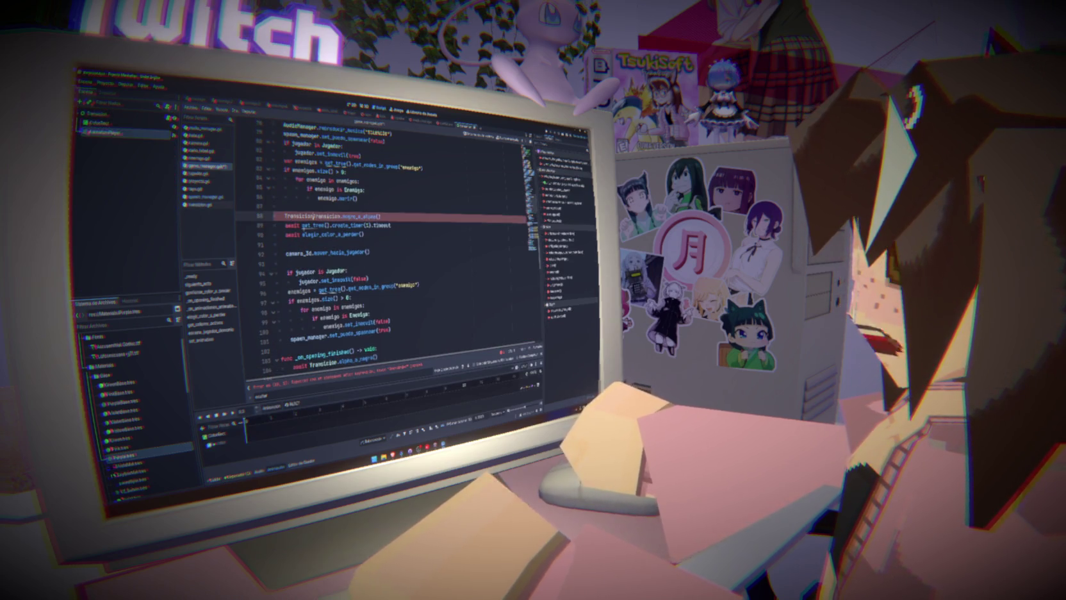
type("await")
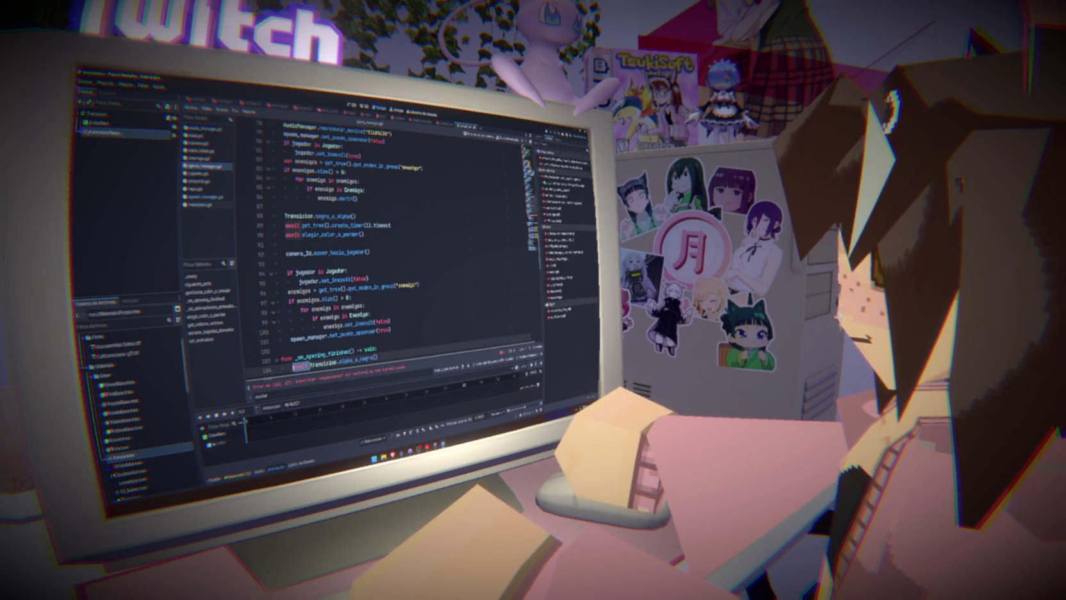
scroll(385, 250, "up", 6)
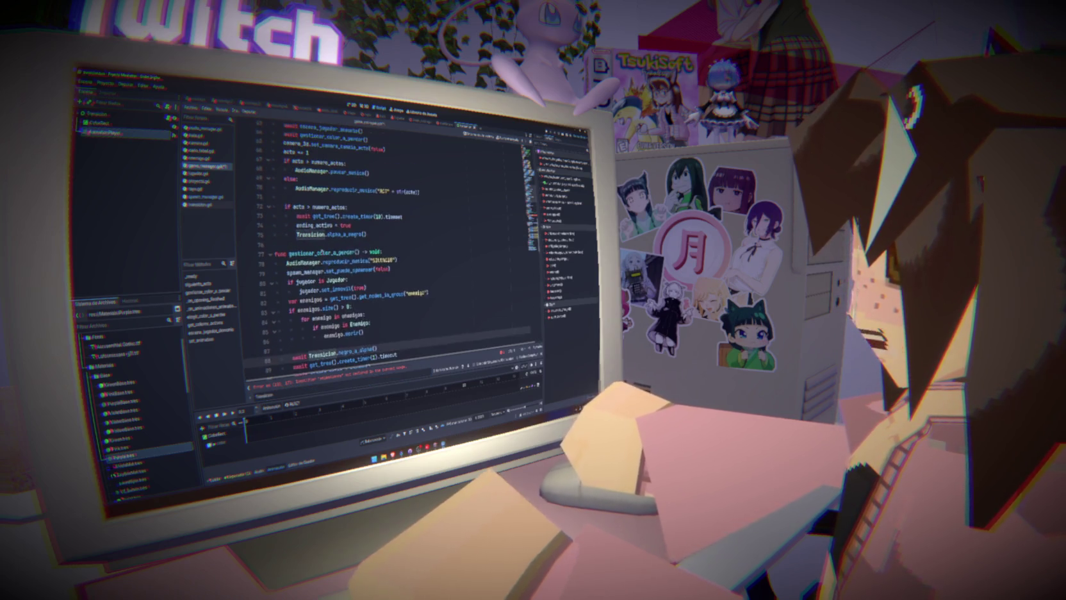
- Add await before Transicion.negro_a_alpha() on line 155 and save the script
left_click(314, 262)
scroll(384, 250, "up", 2)
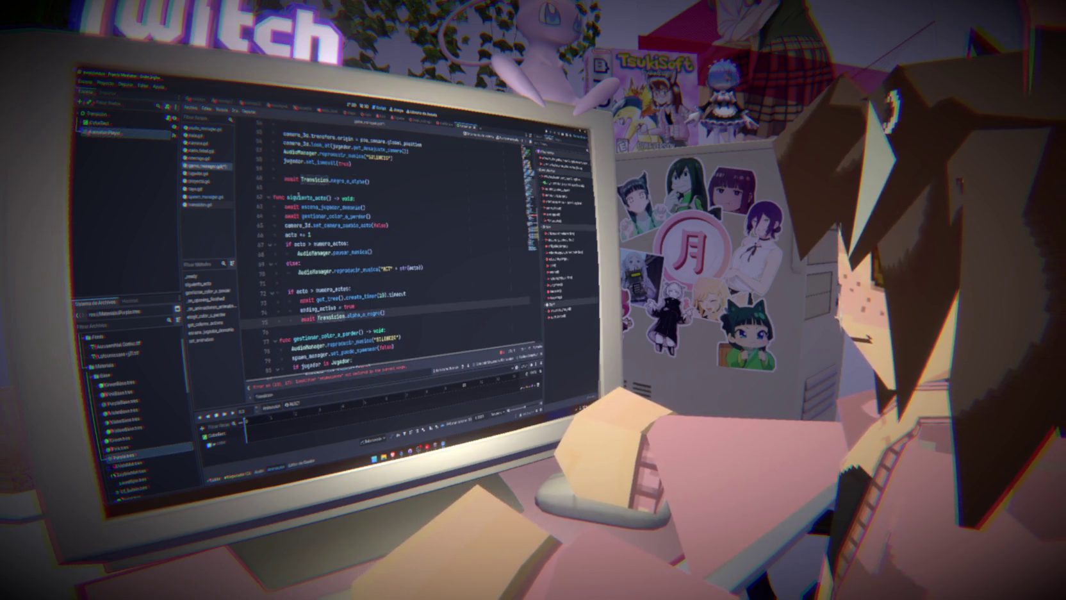
scroll(385, 250, "up", 2)
scroll(384, 250, "down", 12)
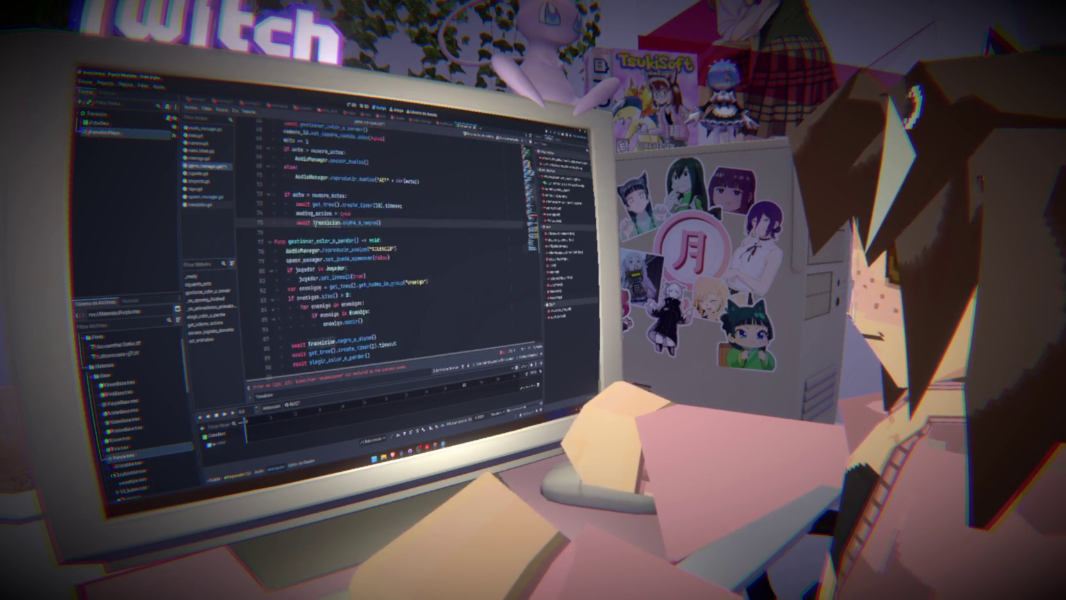
scroll(316, 224, "down", 4)
scroll(310, 211, "down", 13)
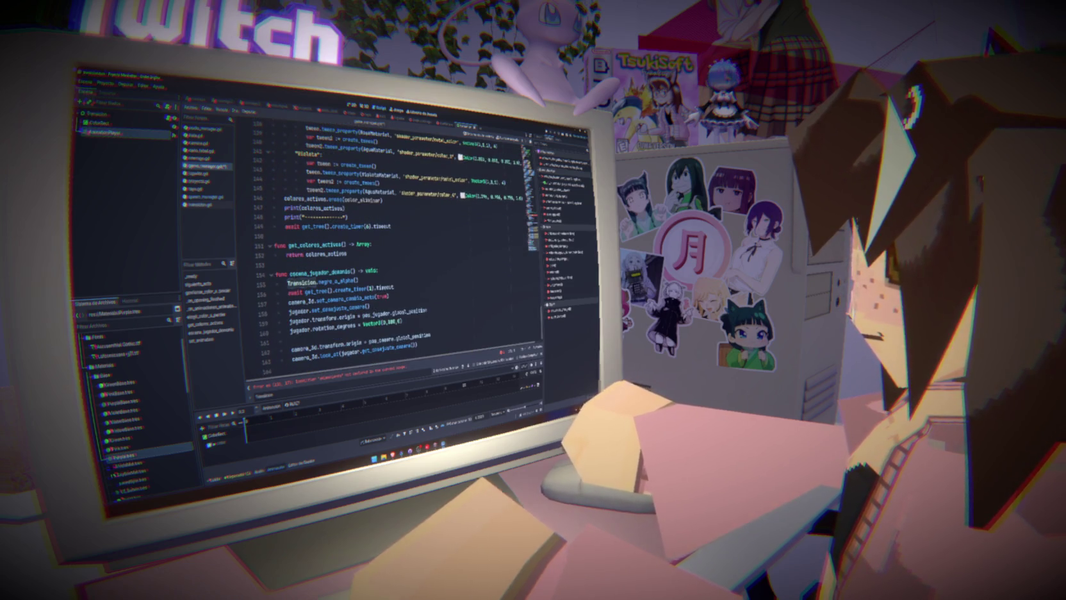
type("await")
key("ctrl+s")
- Return to _on_opening_finished and open a new line after the alpha_a_negro() call on line 104
left_click(276, 264)
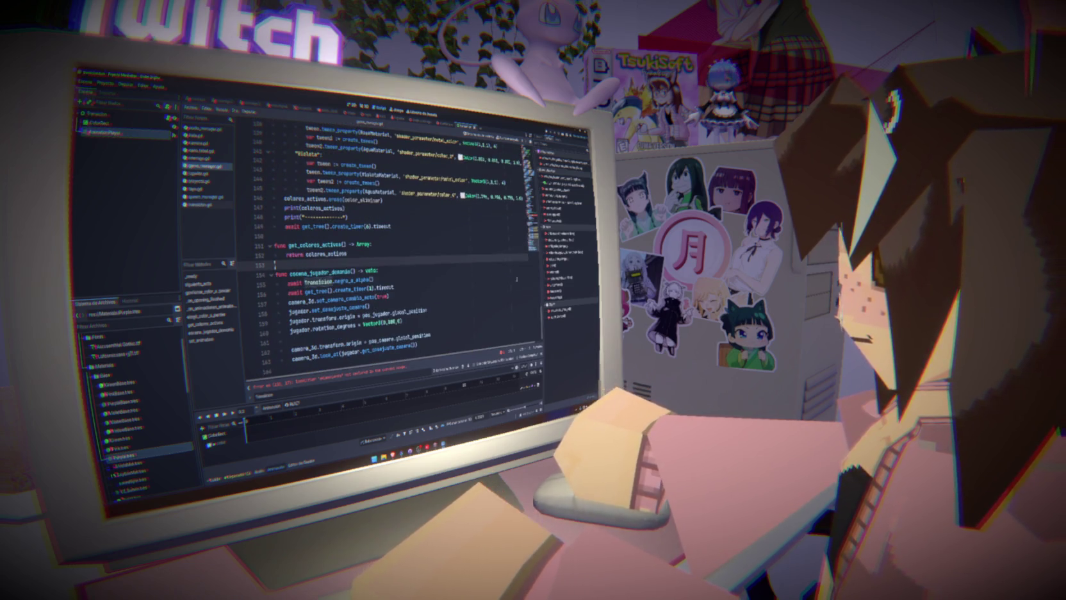
key("ctrl+Home")
scroll(487, 218, "down", 20)
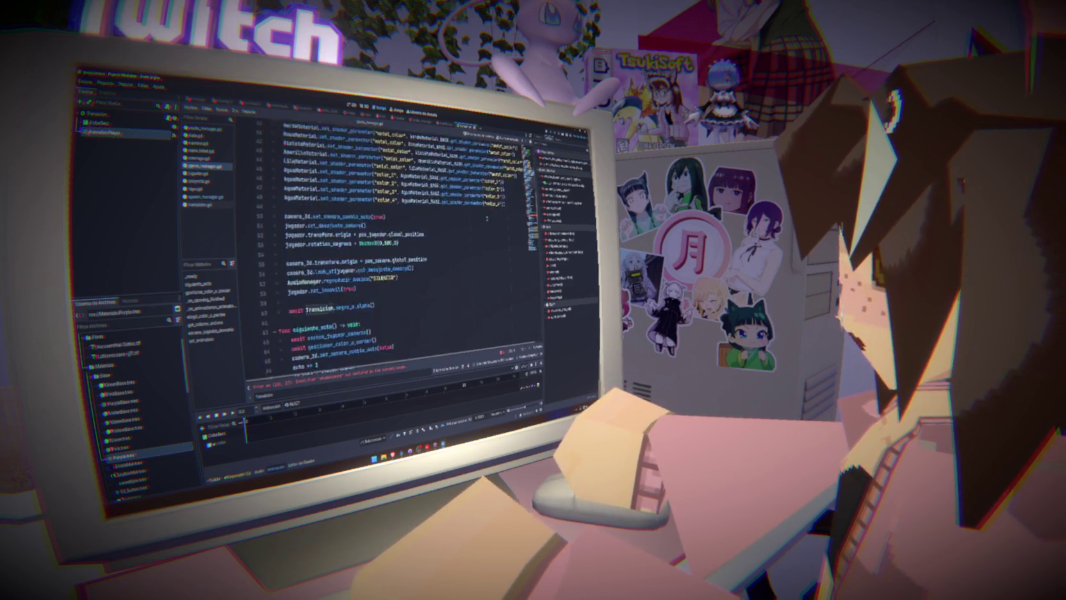
scroll(487, 219, "down", 7)
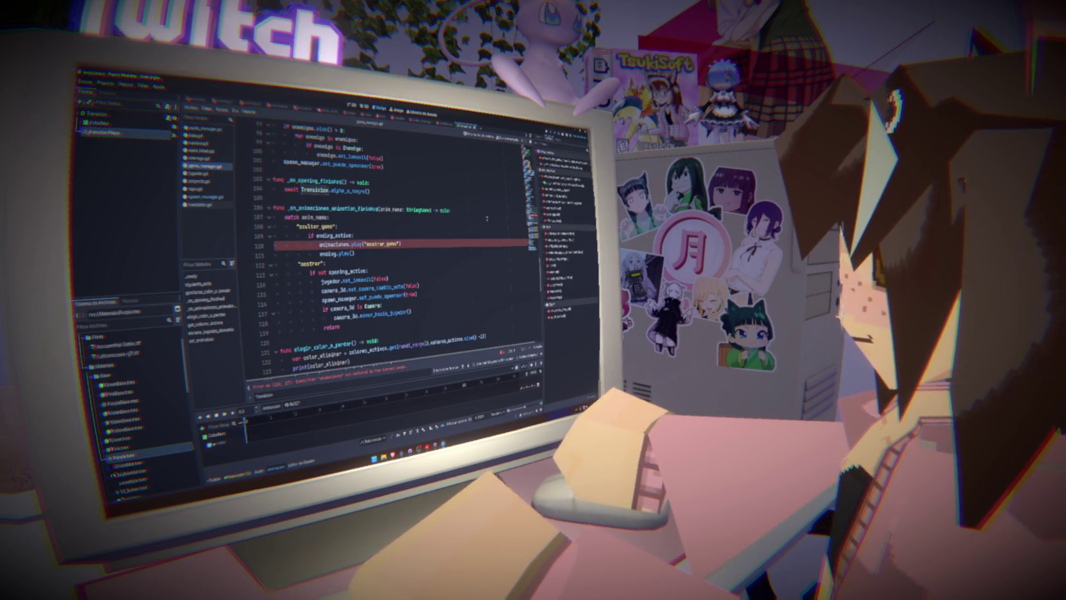
scroll(487, 218, "down", 14)
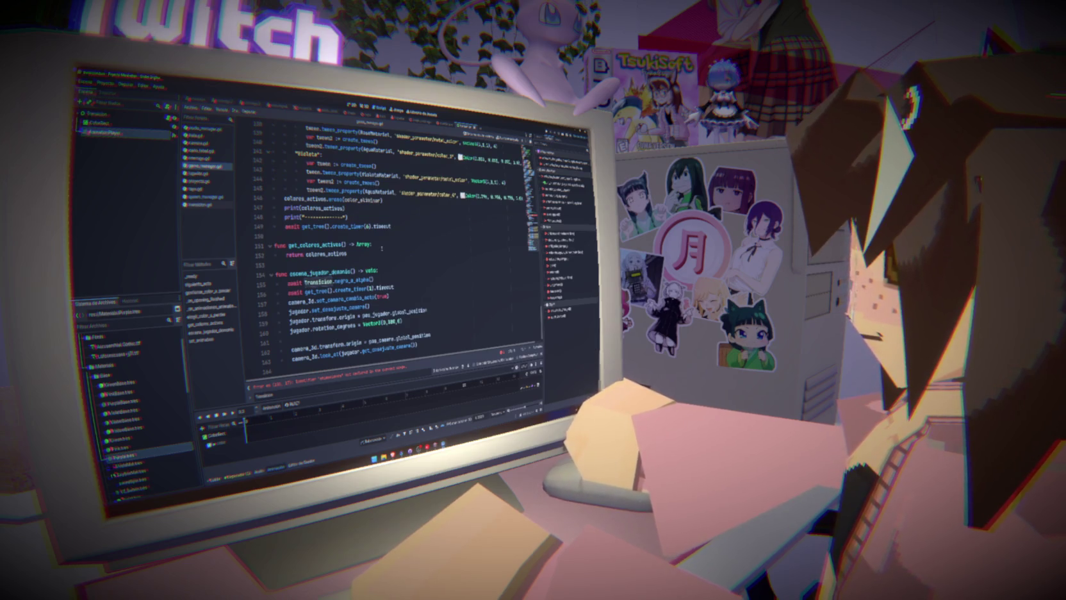
scroll(487, 219, "up", 17)
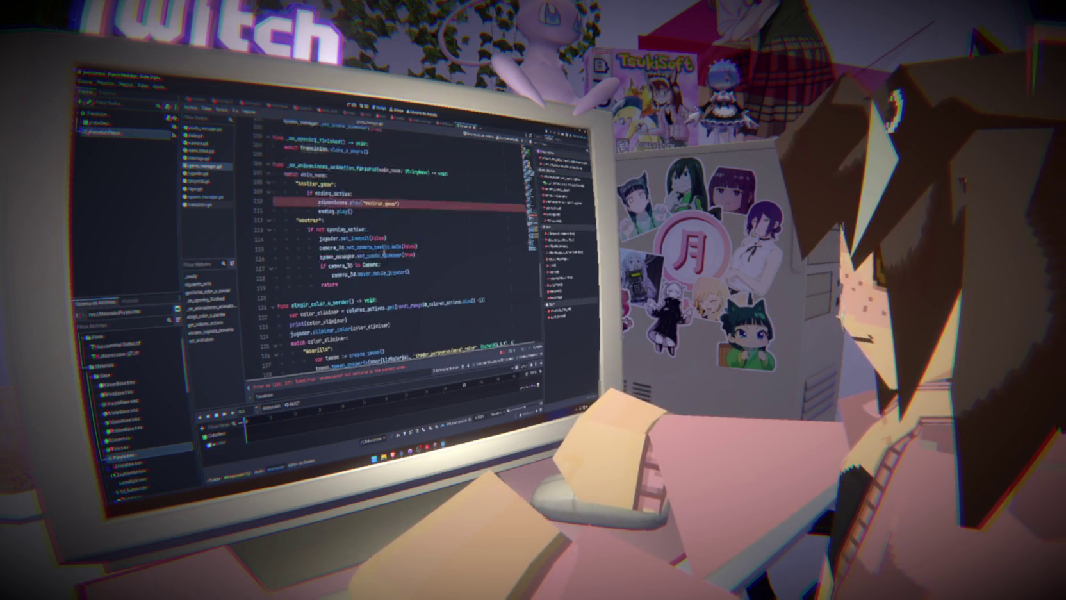
left_click(398, 278)
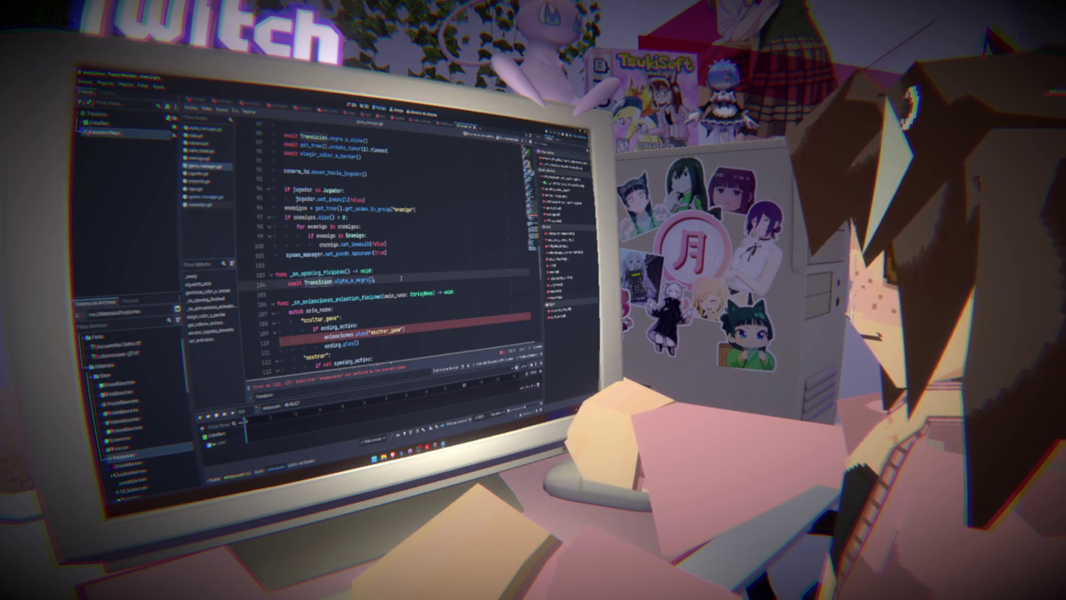
key("Return")
type("await")
key("BackSpace")
key("BackSpace")
key("BackSpace")
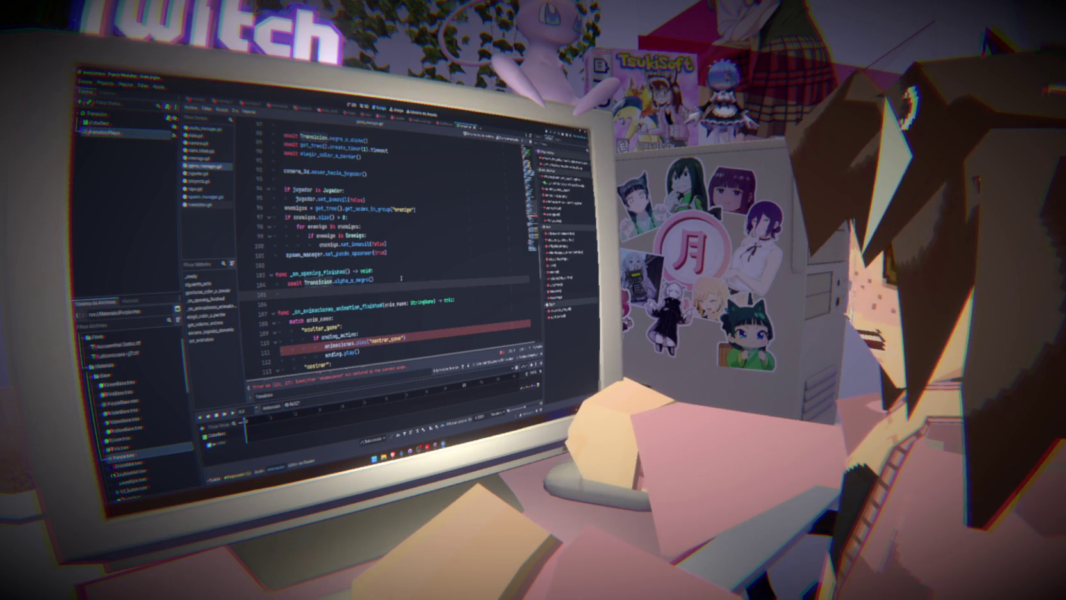
scroll(401, 278, "down", 4)
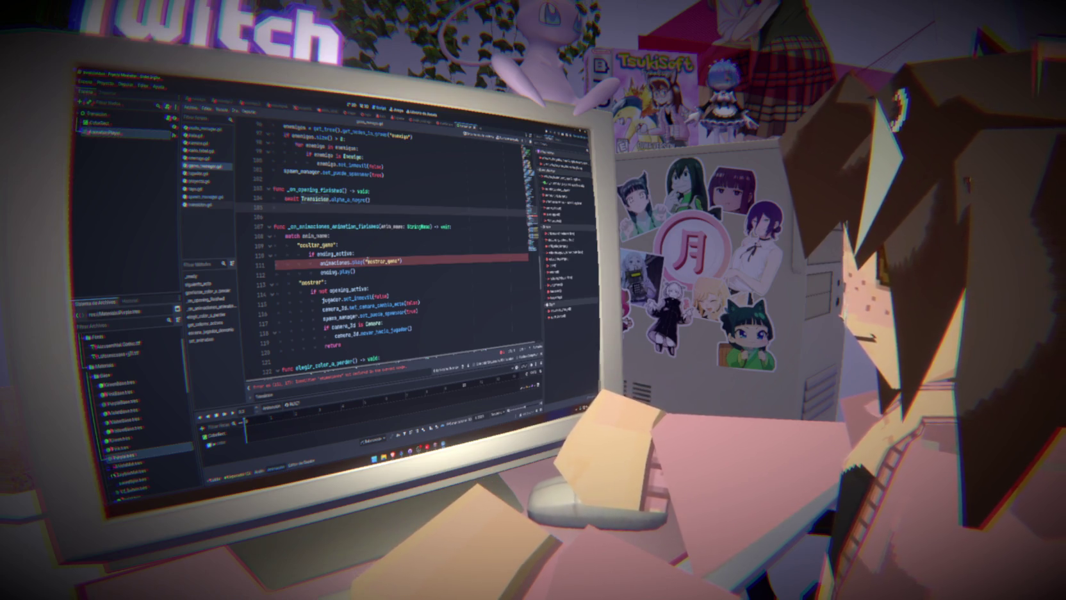
- Add a second awaited fade call, changing it to Transicion.negro_a_alpha()
key("ctrl+v")
double_click(346, 209)
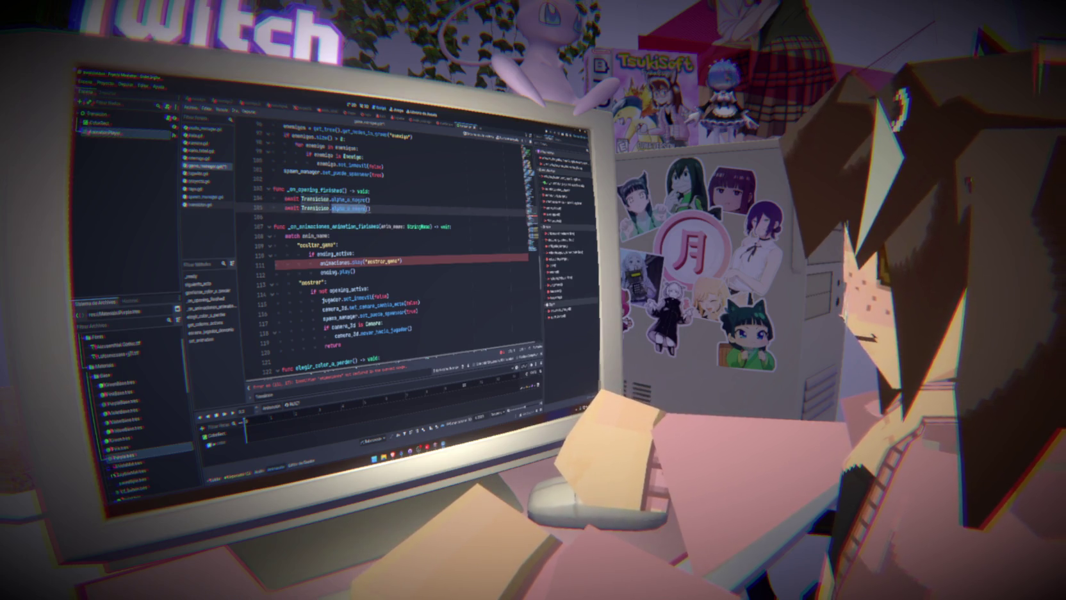
type("negro_a_")
type("alpha")
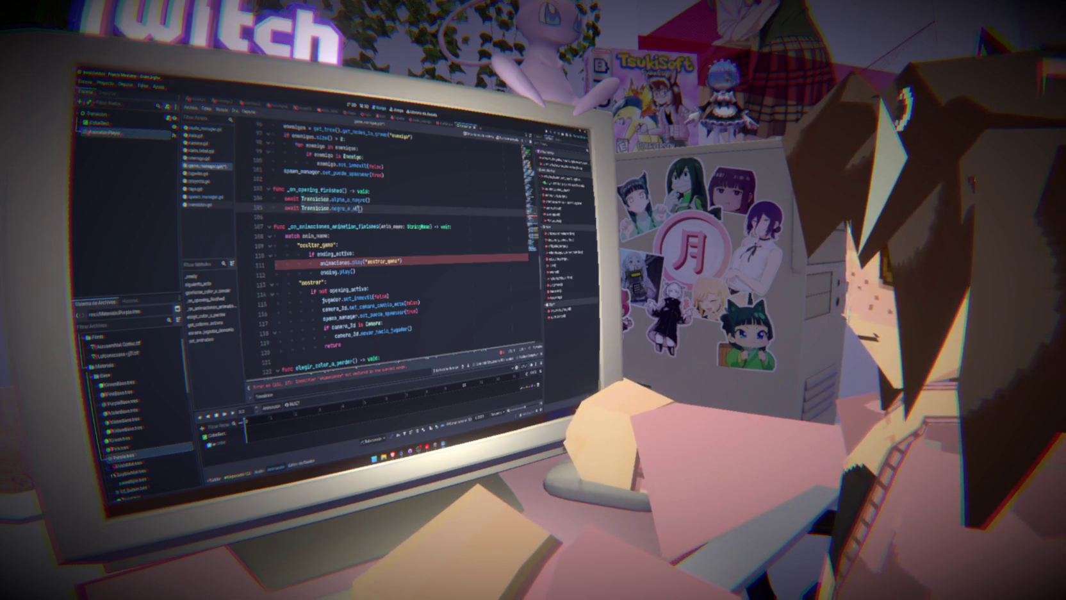
key("Return")
- Insert 'ending_activo = false' between the two awaited fade calls
left_click_drag(272, 190, 372, 200)
left_click(391, 200)
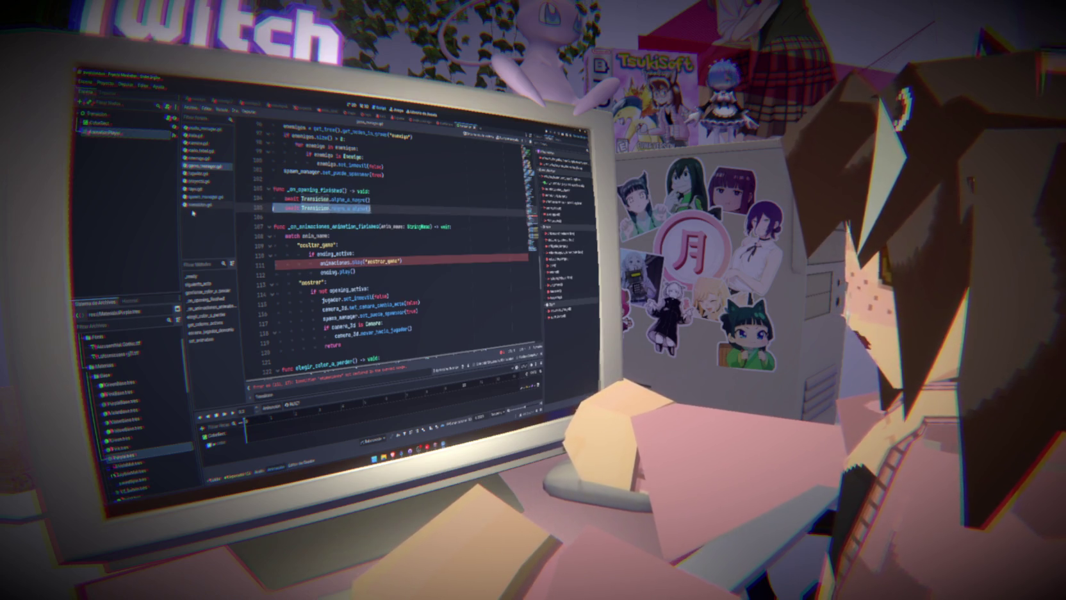
key("Return")
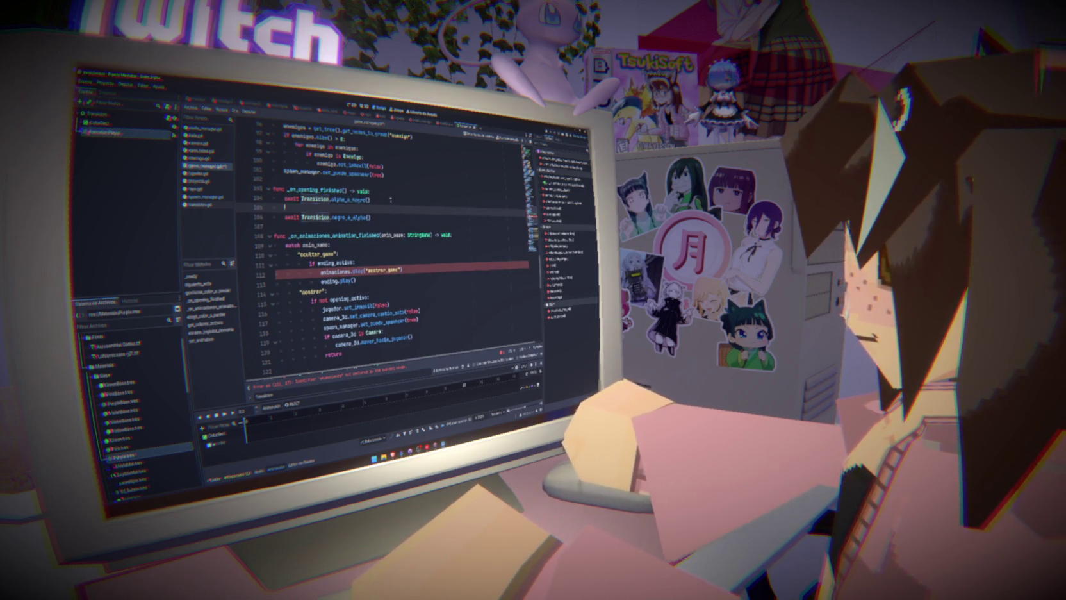
type("ending_activo")
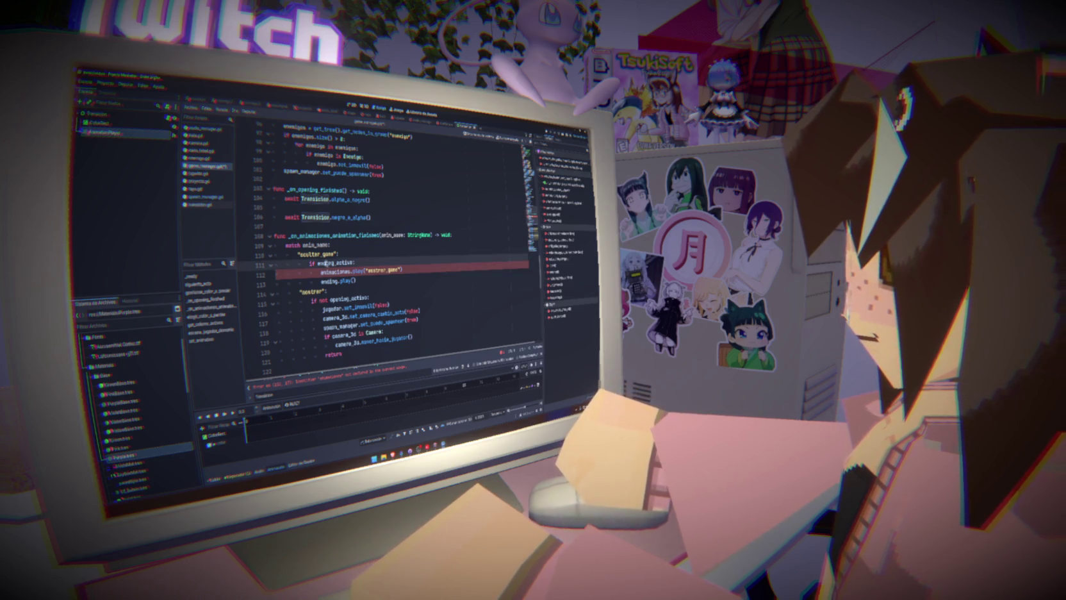
type(" = false")
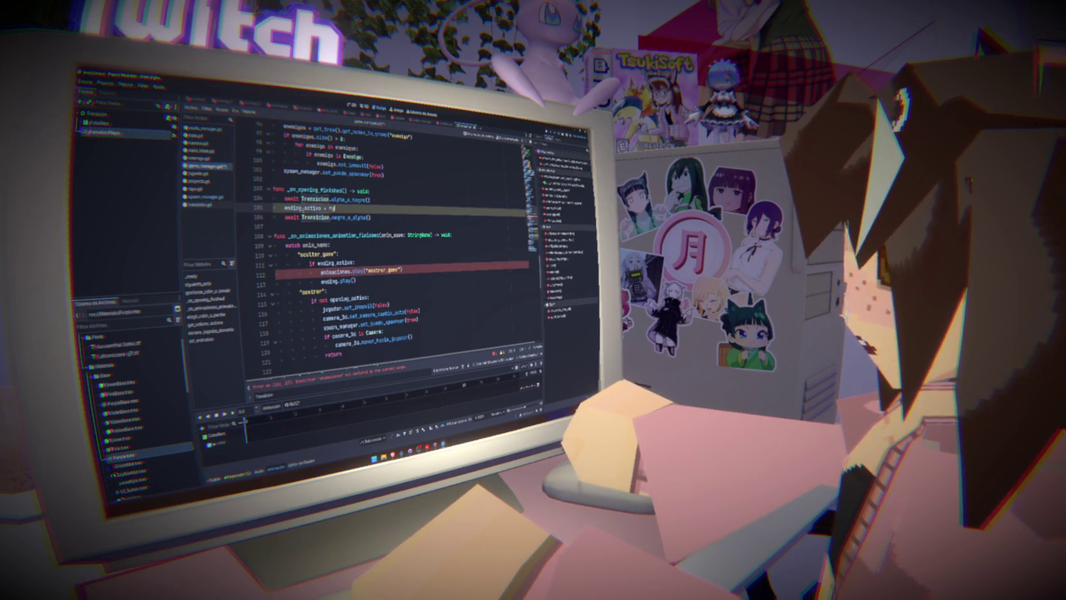
key("Return")
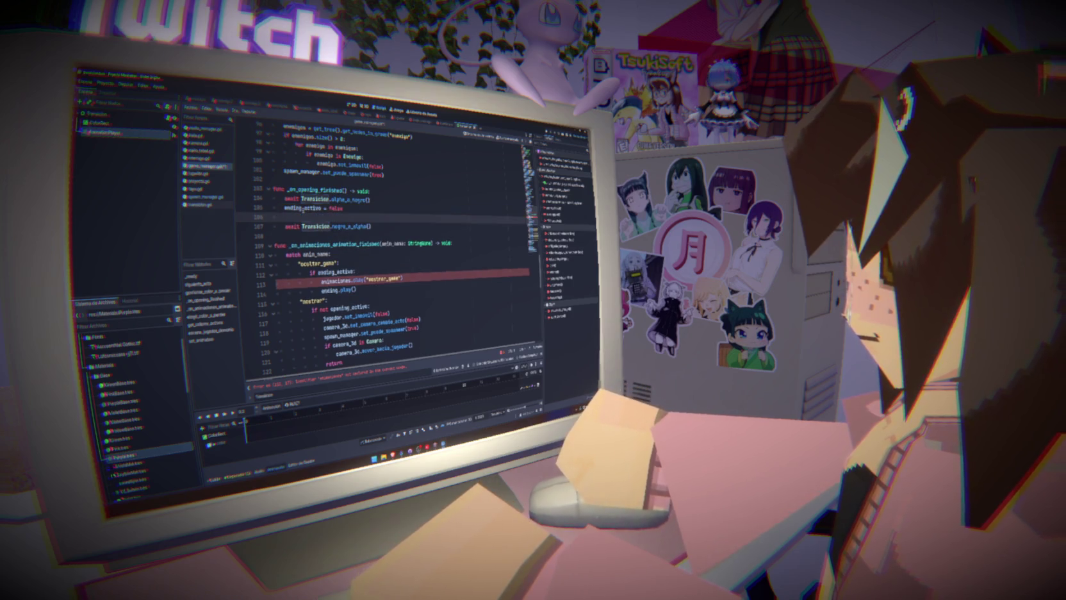
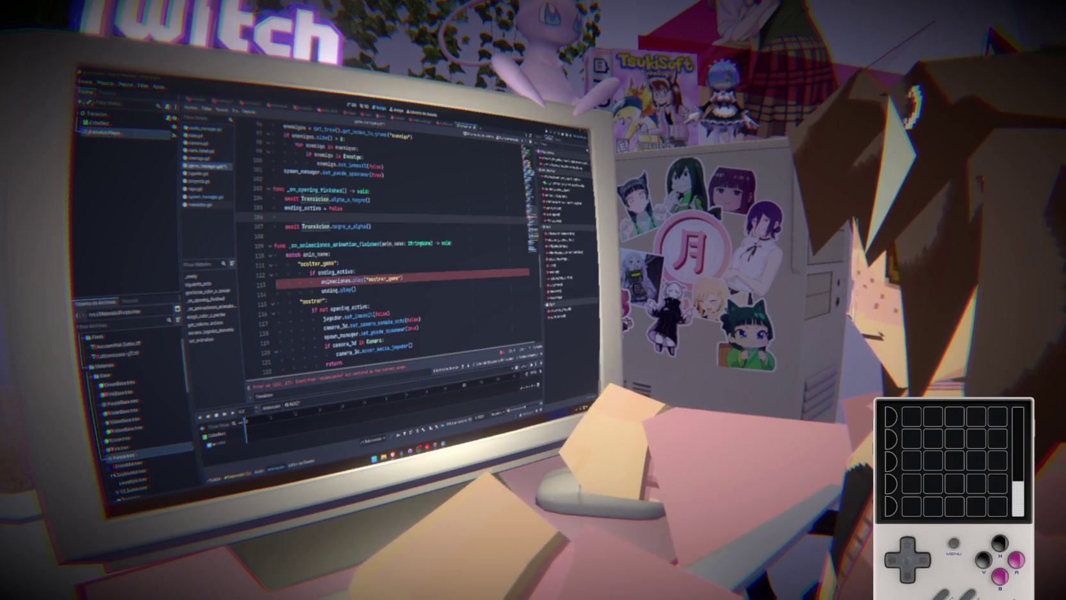
- Add opening.hide() and AudioManager.reproducir_musica("ACT" + str(acto)) to the opening-finished handler
left_click(315, 221)
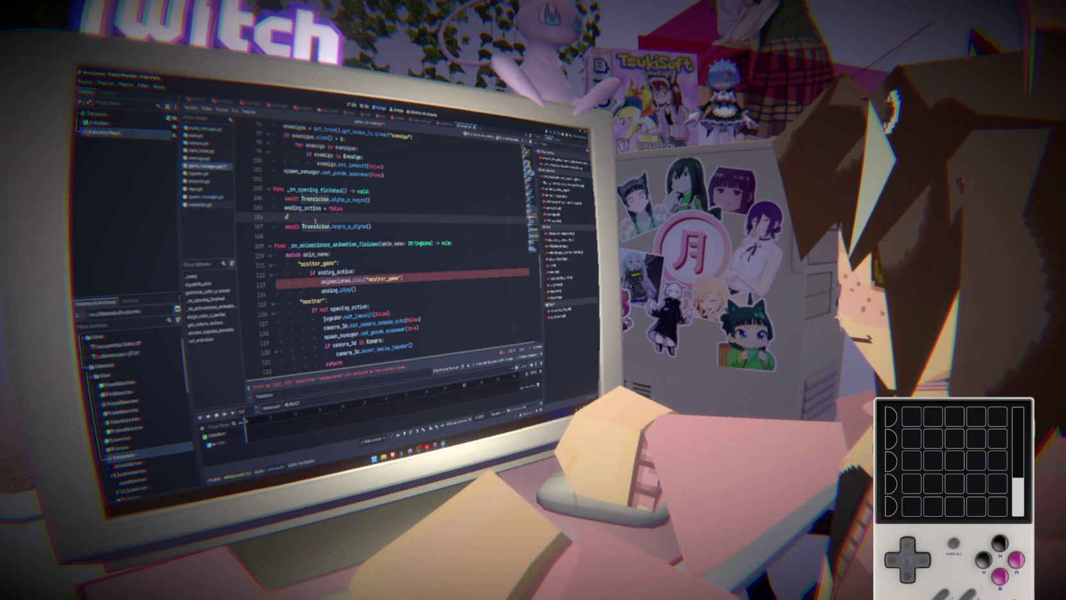
type("opening_ac")
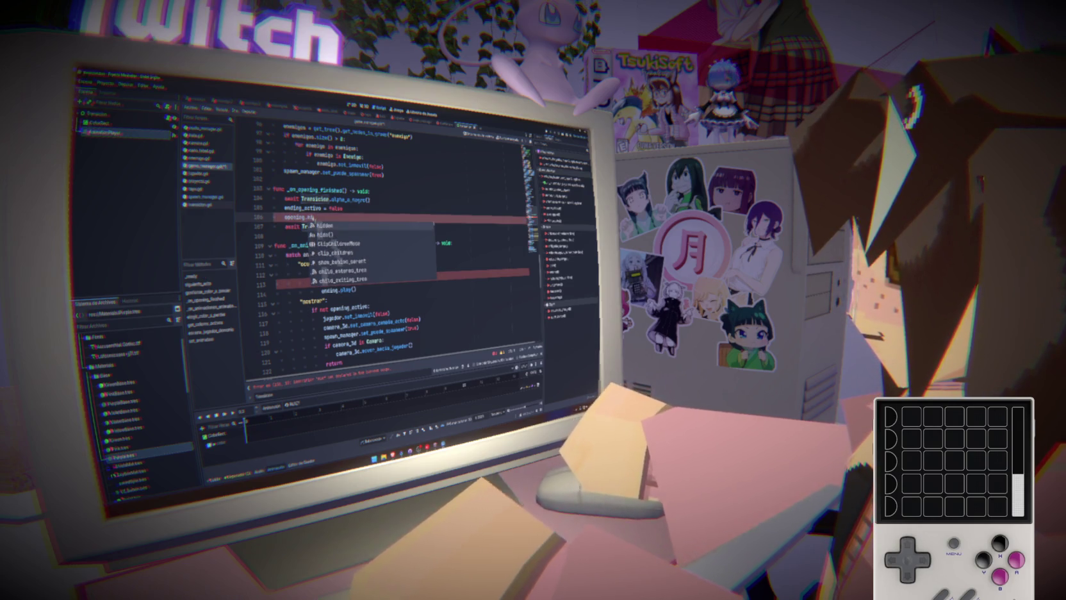
type("de")
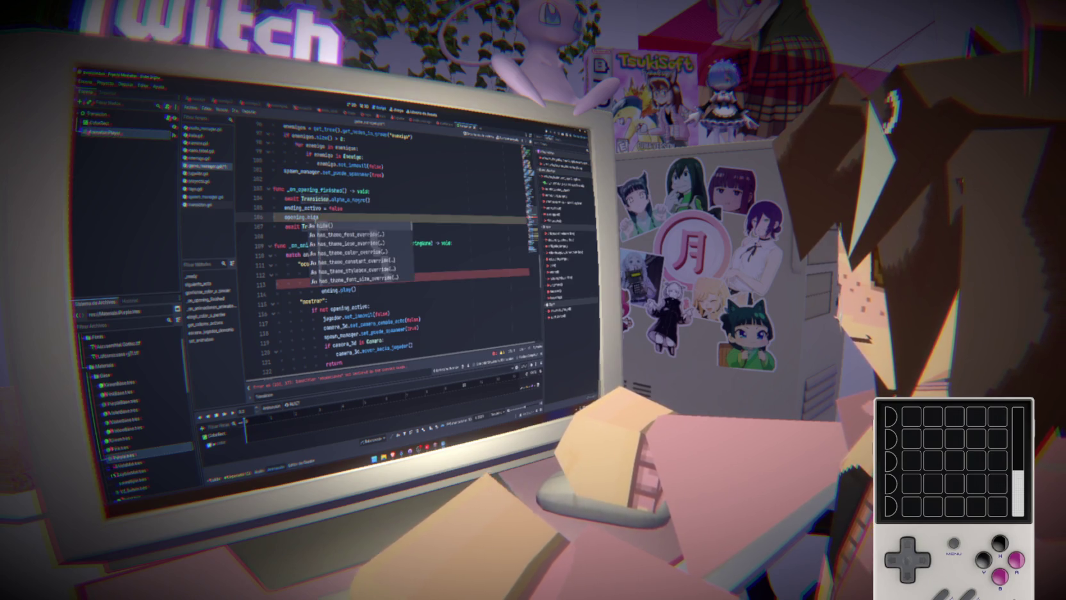
key("Return")
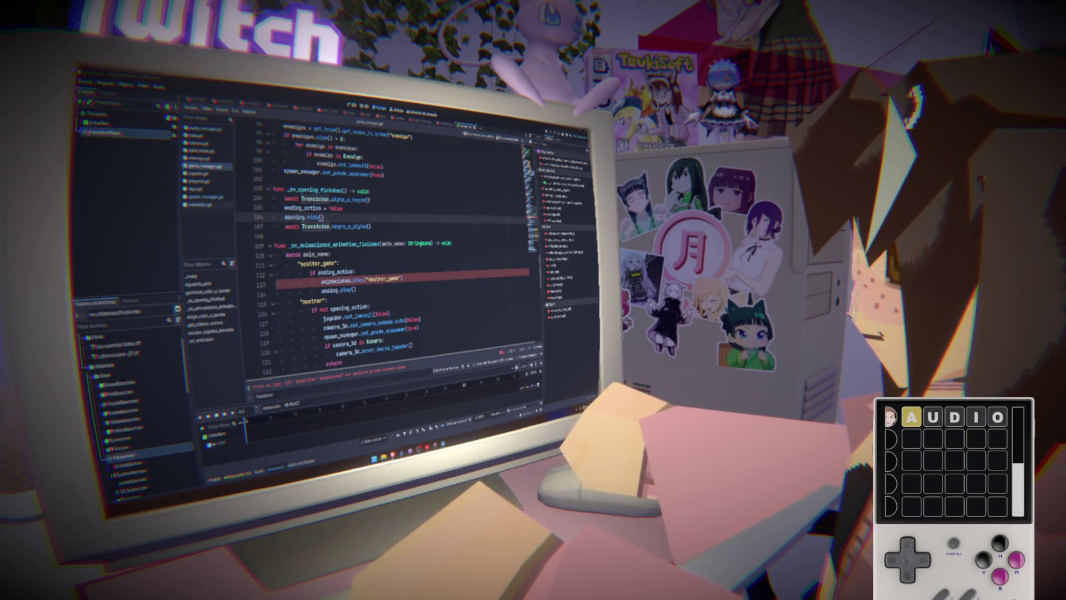
key("Return")
type("AudioManager.reproducir_musica(\"ACT\" + str(acto))")
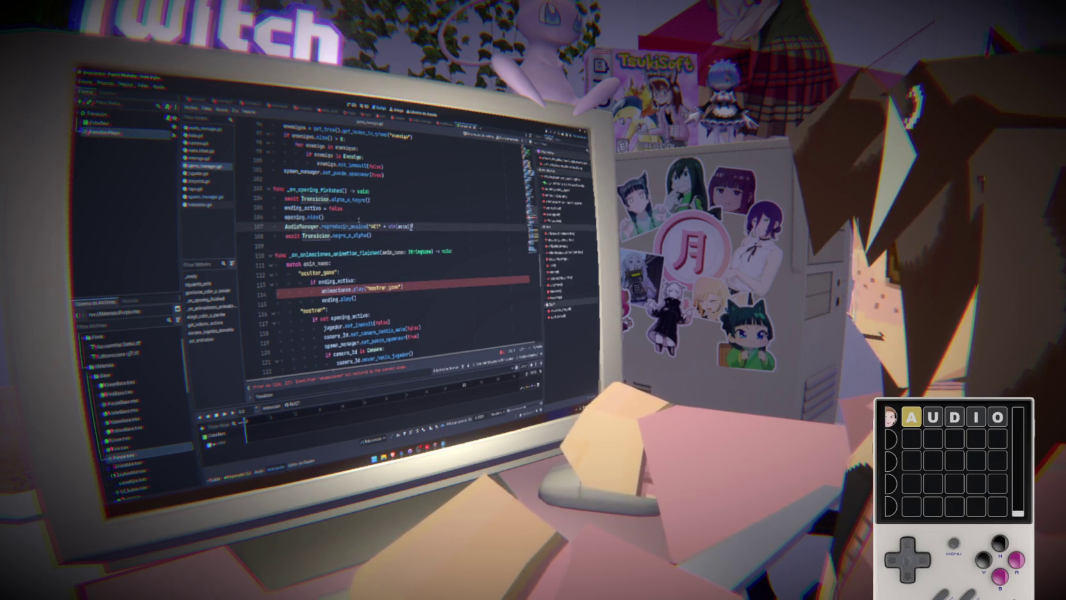
- Delete the ocultar_gano case from the animation-finished match and save game_manager.gd
scroll(373, 294, "down", 1)
left_click(424, 263)
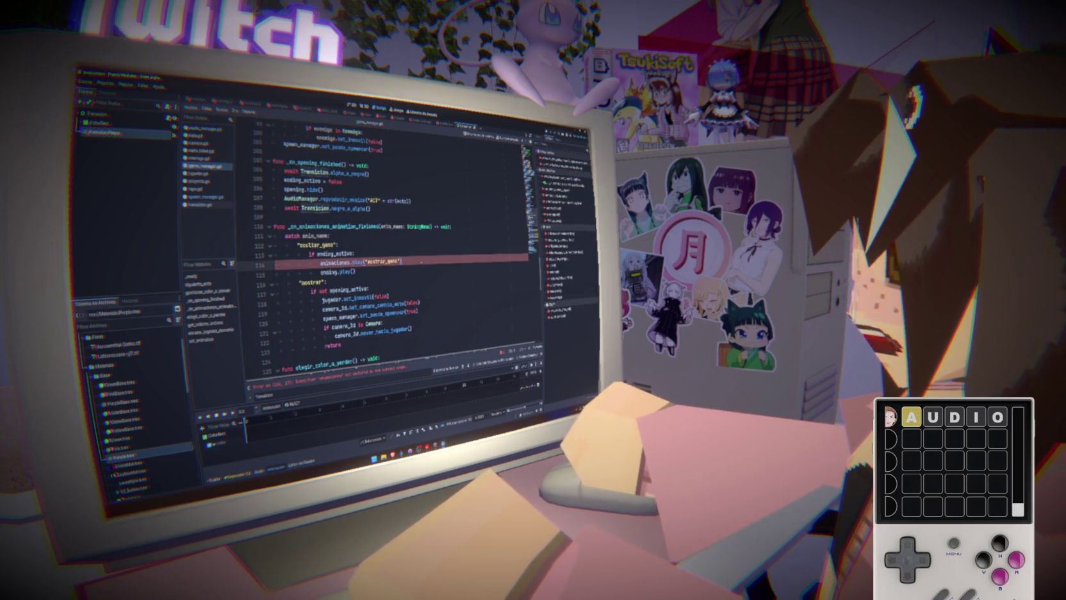
double_click(334, 254)
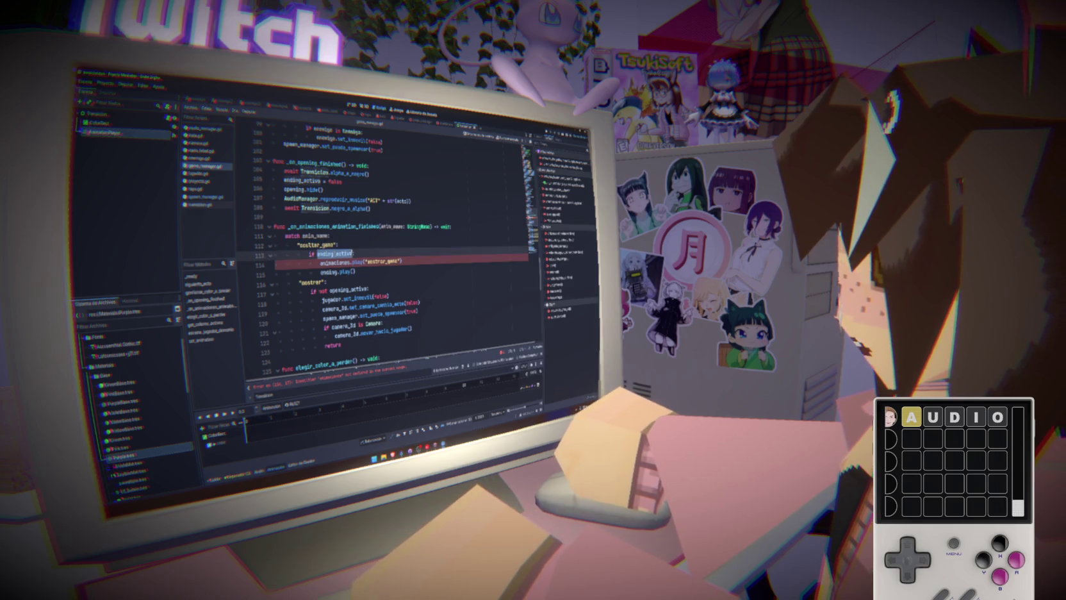
double_click(384, 261)
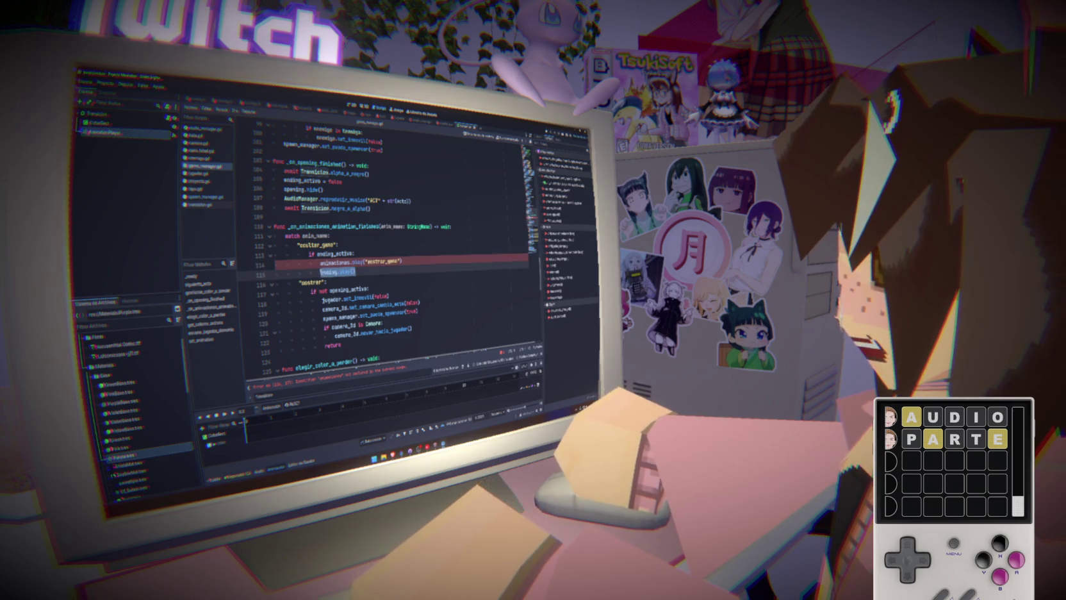
left_click_drag(368, 271, 308, 262)
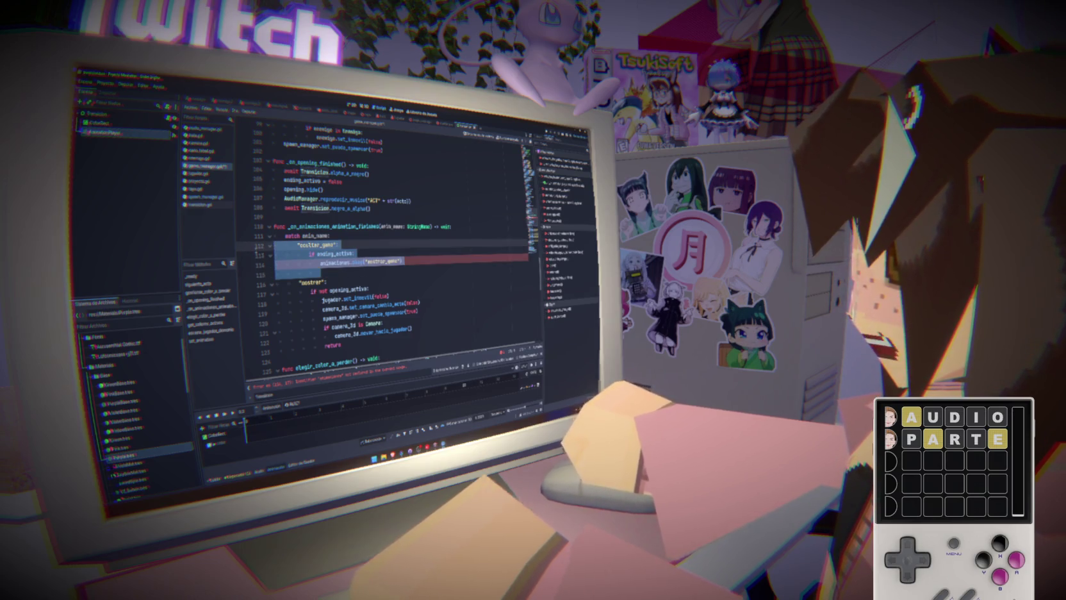
type("ending.play()")
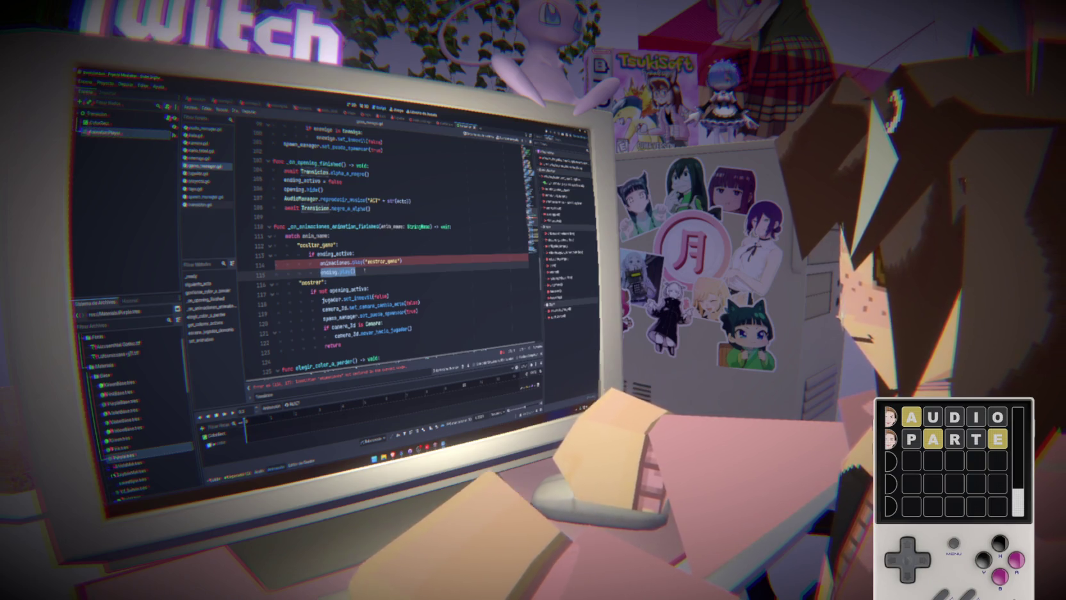
left_click(353, 272)
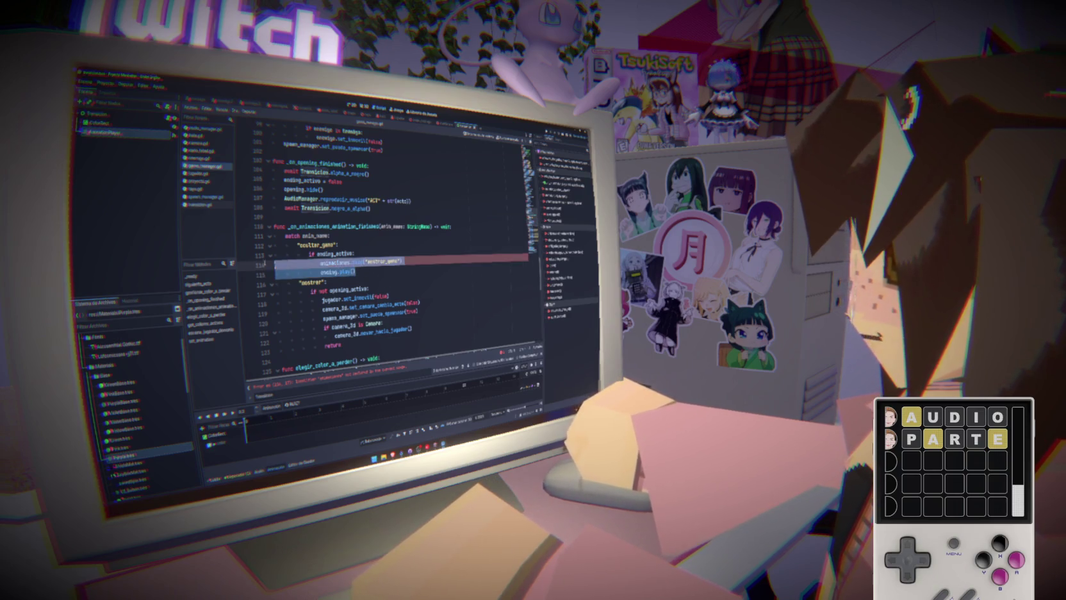
mouse_move(356, 271)
left_mouse_down()
mouse_move(320, 272)
mouse_move(334, 247)
mouse_move(241, 248)
left_mouse_up()
key("BackSpace")
key("BackSpace")
key("BackSpace")
key("BackSpace")
key("ctrl+s")
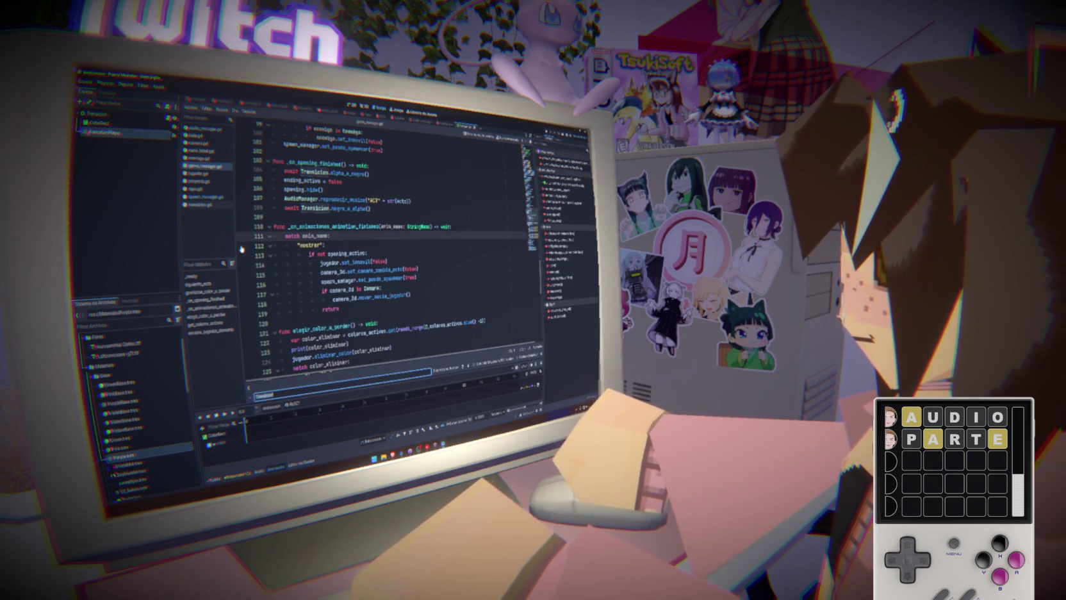
- Find ending_activo and add ending.play() after the fade-to-black await, then save
key("ctrl+f")
type("ending_activo")
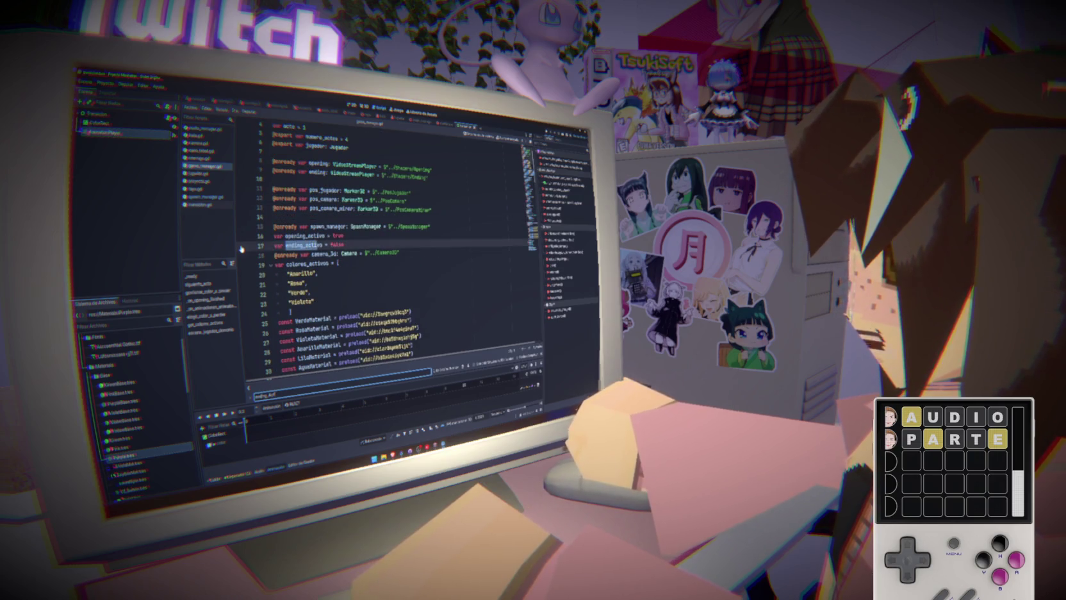
left_click(468, 365)
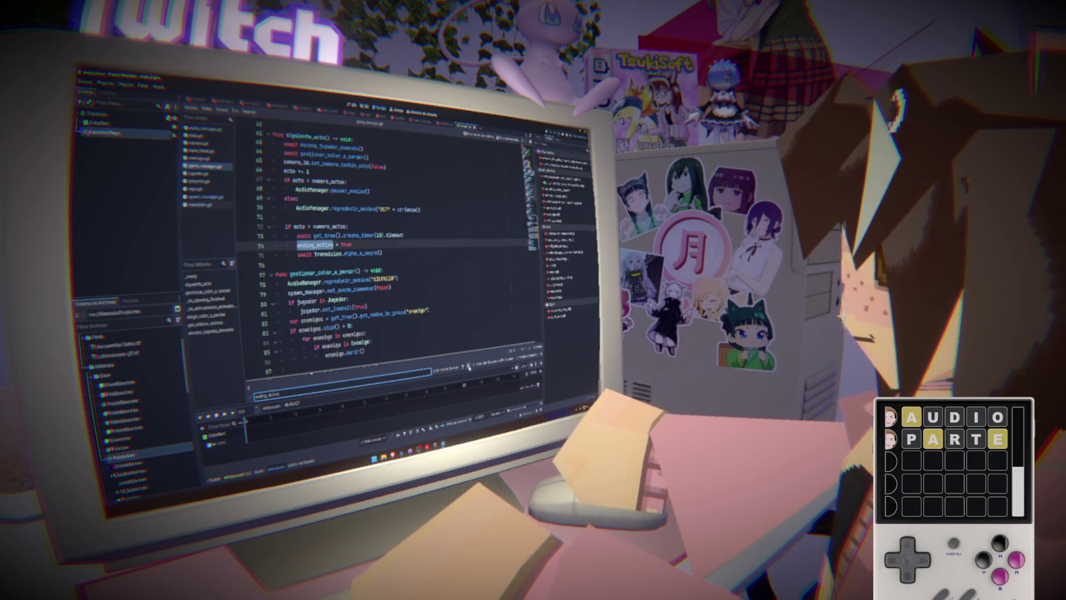
left_click(366, 245)
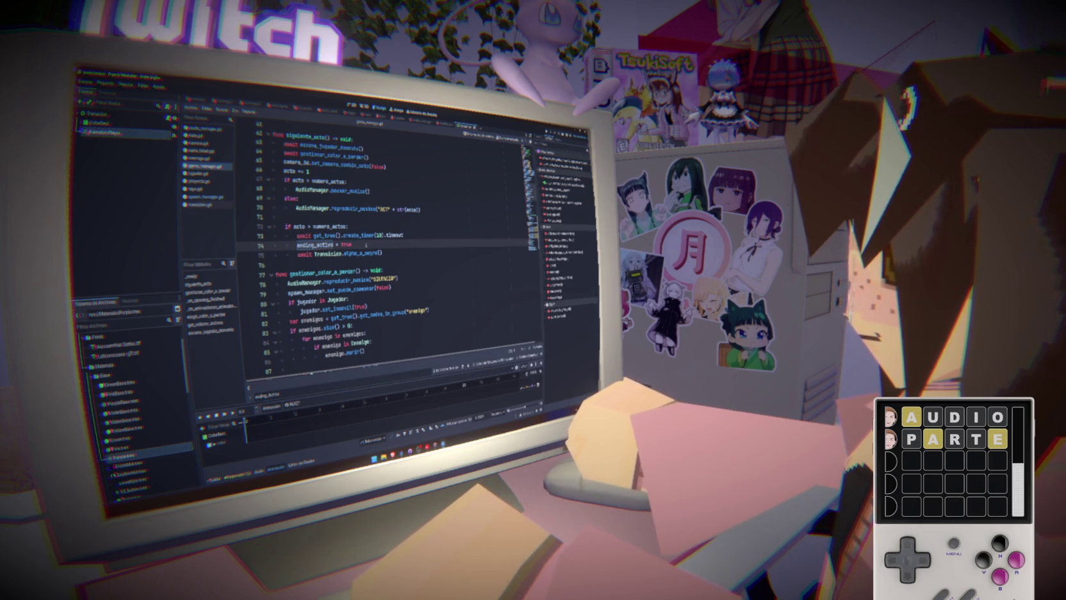
left_click(406, 252)
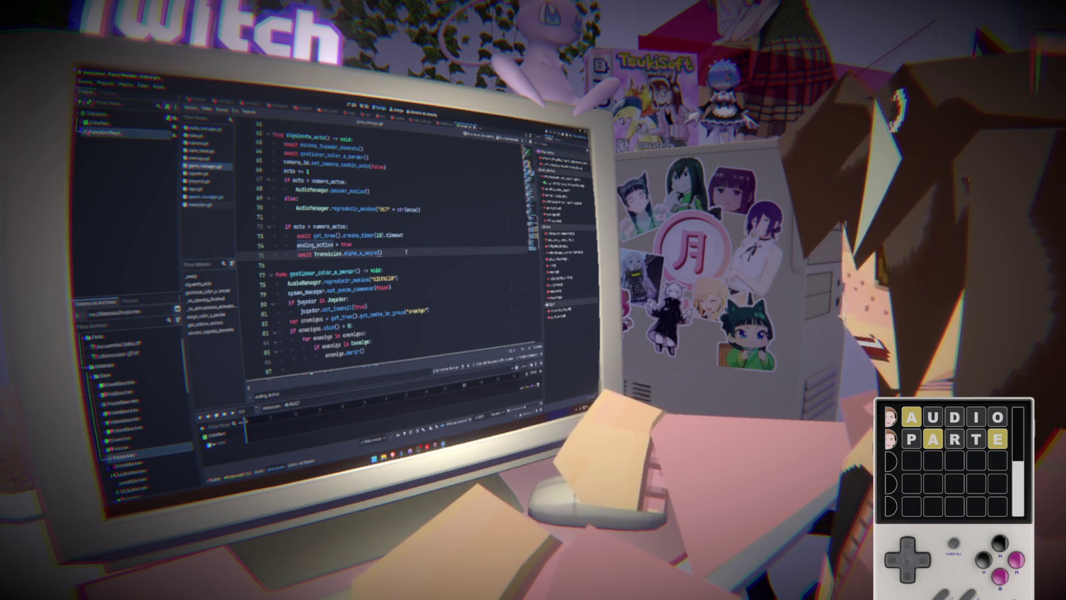
key("Return")
type("ending.play(")
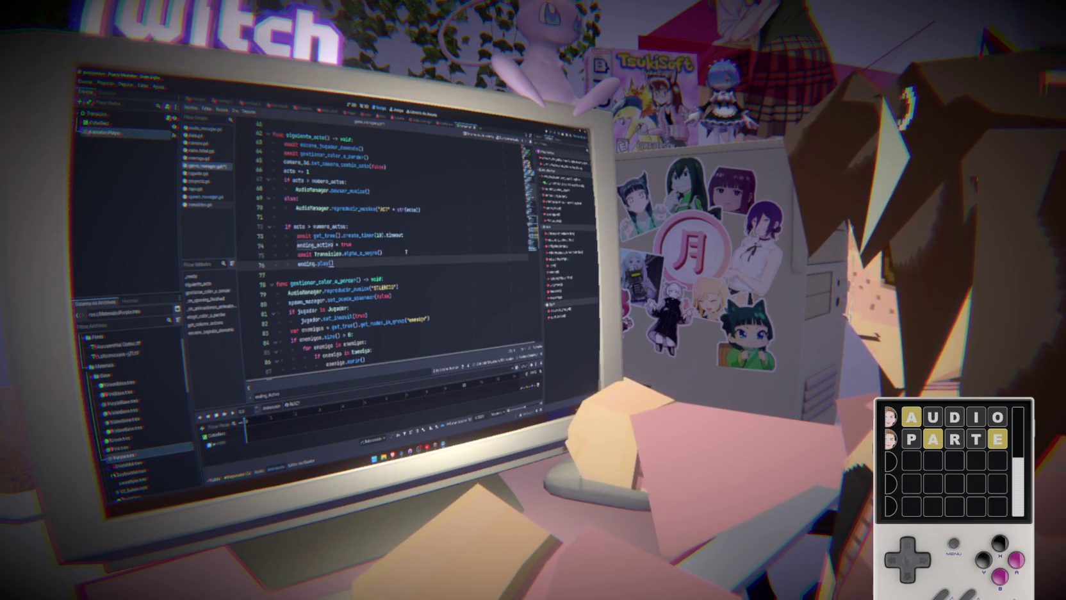
key("ctrl+s")
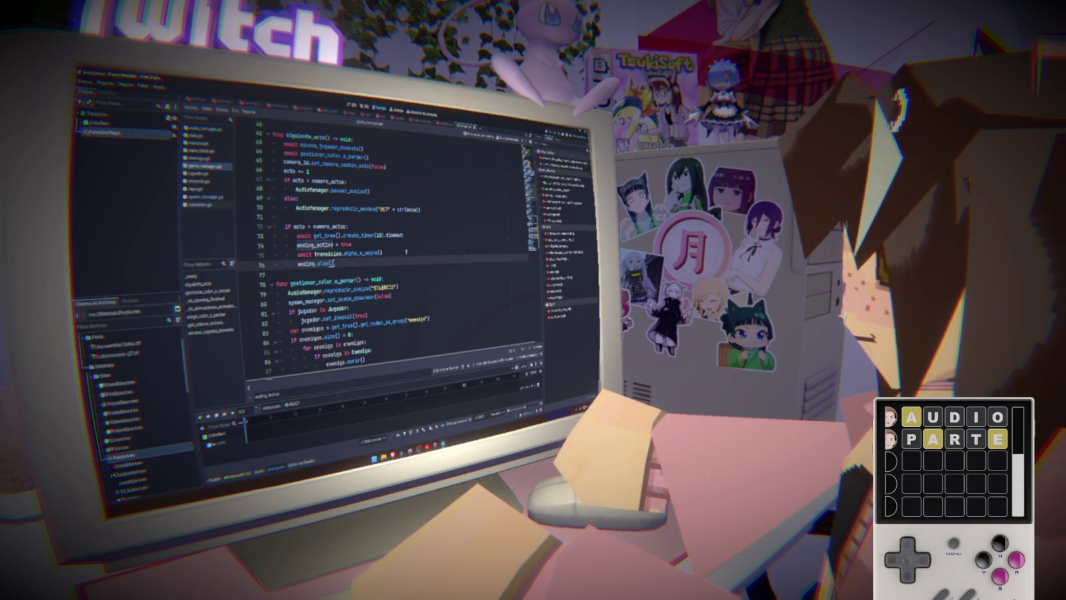
- Add await Transicion.negro_a_alpha() below ending.play(), then switch to transicion.gd
left_click_drag(406, 251, 298, 253)
key("ctrl+c")
left_click(352, 261)
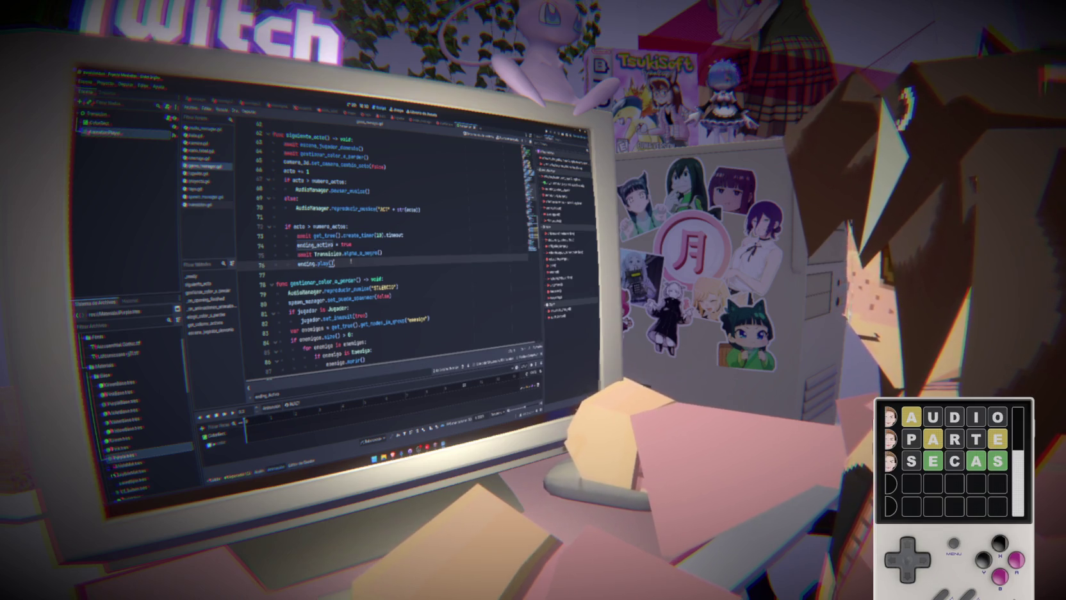
key("Return")
key("ctrl+v")
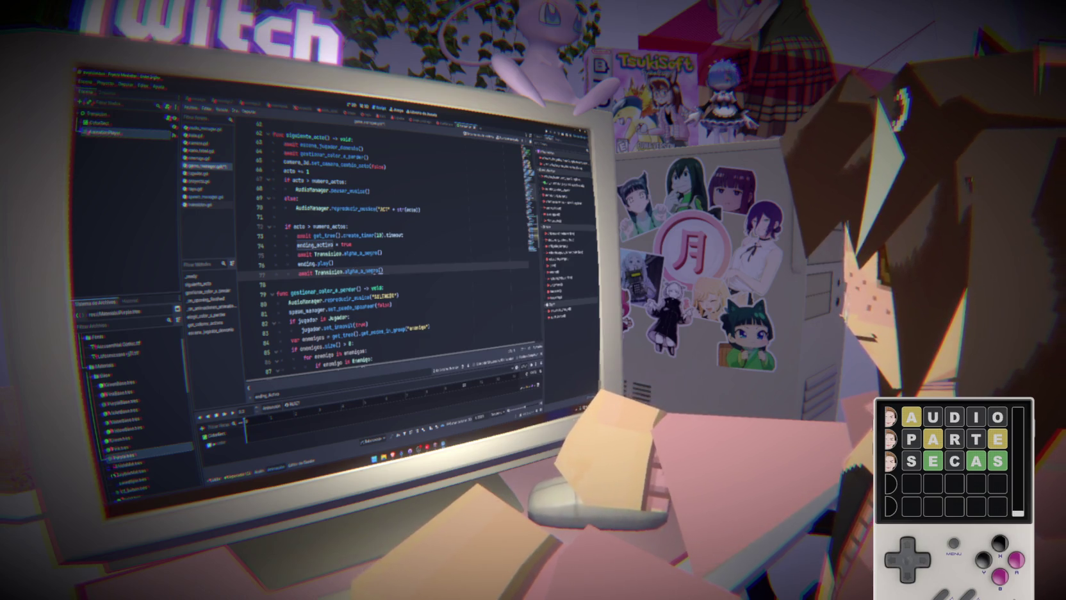
double_click(378, 271)
type("negro_a_")
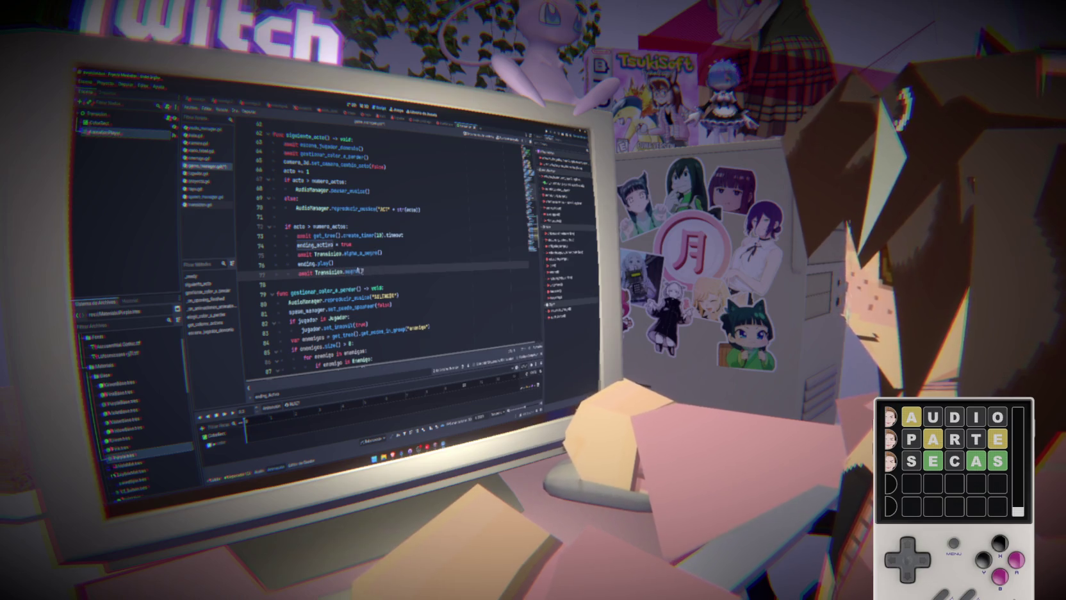
type("alpha")
key("Escape")
left_click(369, 253)
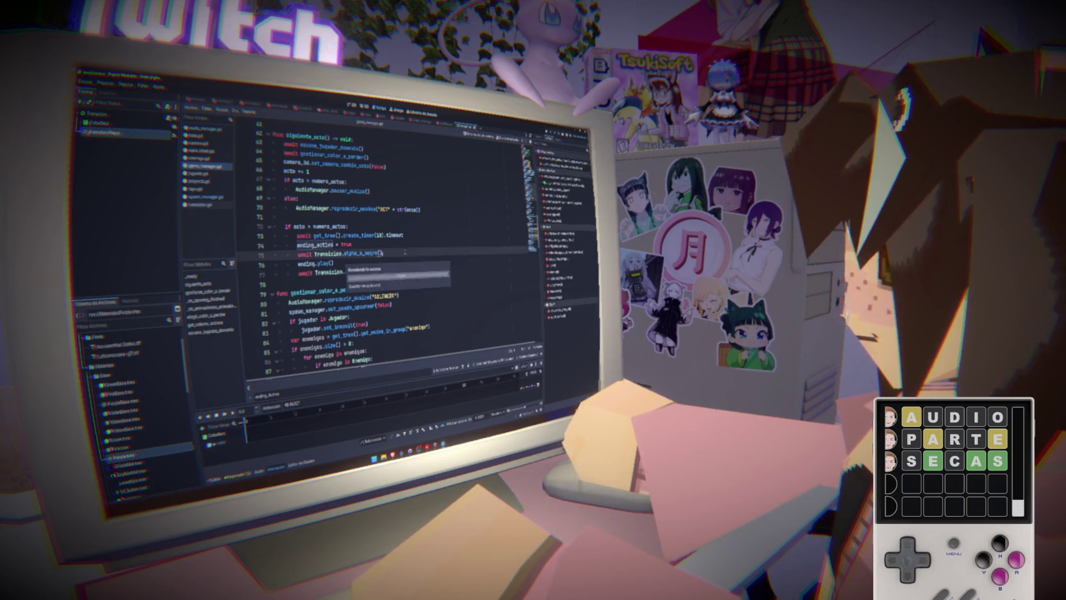
left_click(204, 205)
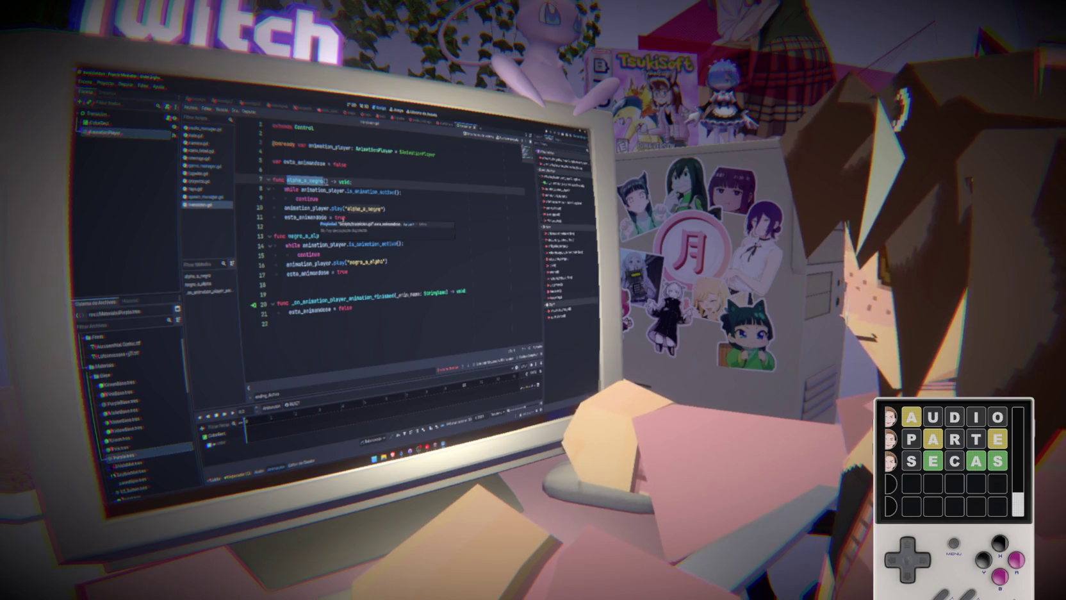
- Add a 'while esta_animandose: continue' wait loop after line 11 in alpha_a_negro
double_click(307, 217)
left_click(360, 220)
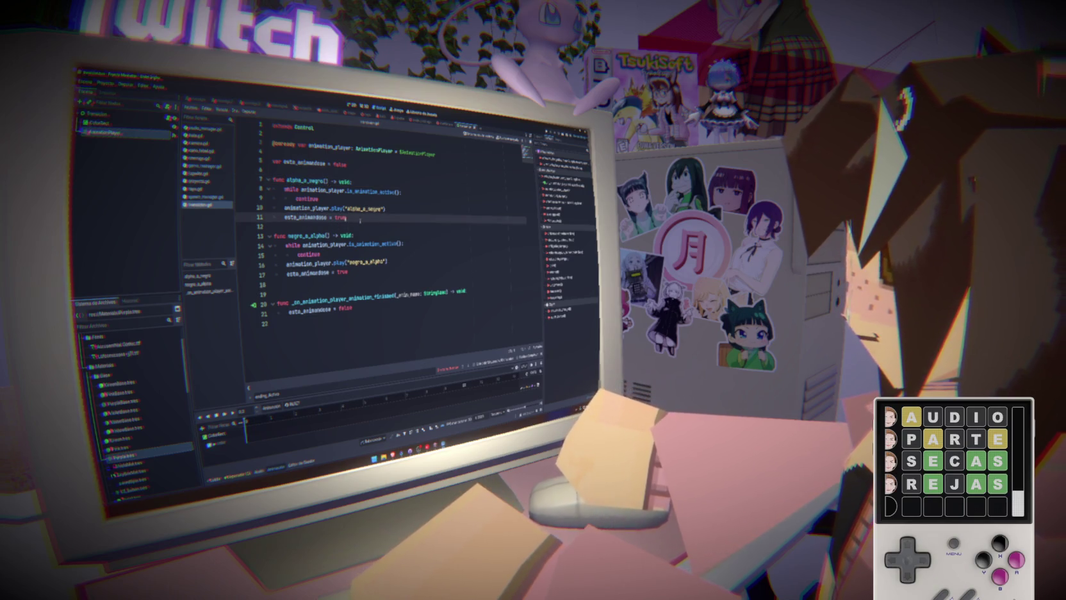
key("Return")
type("while")
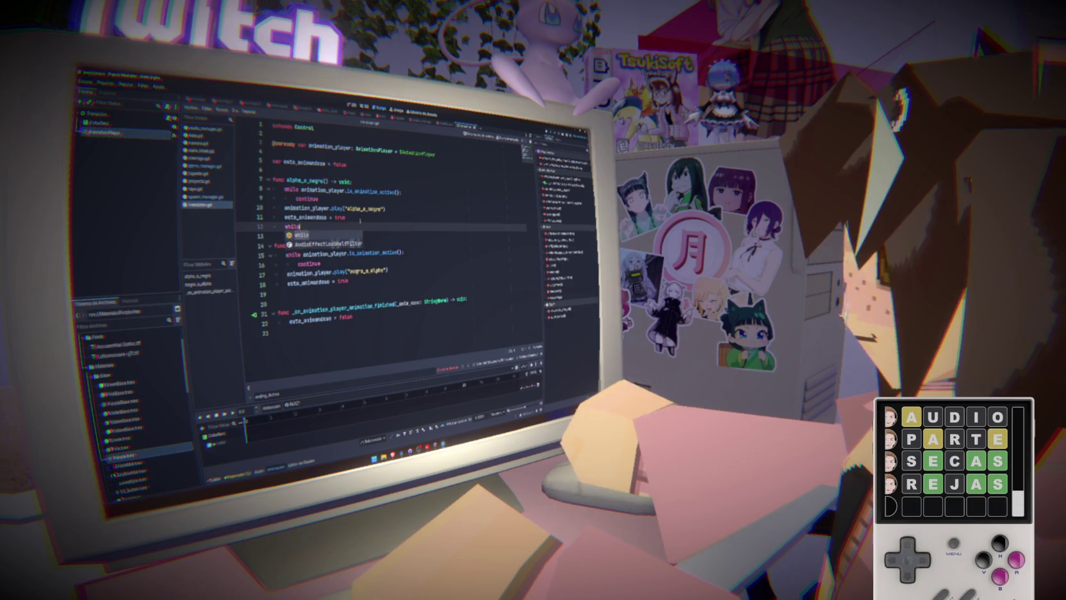
type(" a")
key("BackSpace")
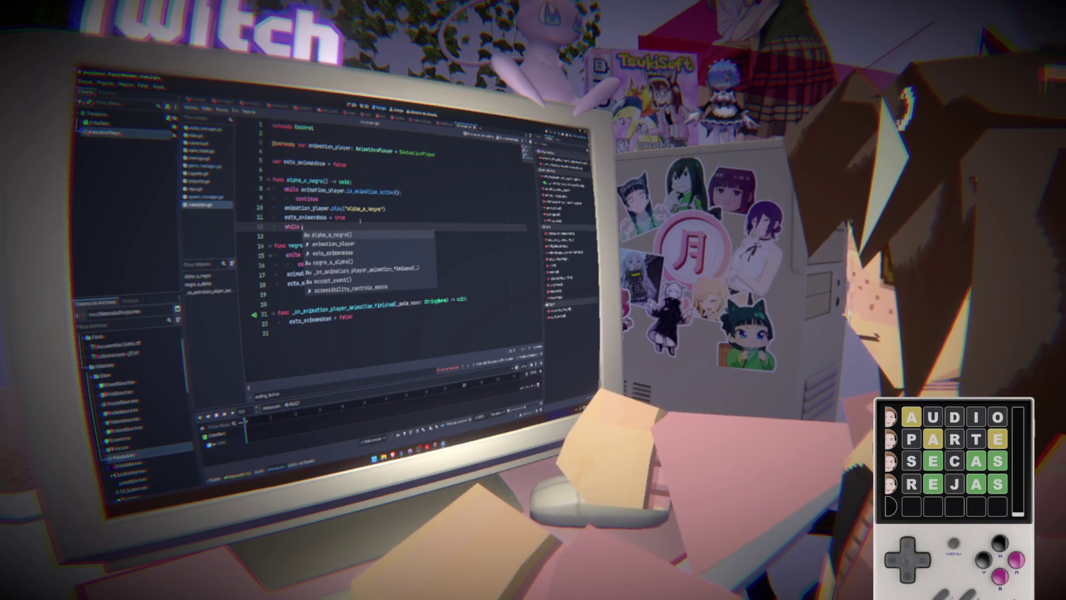
type("esta_animandose:")
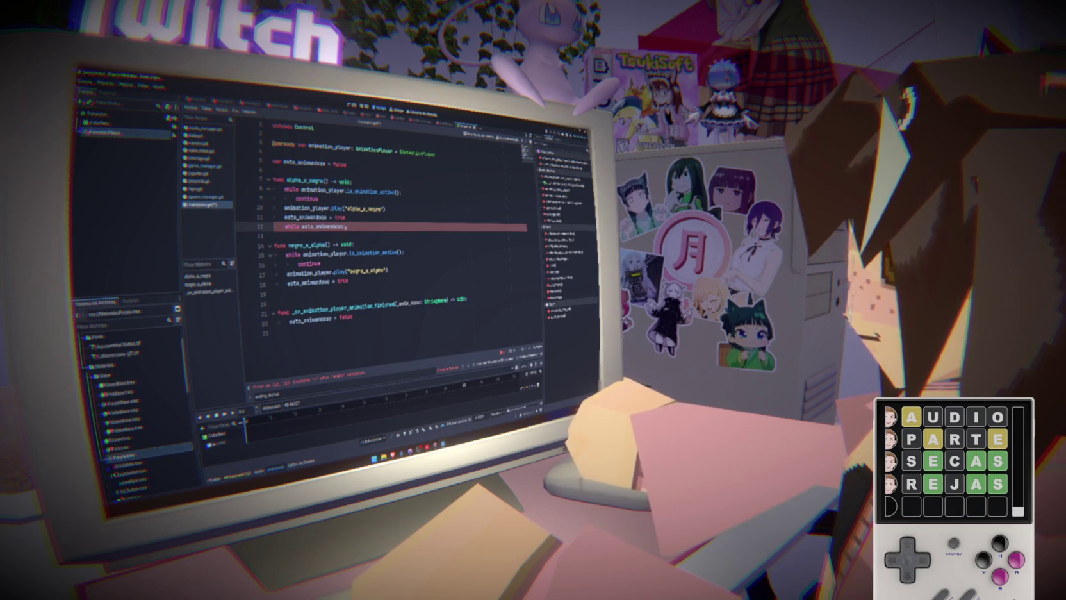
key("Return")
type("continue")
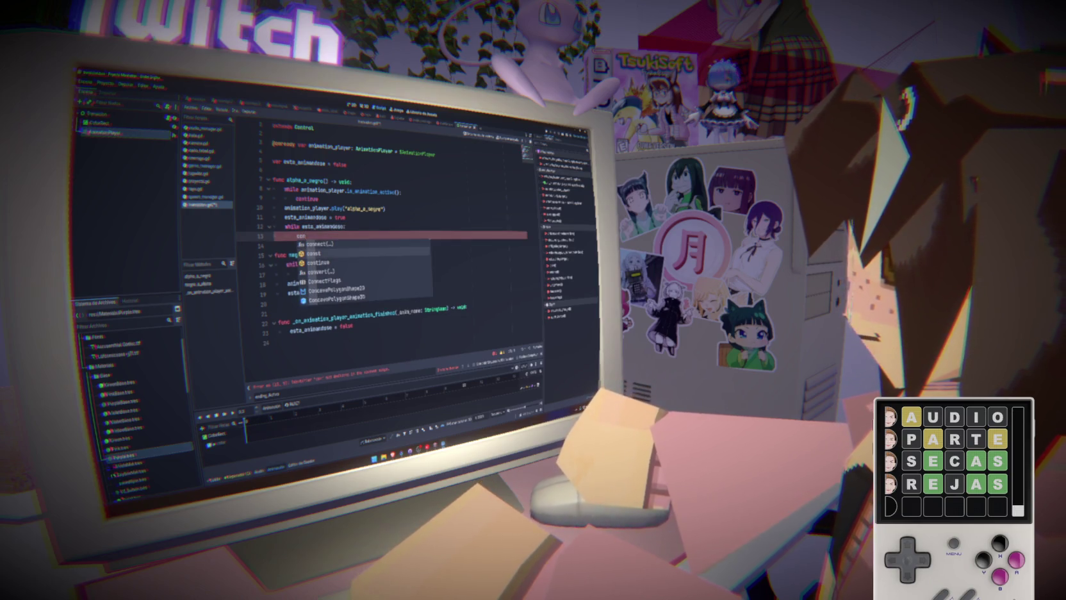
- Copy the wait loop into the end of negro_a_alpha, then return to game_manager.gd
key("shift+Up")
key("shift+Home")
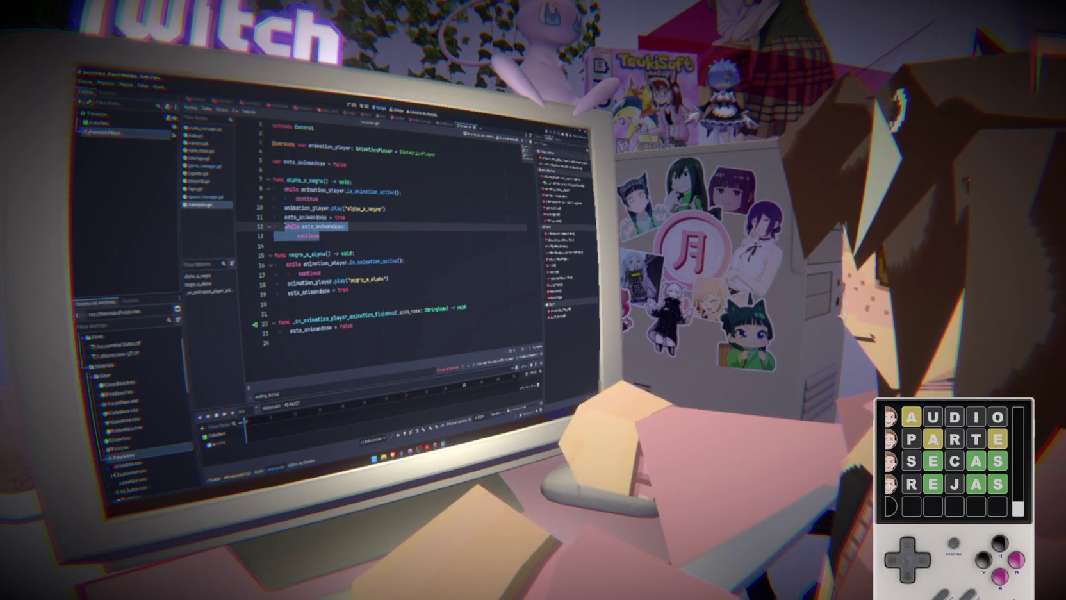
key("ctrl+c")
left_click(356, 289)
key("Return")
key("ctrl+v")
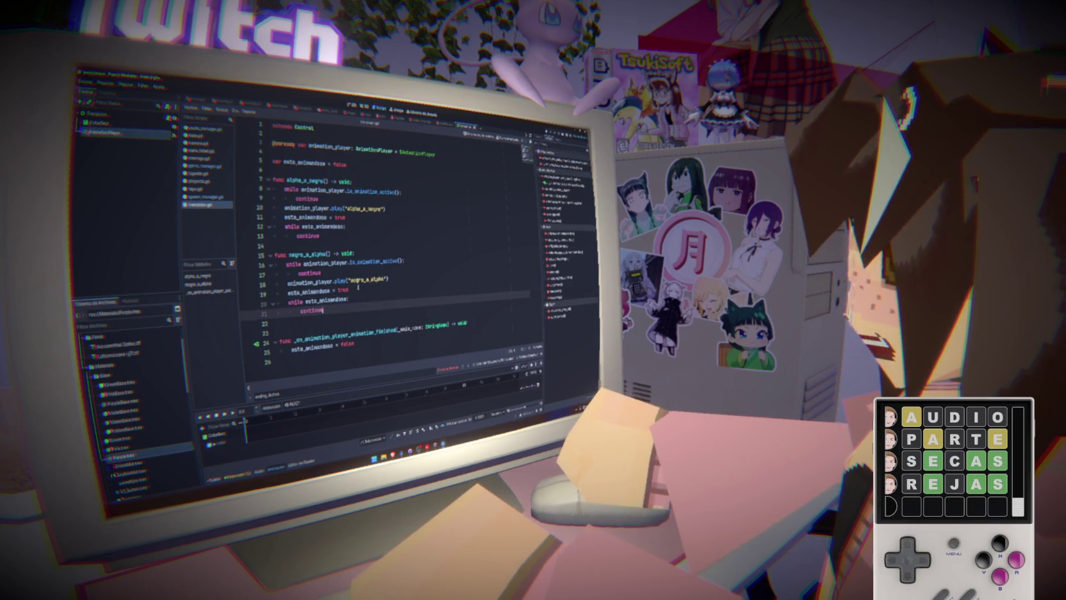
left_click(382, 298)
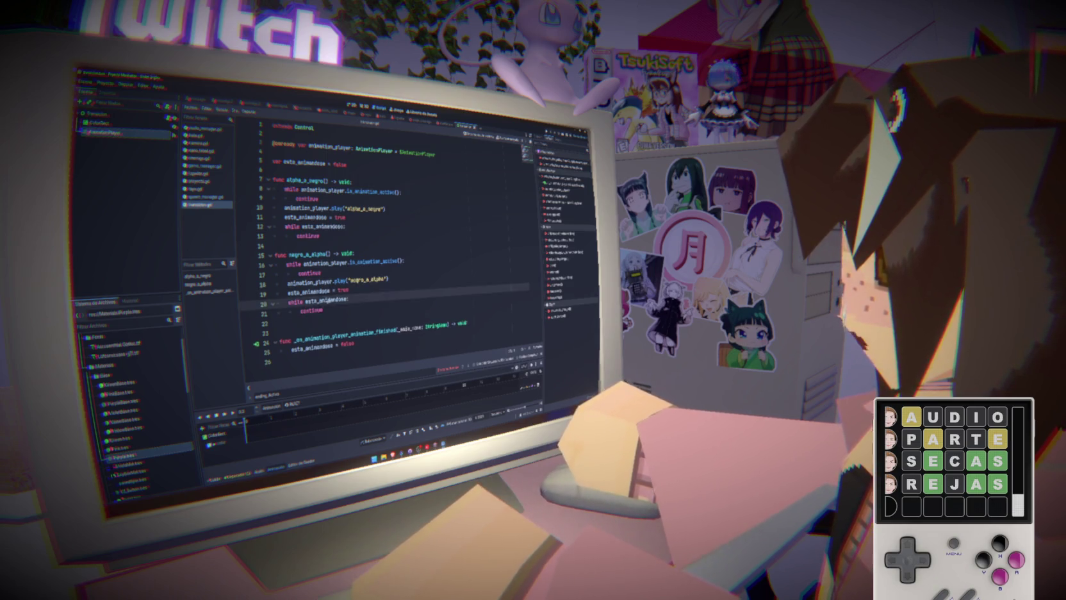
key("Down")
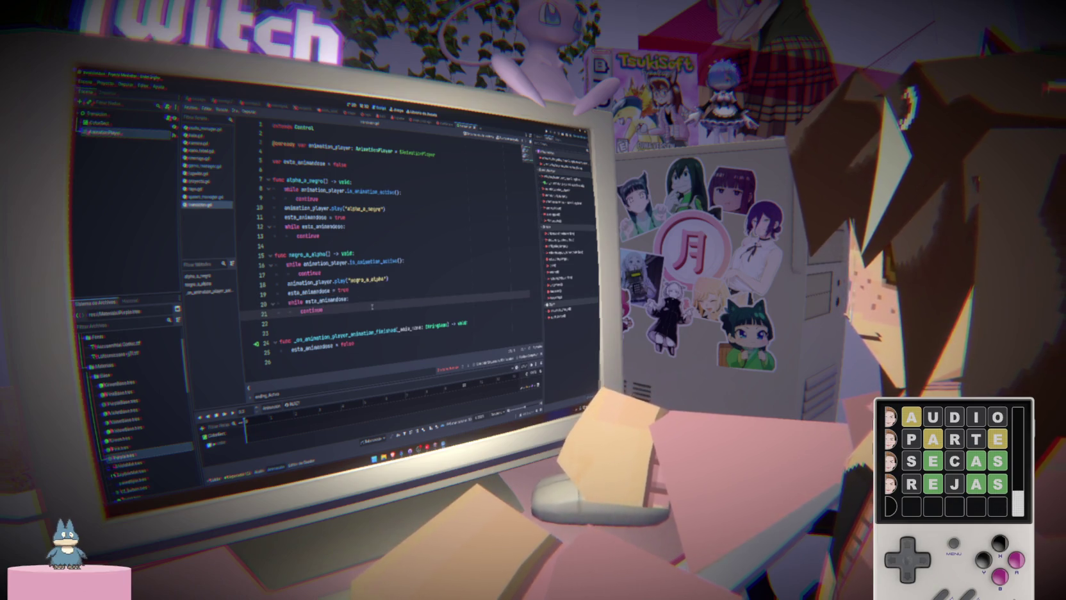
left_click(222, 166)
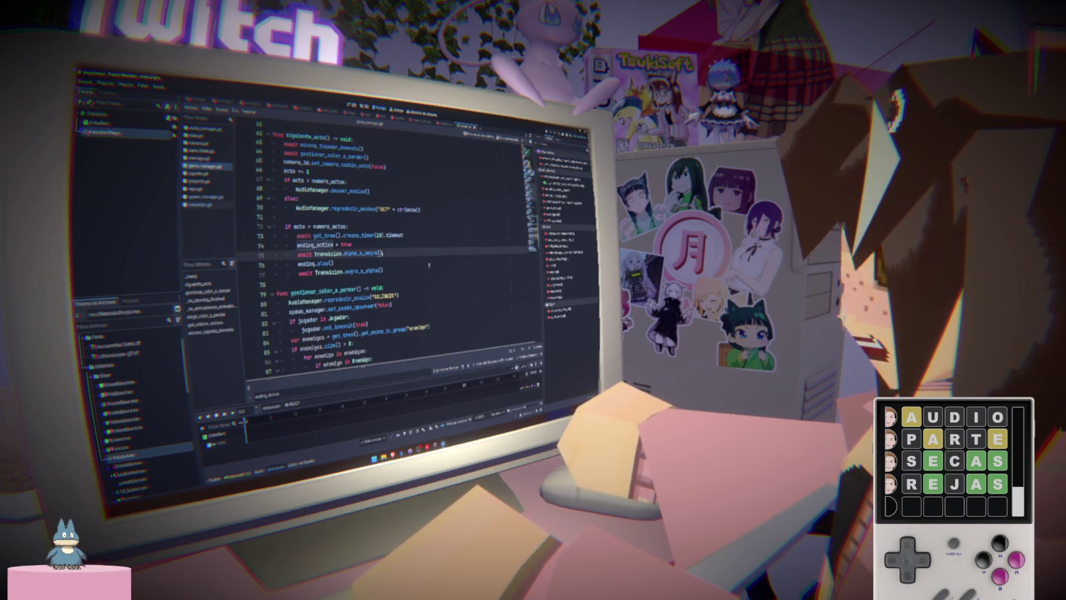
- Cut the player-unfreeze, camera and spawning lines 116–120 from the mostrar branch
left_click(425, 264)
left_click(432, 244)
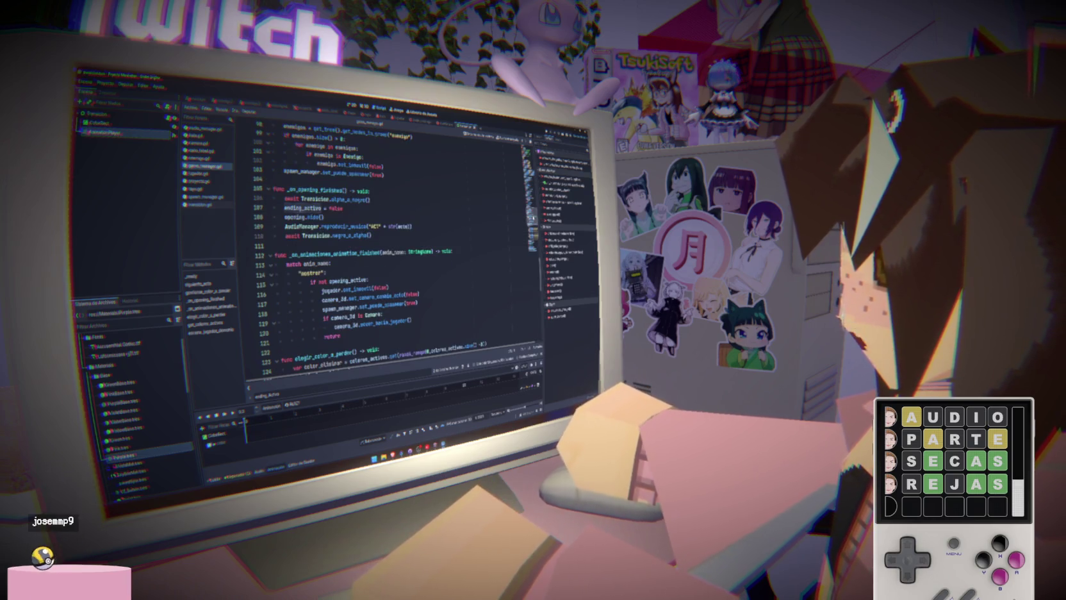
scroll(472, 283, "down", 10)
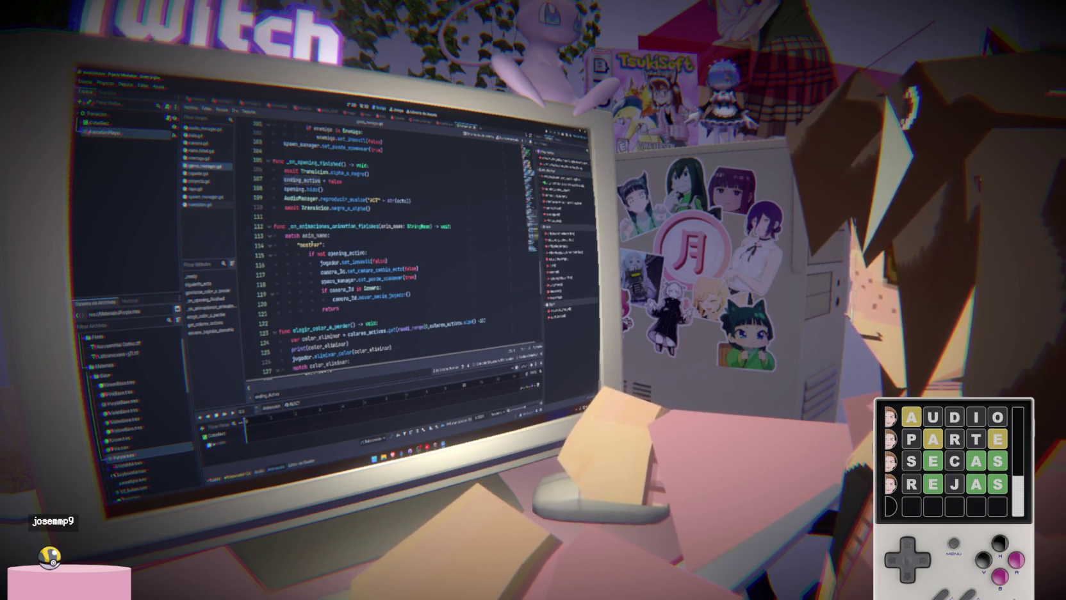
double_click(310, 244)
double_click(346, 253)
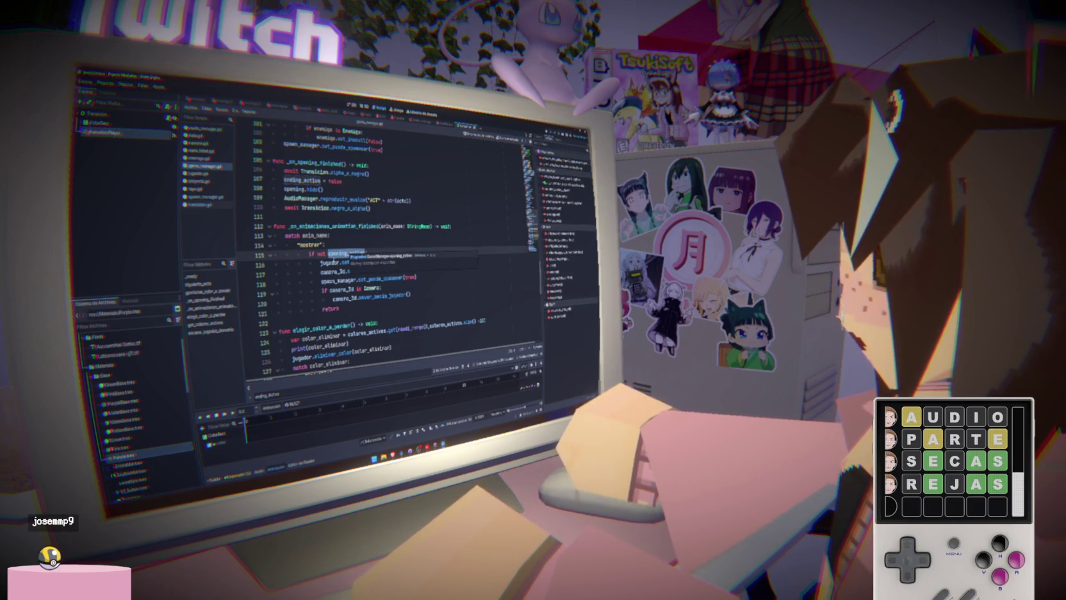
type("_activo")
mouse_move(330, 261)
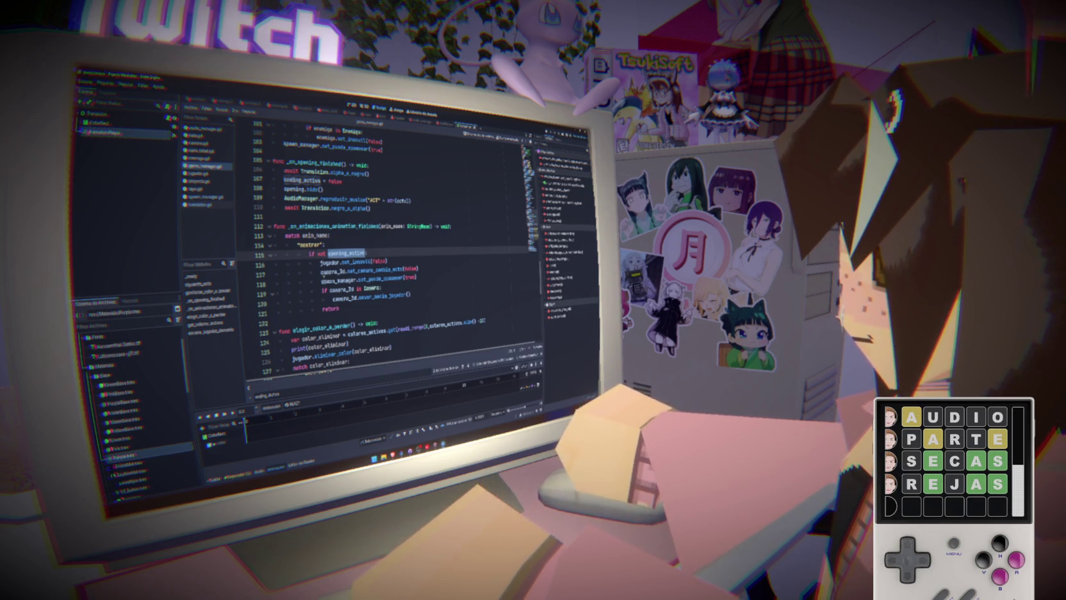
mouse_move(320, 262)
left_mouse_down()
mouse_move(377, 272)
mouse_move(378, 289)
mouse_move(410, 295)
mouse_move(319, 262)
left_mouse_up()
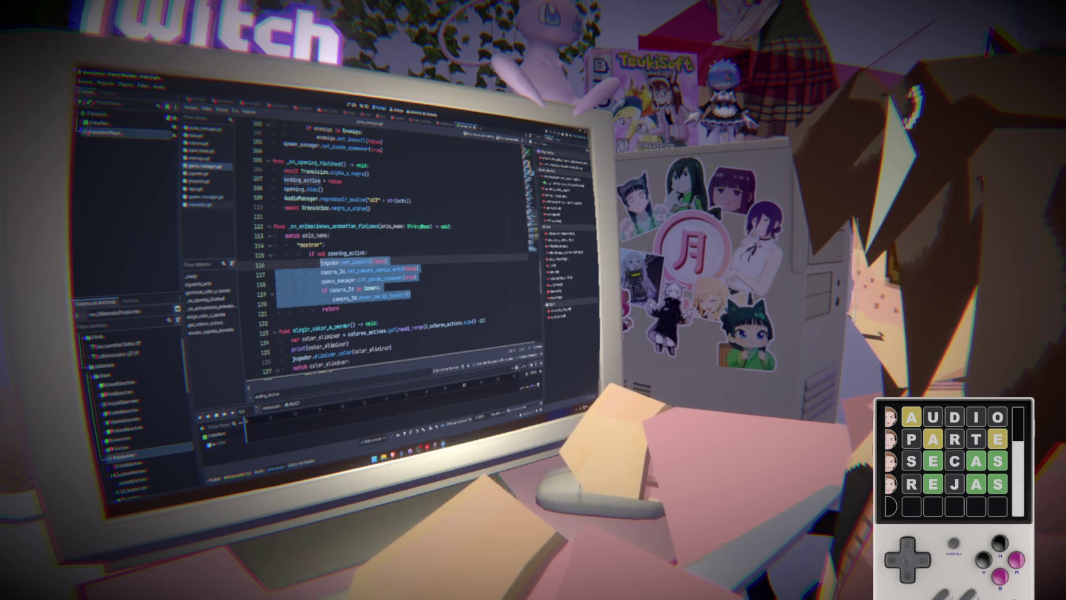
left_click_drag(410, 295, 321, 263)
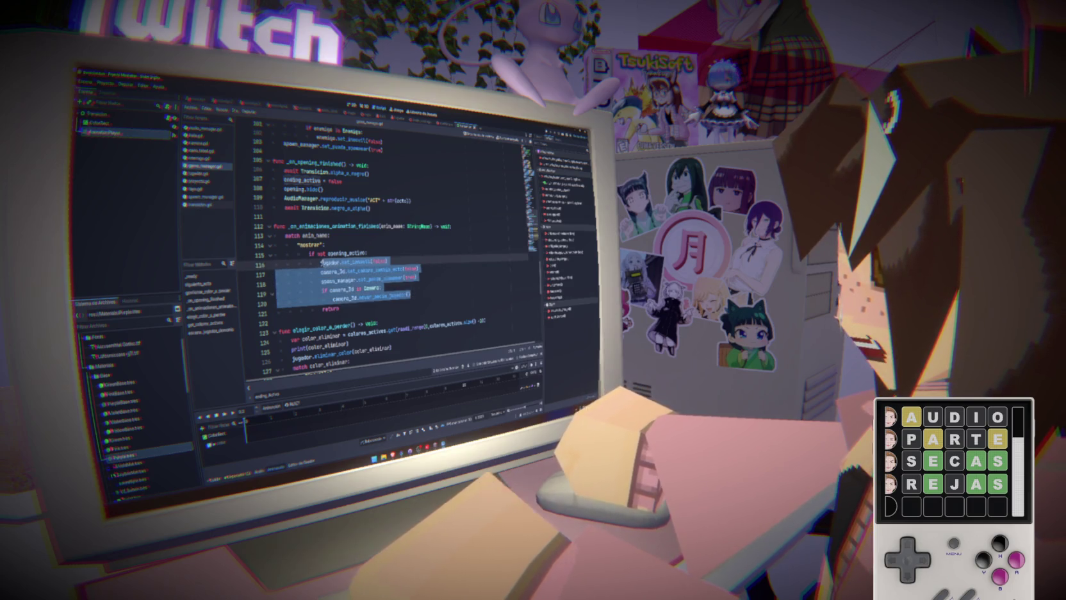
mouse_move(410, 295)
left_mouse_down()
mouse_move(321, 262)
mouse_move(331, 235)
mouse_move(370, 209)
left_mouse_up()
key("BackSpace")
key("BackSpace")
key("BackSpace")
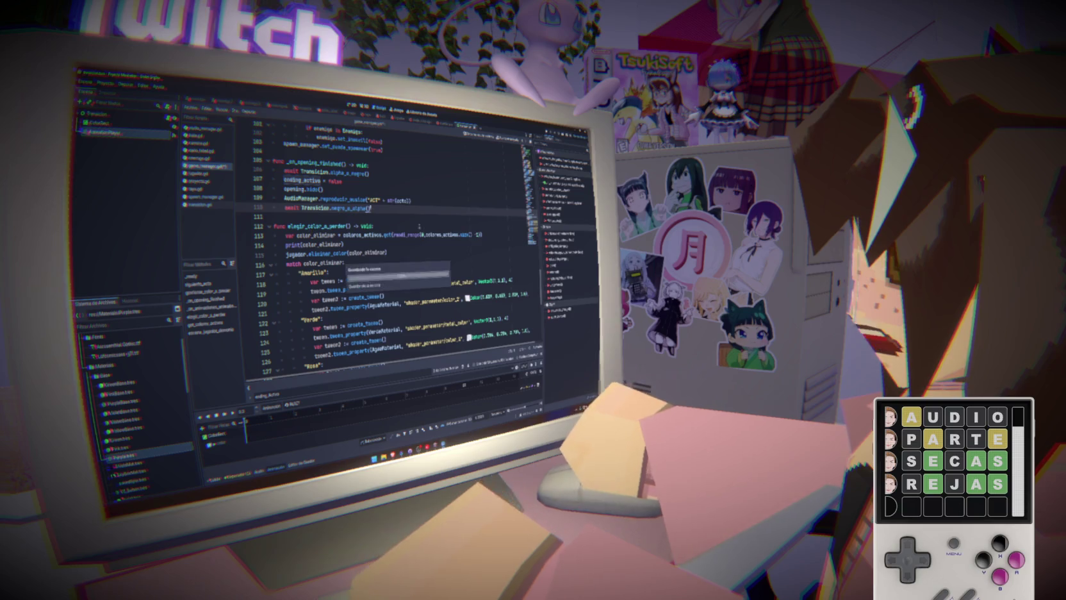
- Paste those lines after line 109 in _on_opening_finished
scroll(385, 250, "up", 15)
scroll(385, 250, "down", 3)
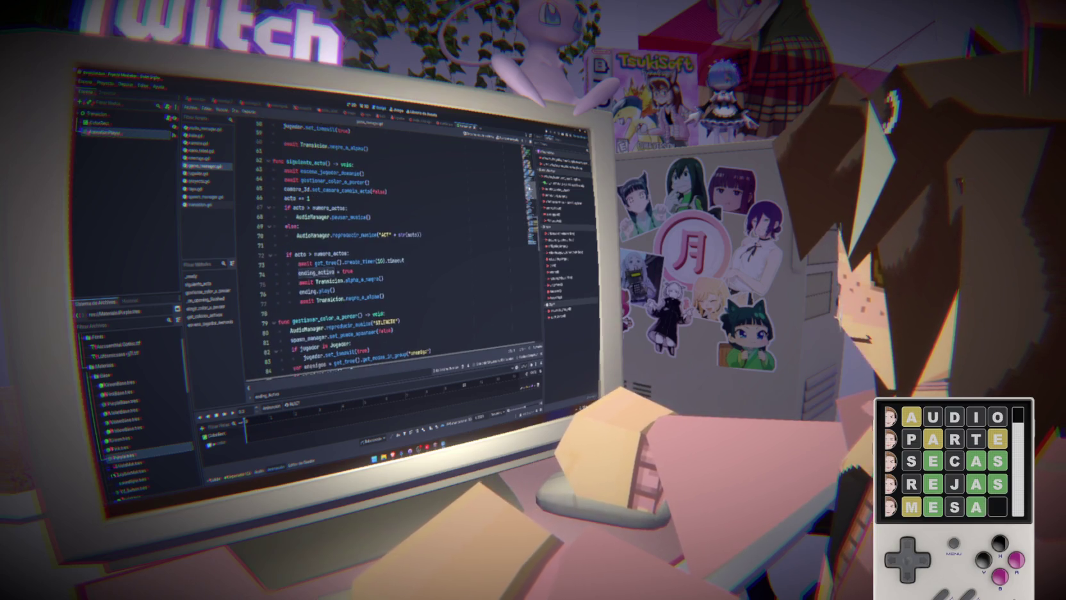
scroll(384, 250, "up", 5)
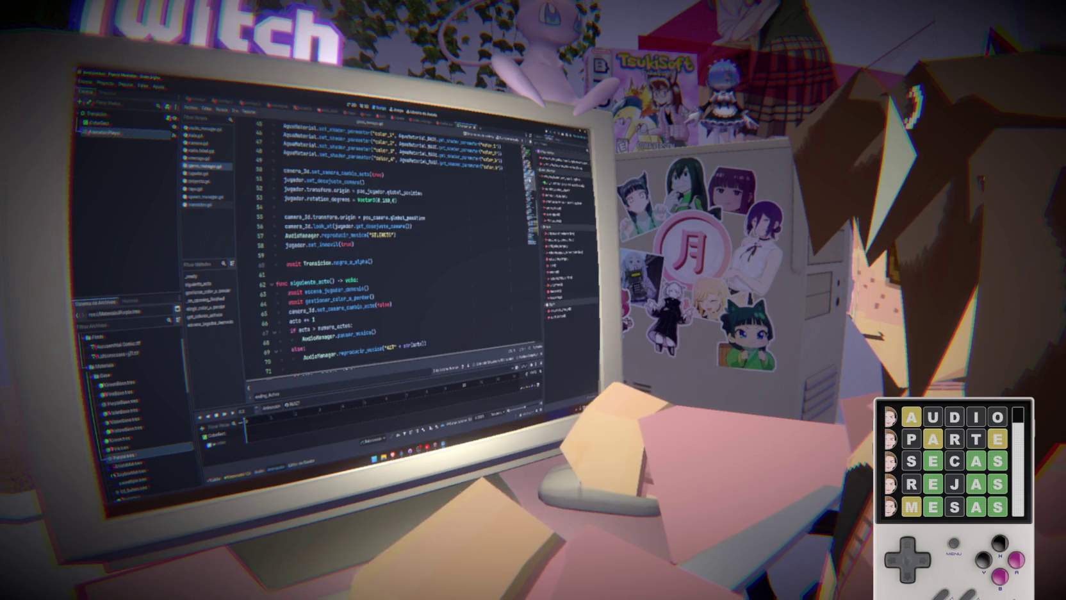
scroll(384, 250, "down", 20)
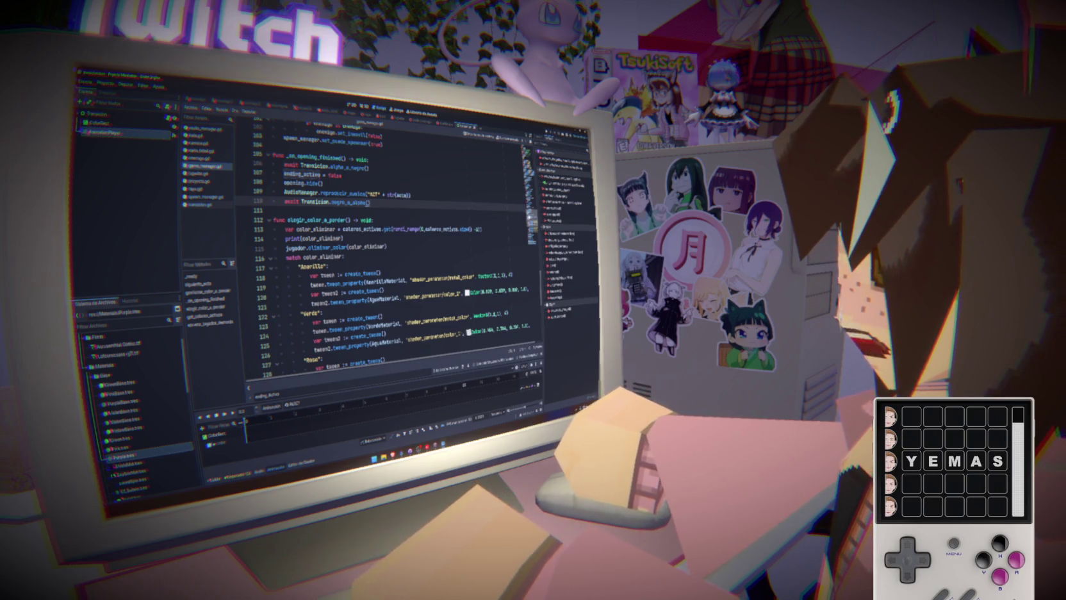
scroll(384, 249, "up", 1)
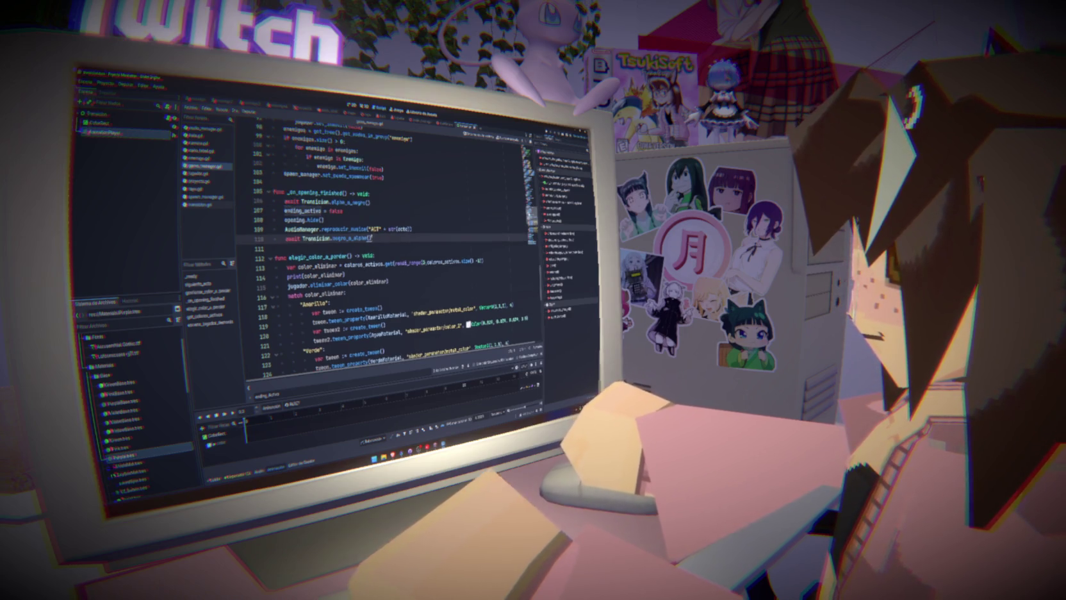
double_click(317, 192)
mouse_move(324, 212)
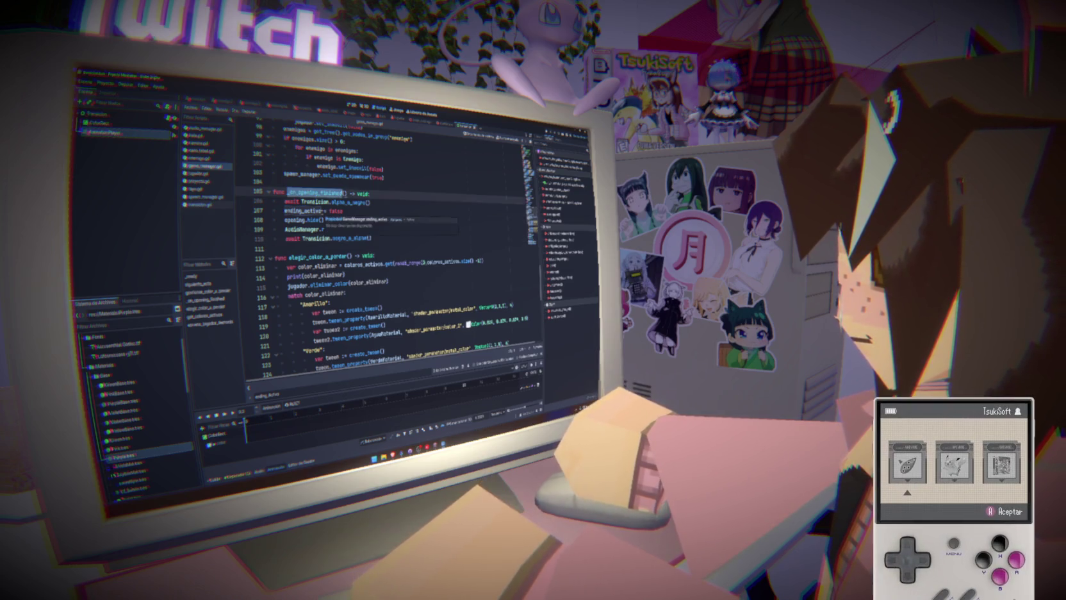
left_click(385, 238)
left_click(429, 230)
key("ctrl+v")
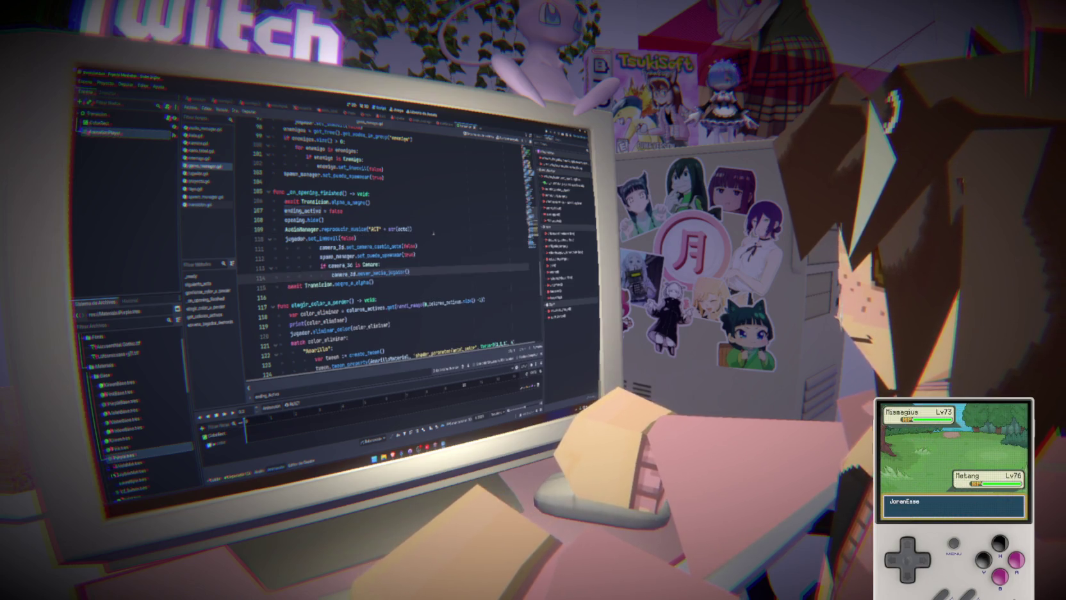
- Unindent the pasted lines 111–115 with Shift+Tab and check them, then open transicion.gd
left_click_drag(375, 284, 276, 248)
key("shift+Tab")
key("shift+Tab")
key("shift+Tab")
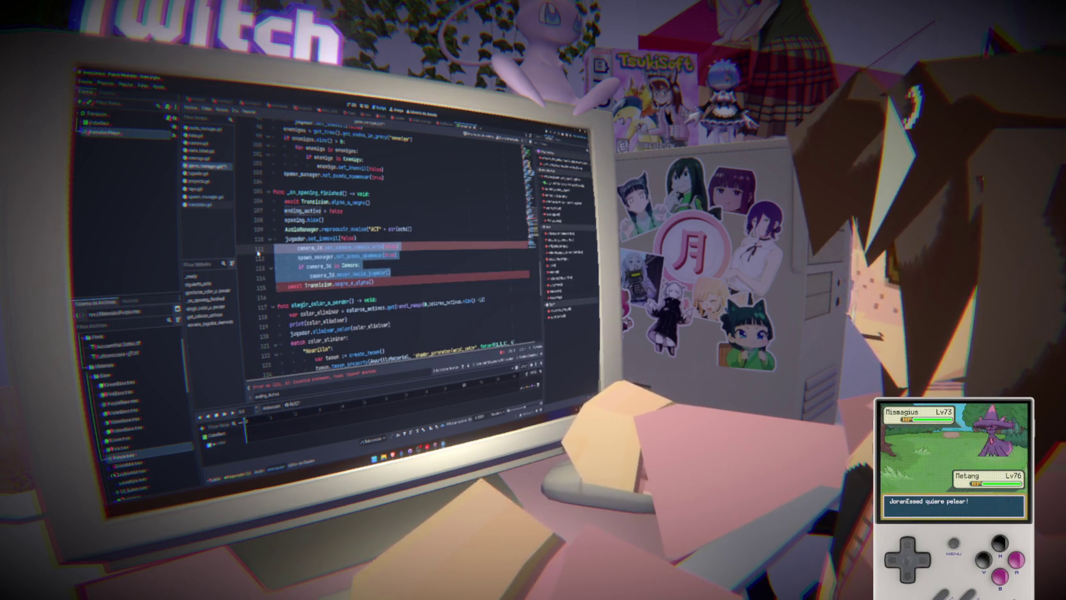
left_click(316, 238)
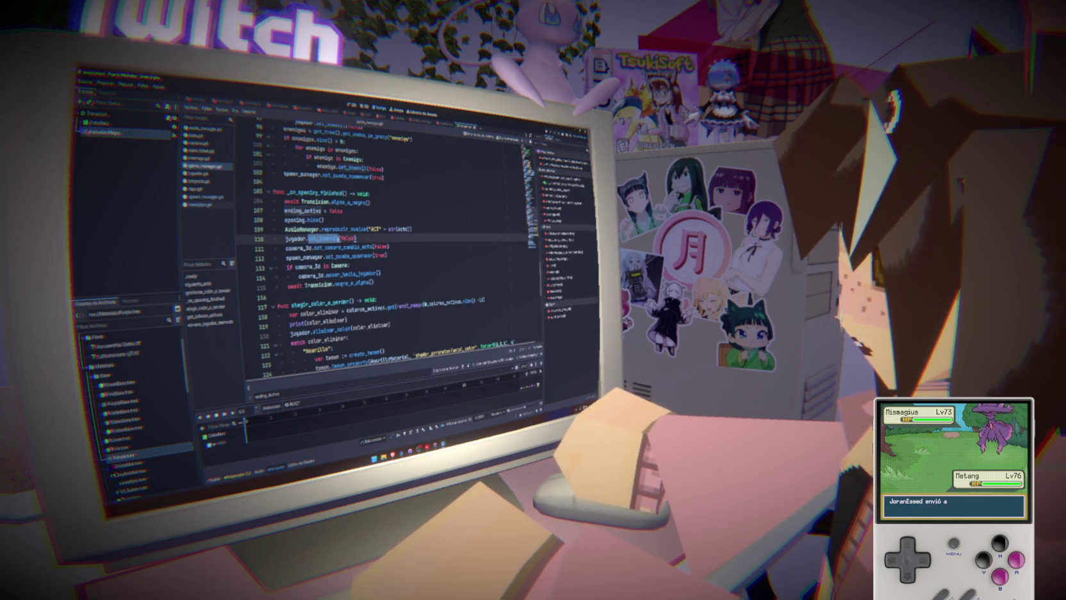
key("Down")
key("Down")
key("Down")
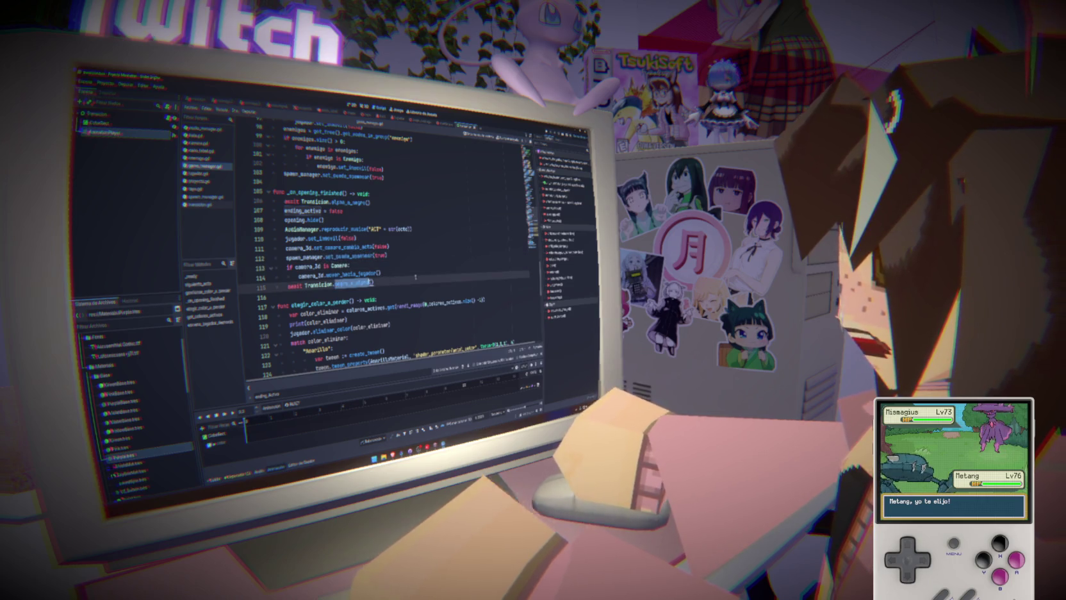
left_click(356, 238)
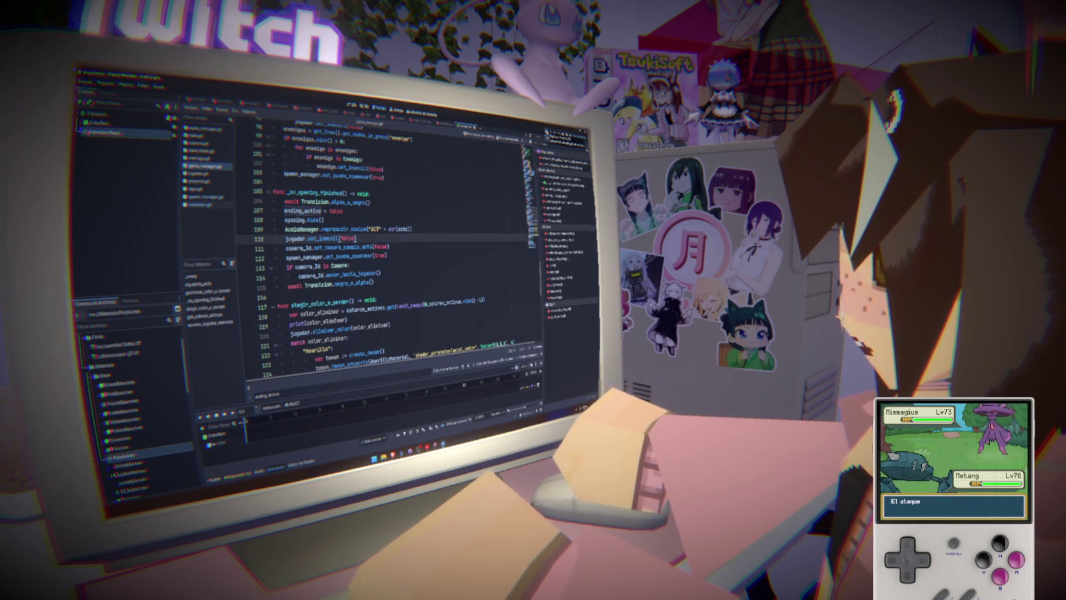
left_click(200, 205)
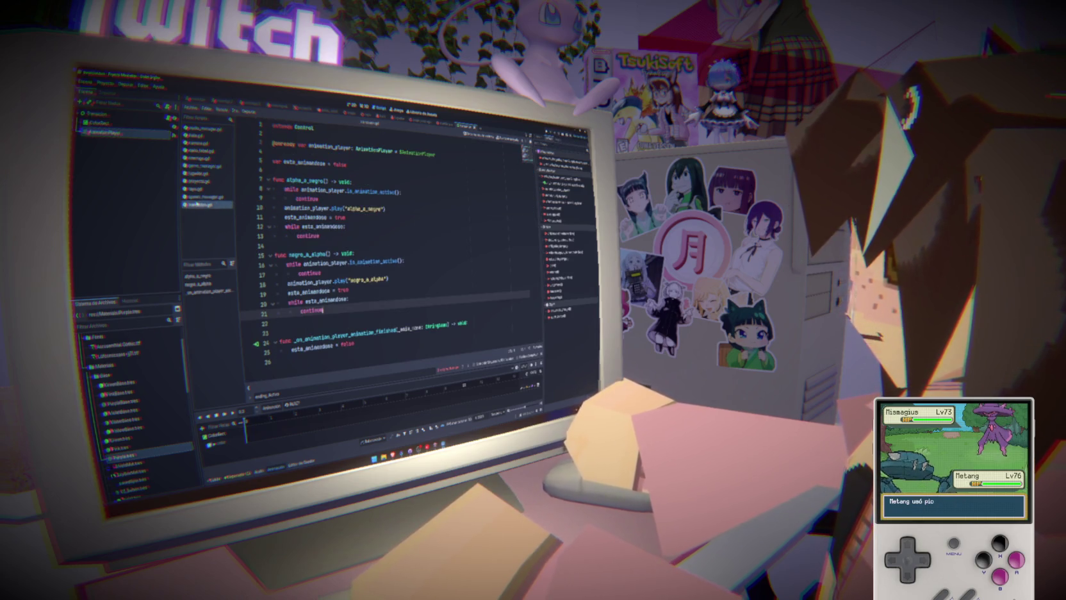
- Browse the spawn_manager, rayo, jugador and enemigo scripts
left_click(199, 197)
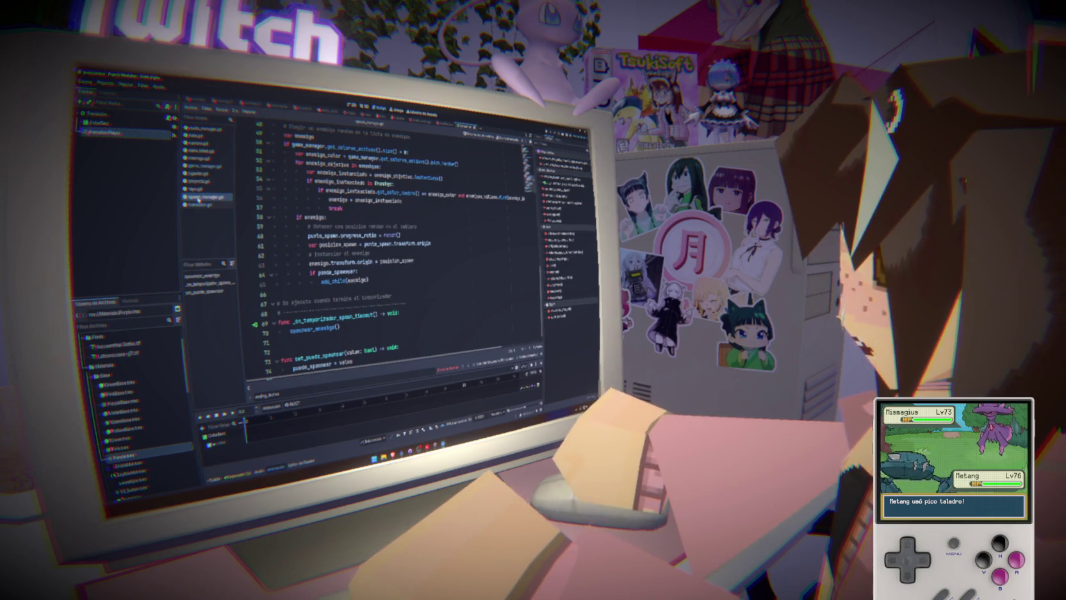
left_click(210, 191)
left_click(209, 182)
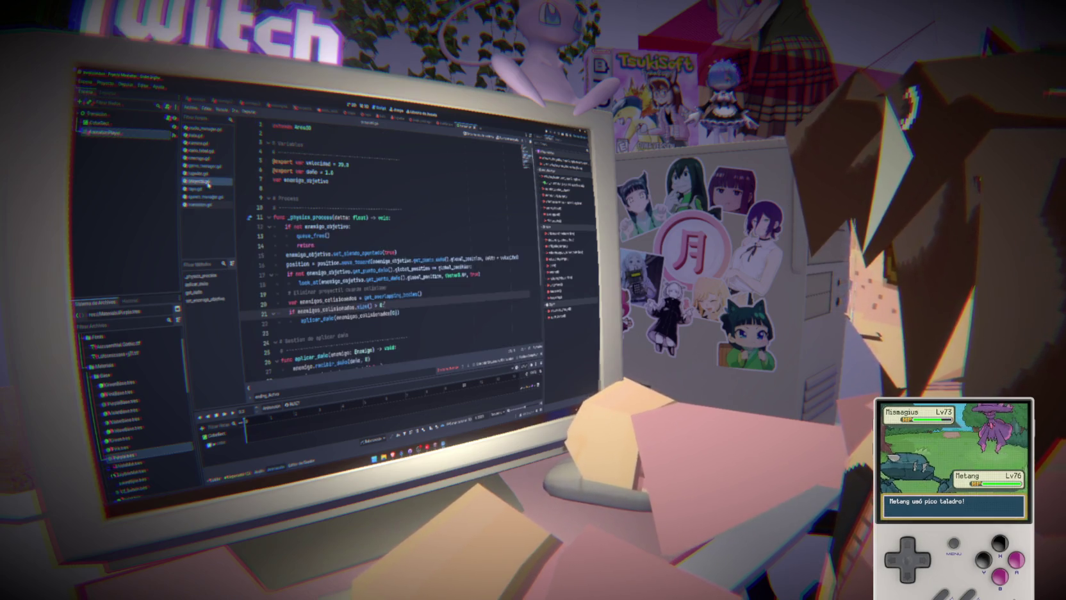
left_click(208, 174)
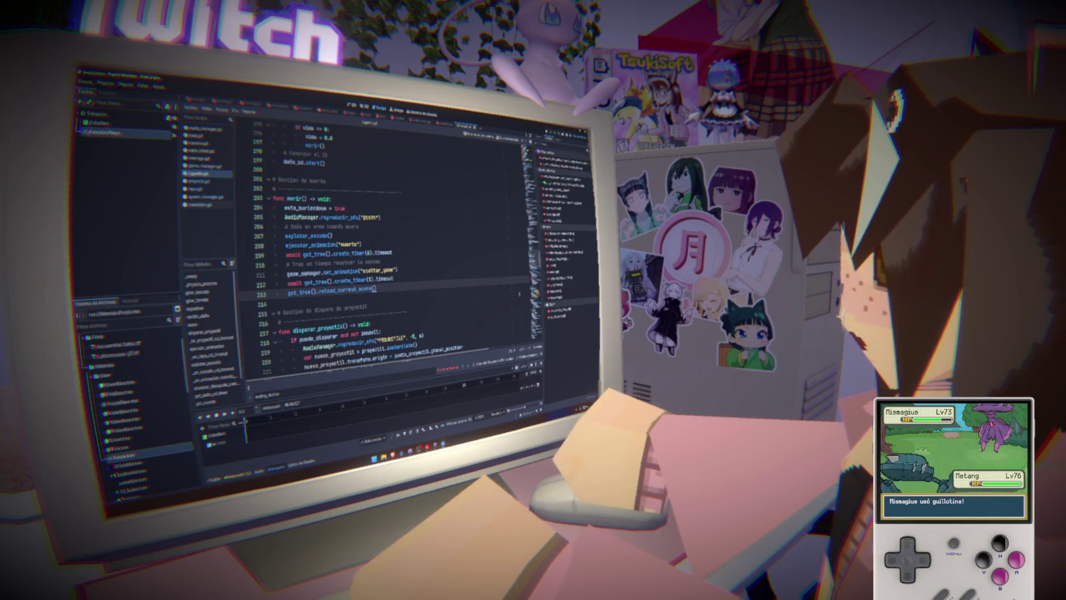
scroll(385, 244, "down", 20)
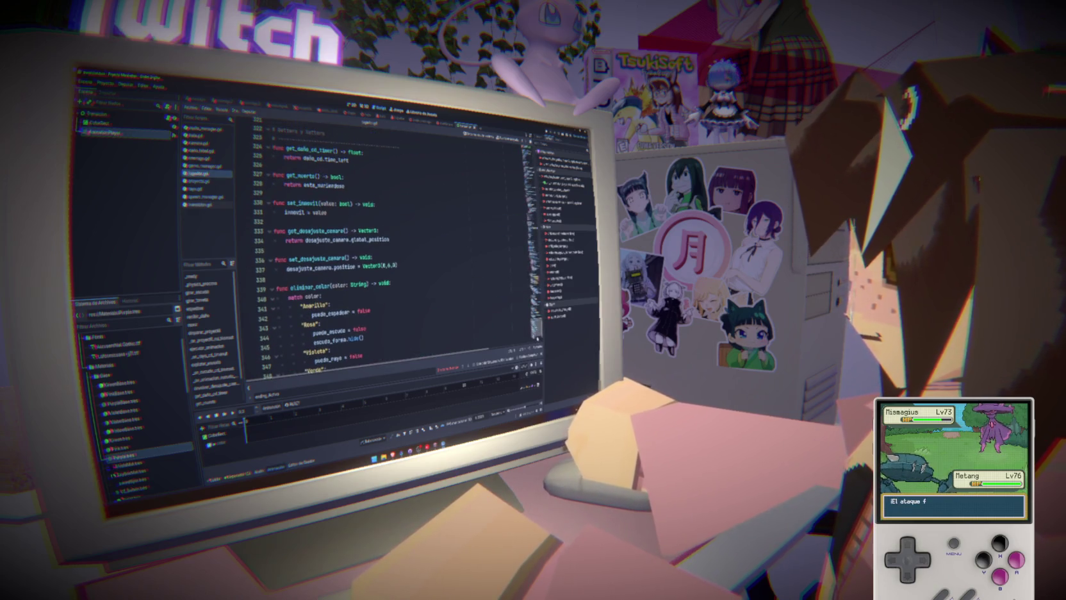
scroll(459, 284, "up", 2)
left_click(458, 284)
key("ctrl+shift+comma")
key("ctrl+shift+comma")
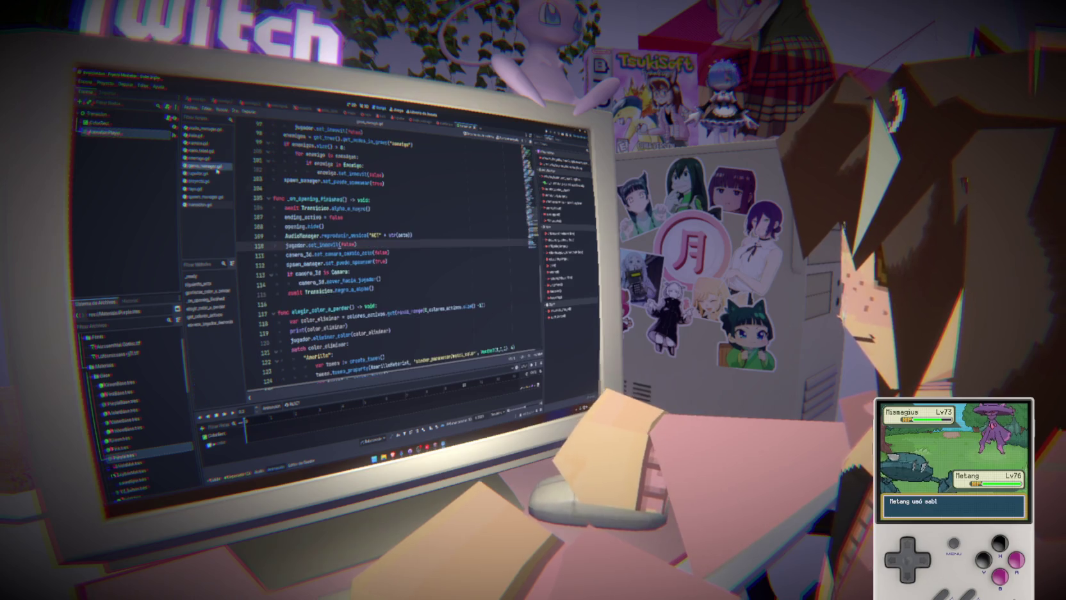
left_click(448, 220)
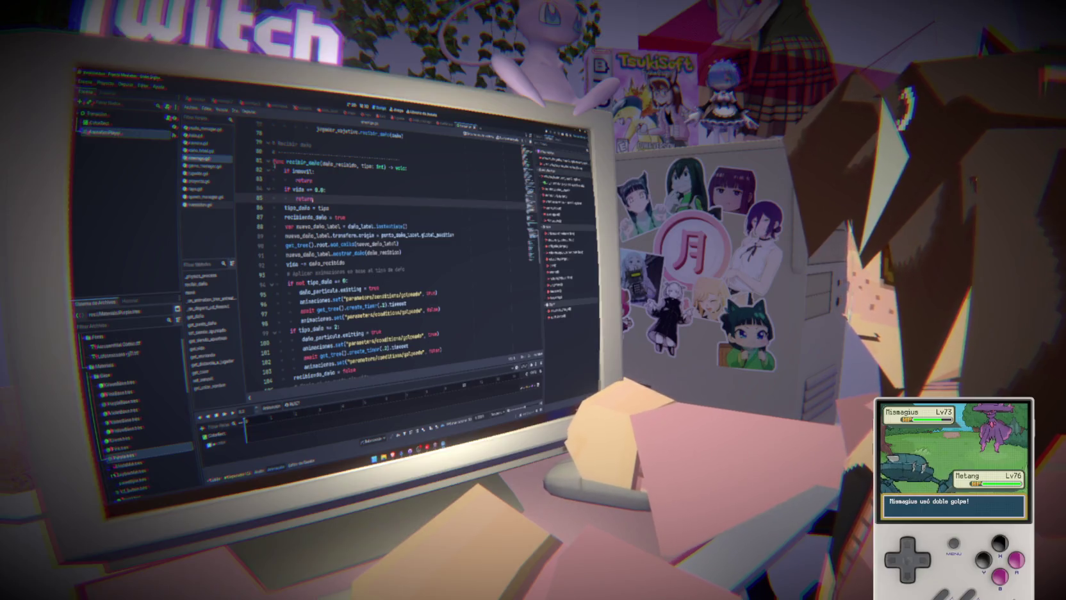
key("ctrl+shift+period")
- Review the damage-label, camera and audio manager scripts, then run the project with F5
left_click(204, 151)
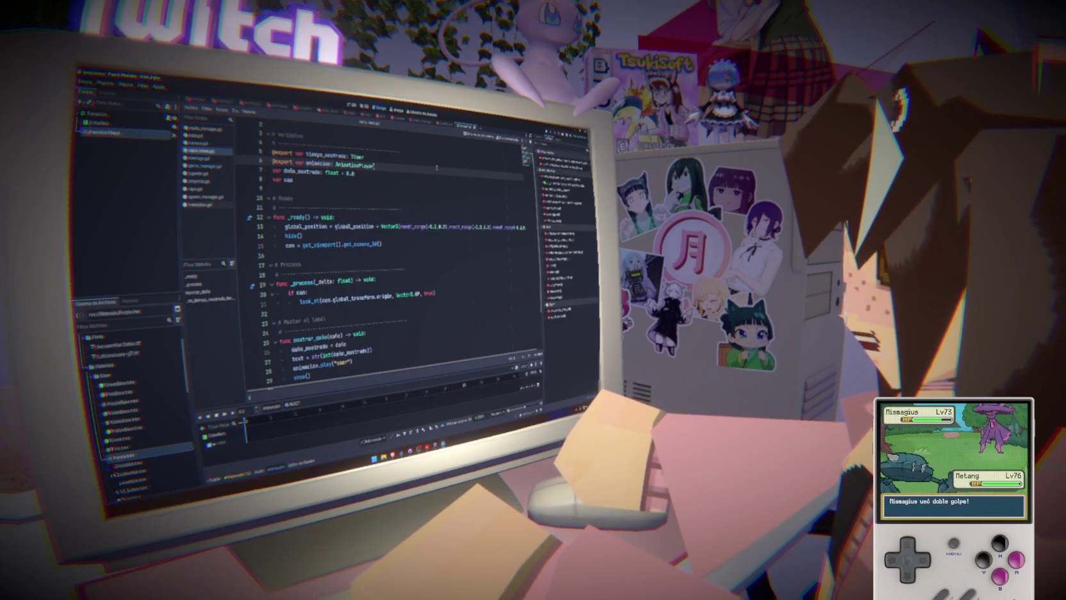
left_click(197, 143)
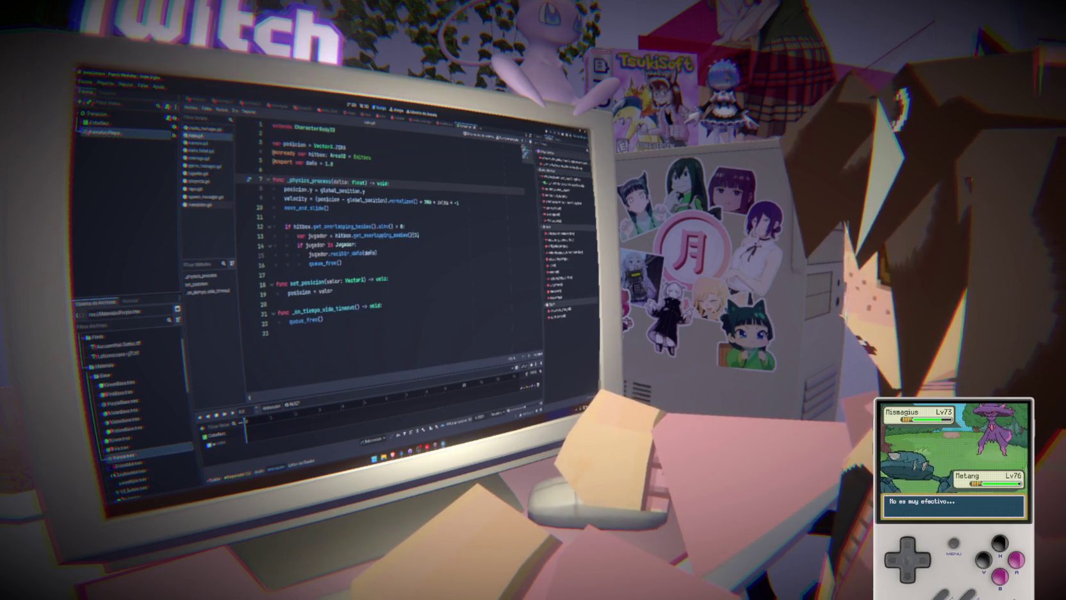
left_click(202, 128)
left_click(443, 200)
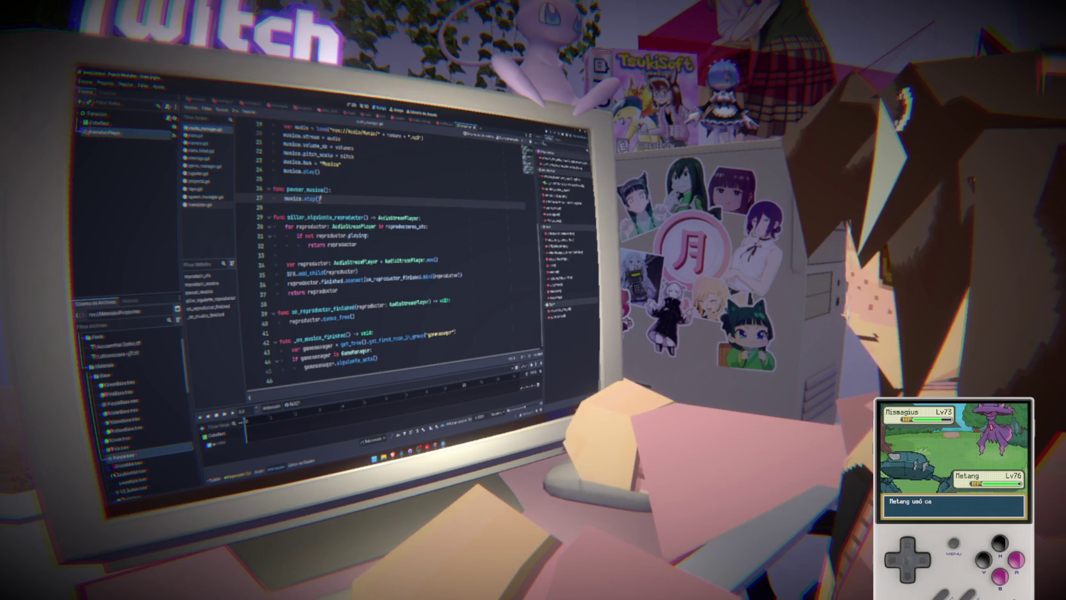
key("F5")
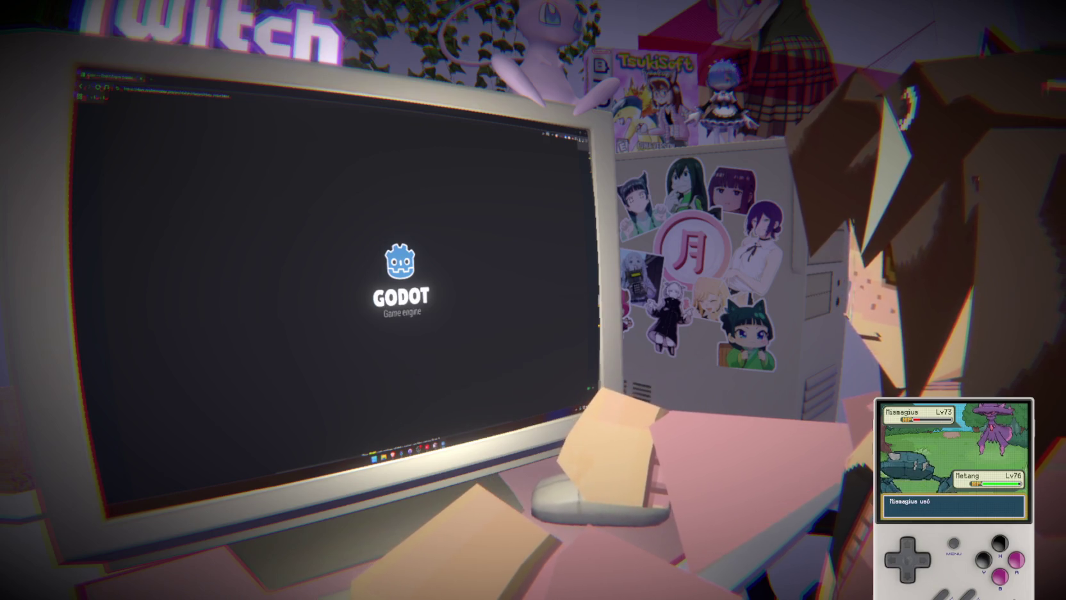
mouse_move(434, 444)
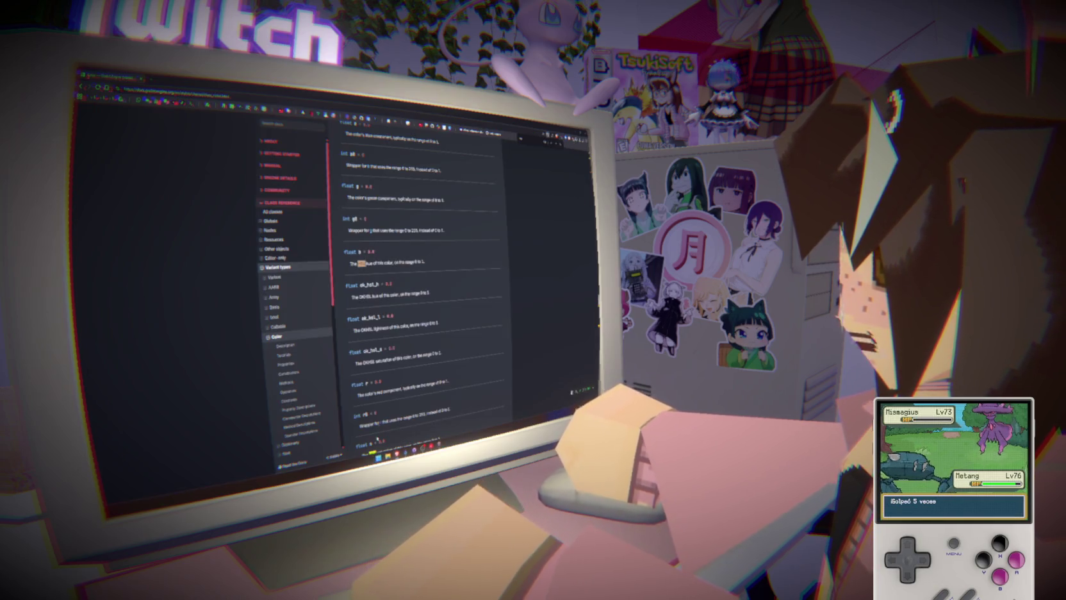
- Launch Godot from the Start menu to bring up the Project Manager
key("super")
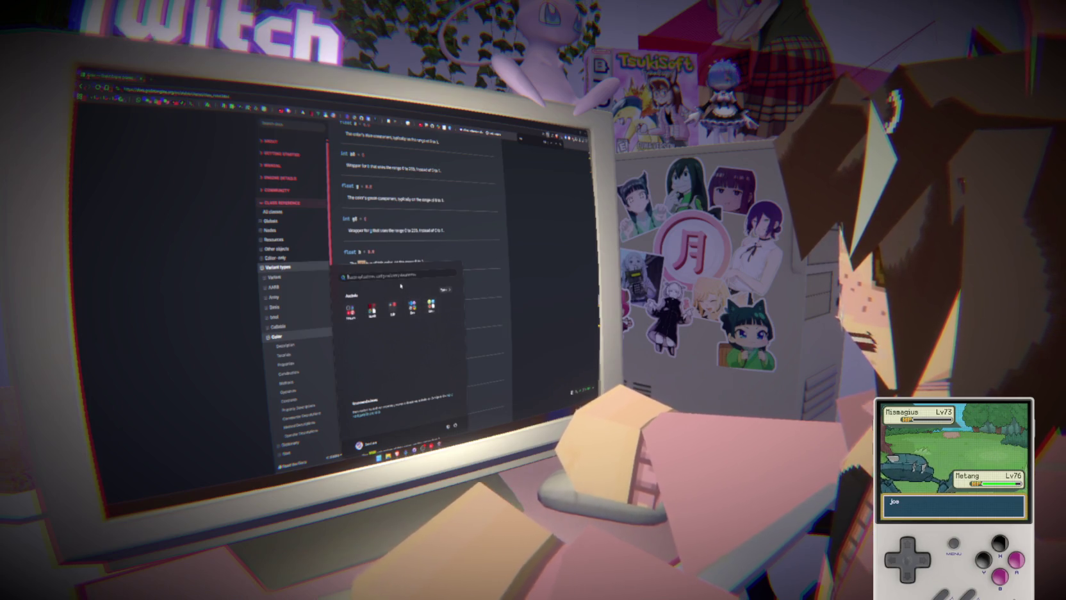
left_click(493, 302)
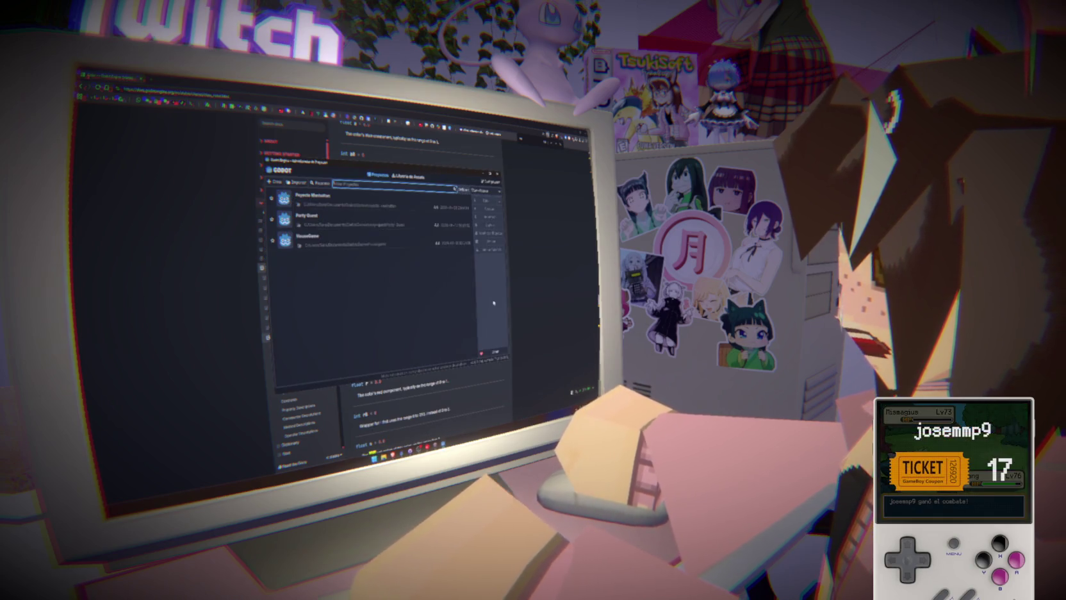
- Open the project and delete the animation-check loops from both fade functions in transicion.gd
double_click(344, 203)
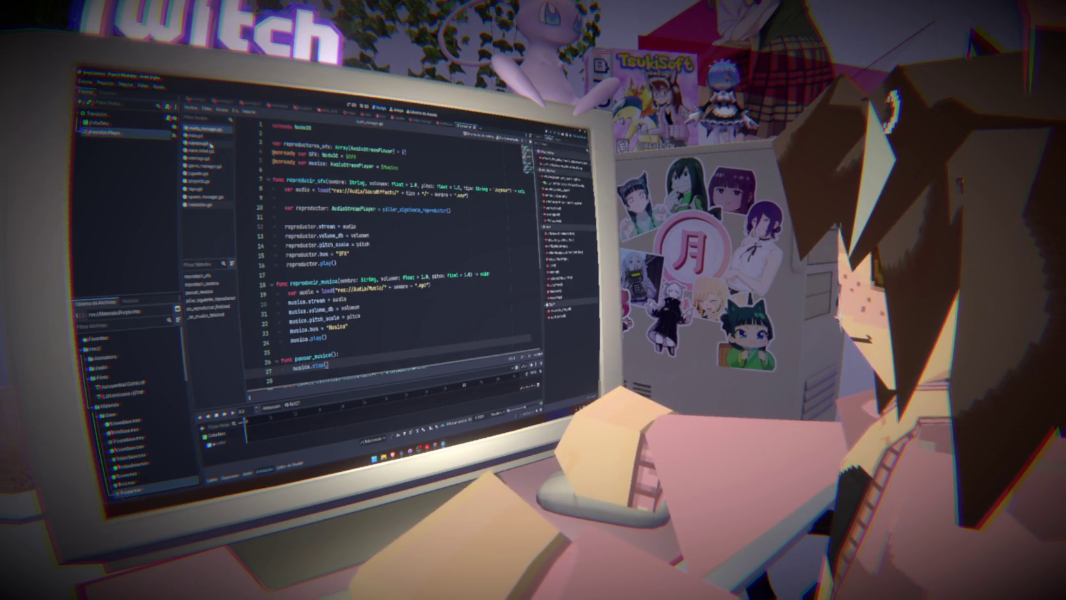
left_click(212, 206)
left_click_drag(317, 199, 351, 181)
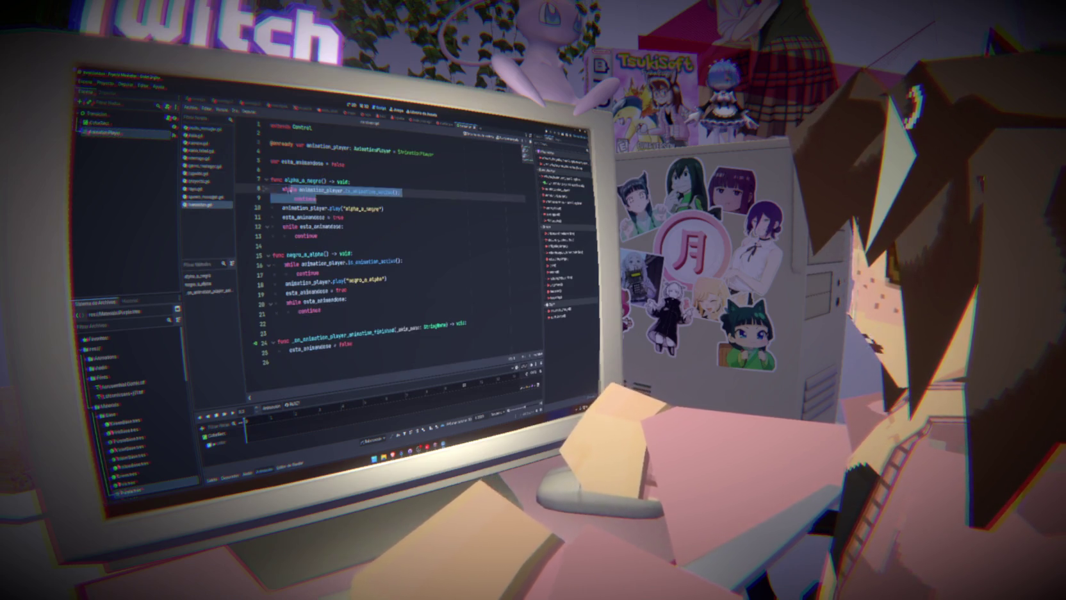
key("BackSpace")
left_click_drag(320, 255, 352, 236)
key("BackSpace")
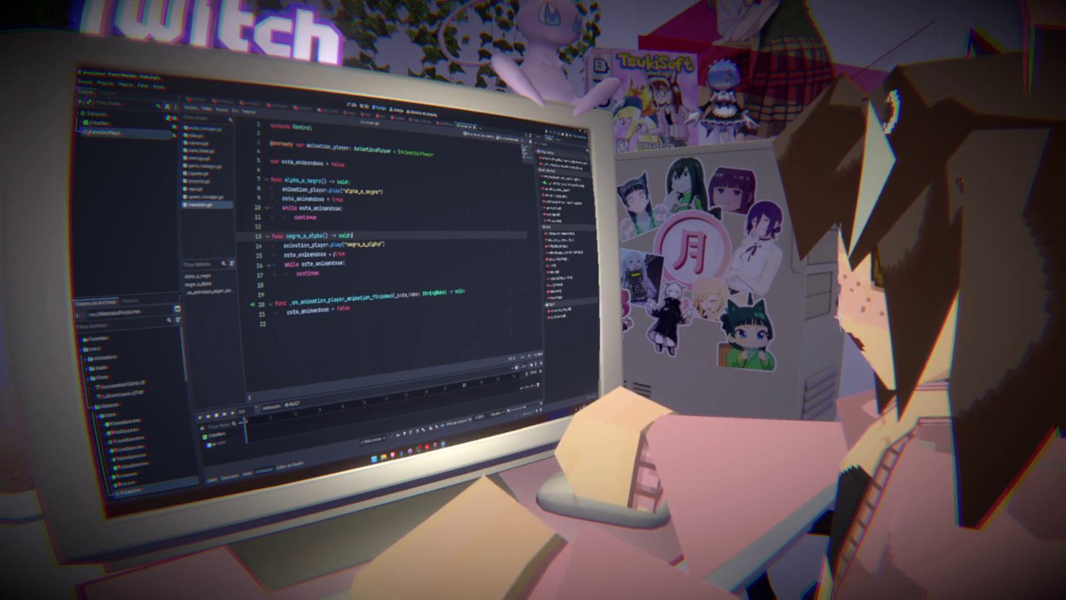
- Add 'await get_tree().create_timer(.1).timeout' inside negro_a_alpha's while esta_animandose loop
left_click(346, 255)
double_click(324, 265)
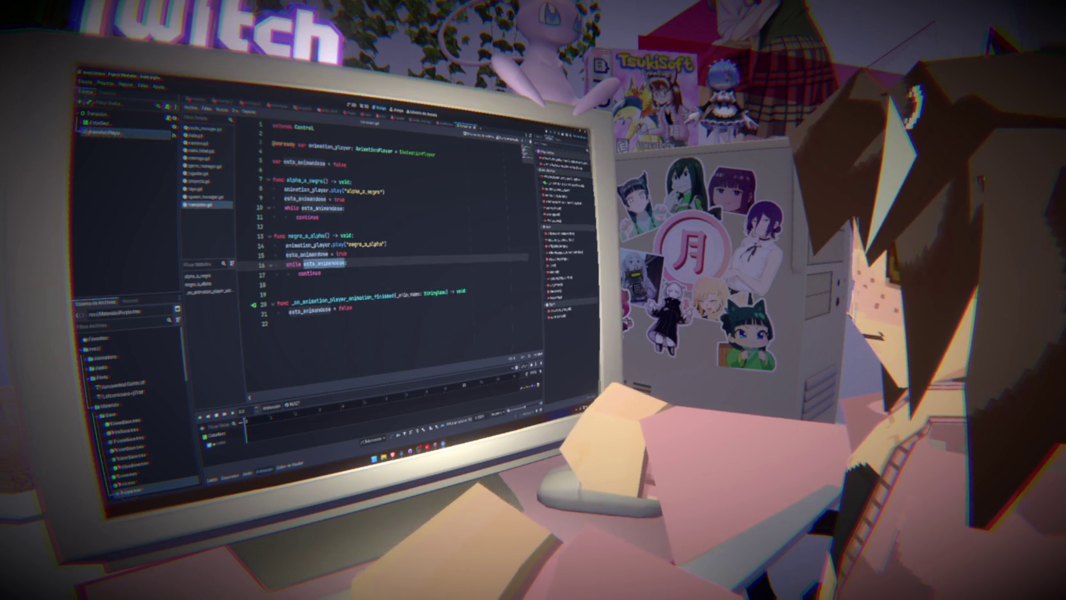
double_click(310, 273)
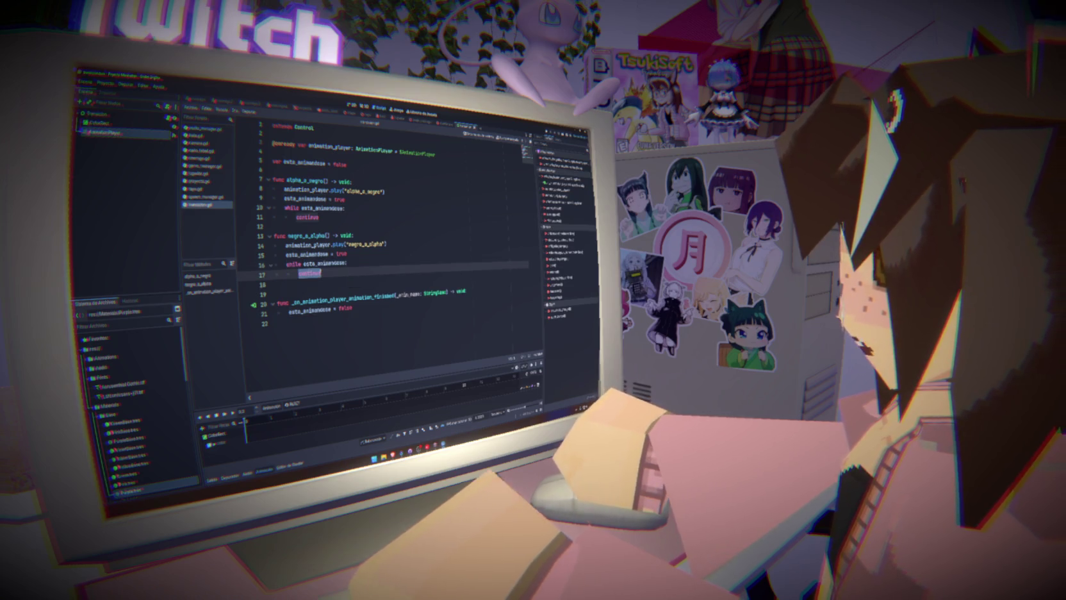
left_click(363, 264)
key("Return")
type("await get")
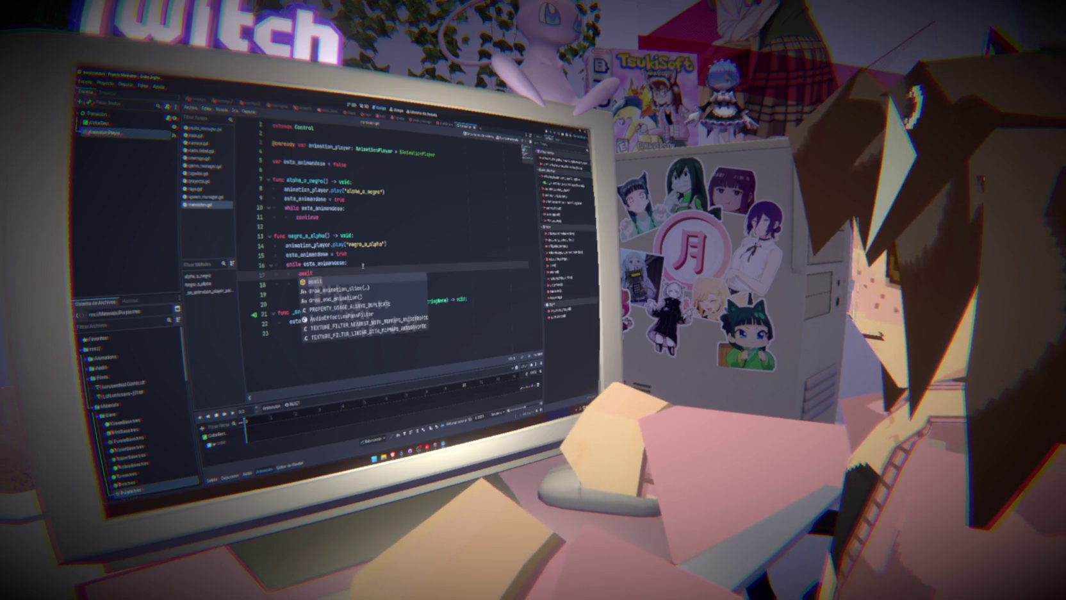
type("_t")
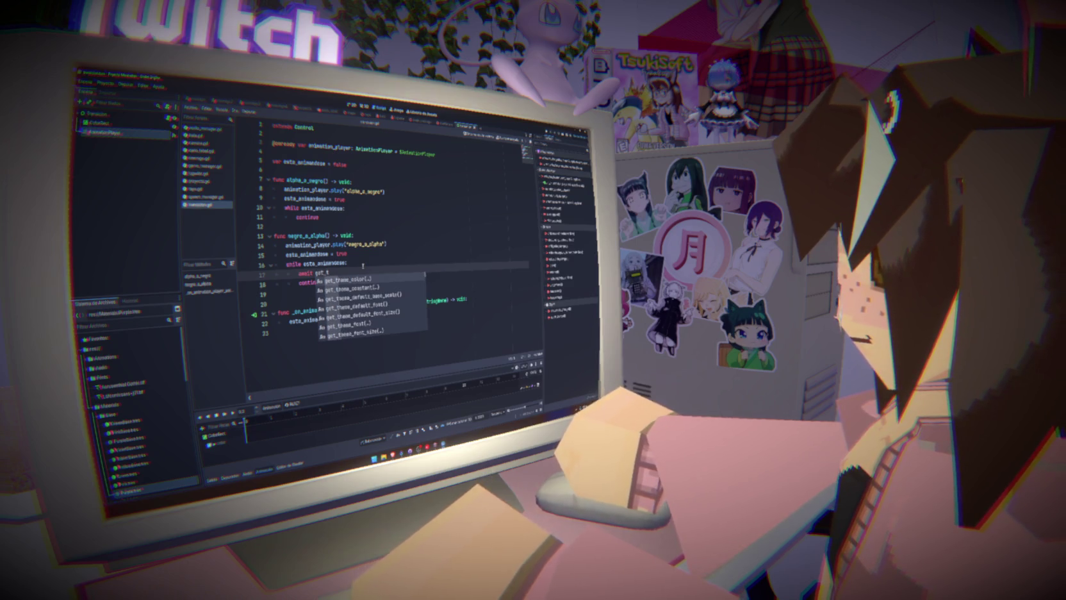
type("re")
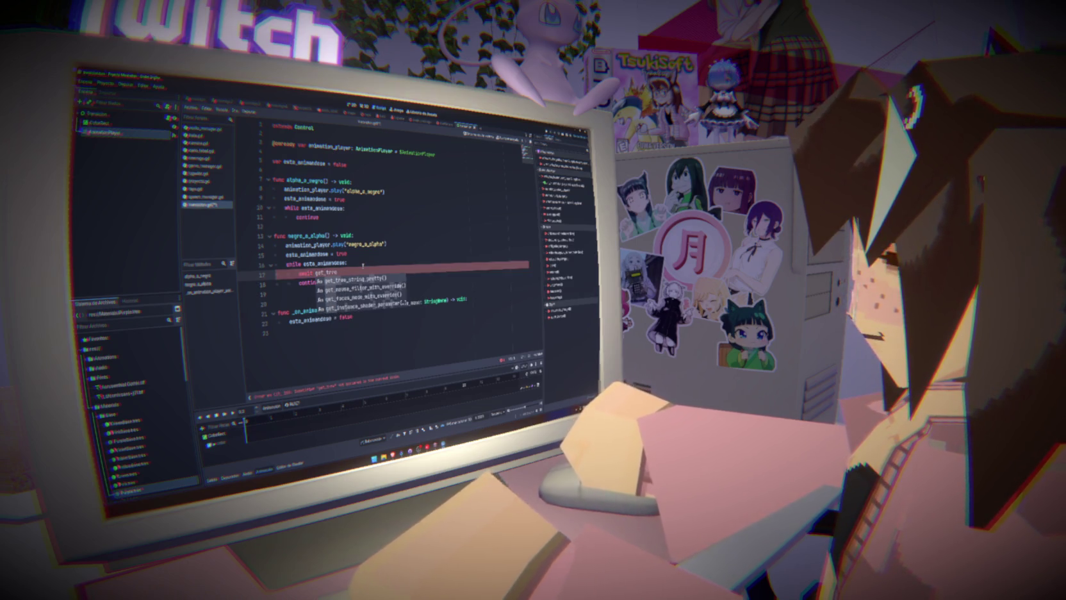
type("e")
key("Return")
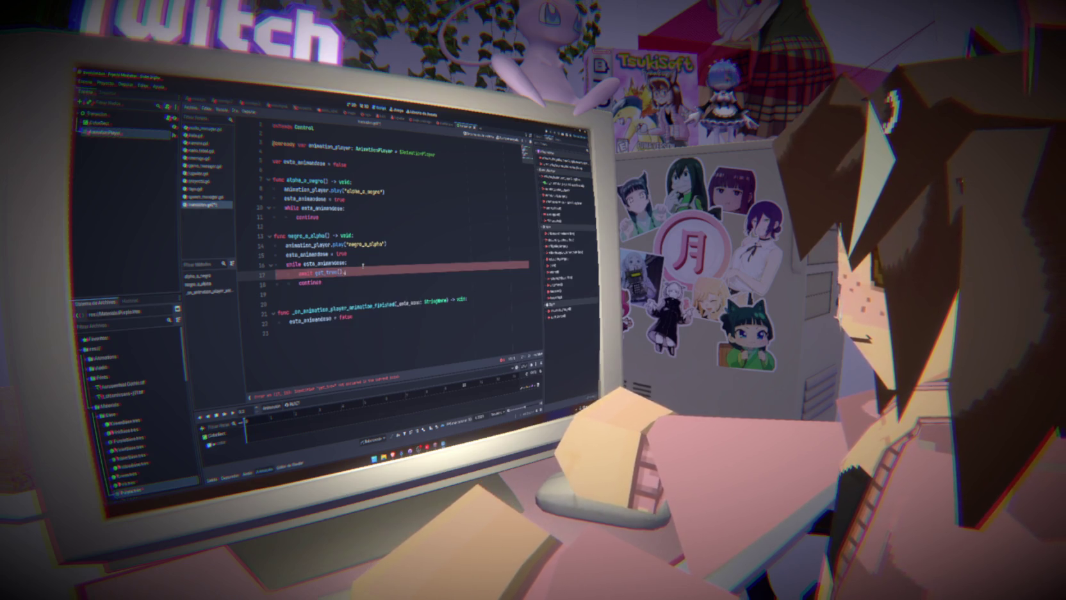
key("Return")
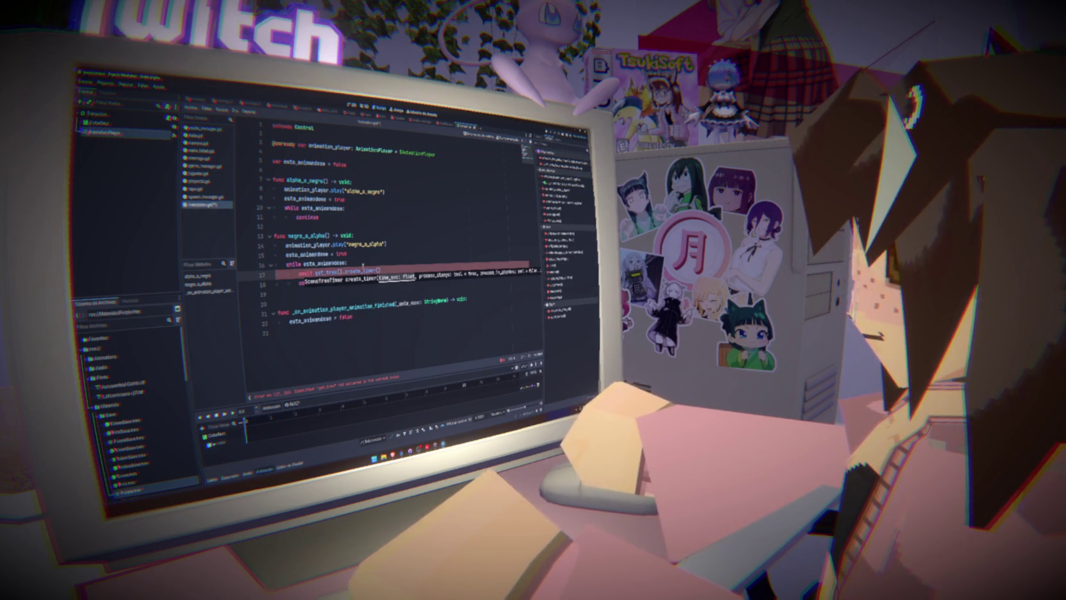
type(").")
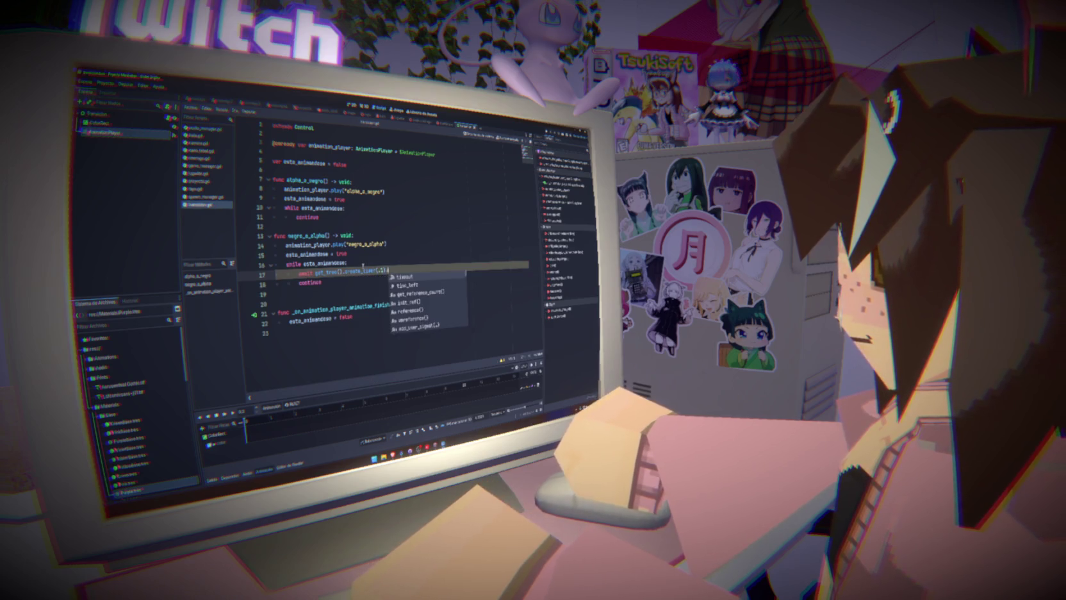
key("Return")
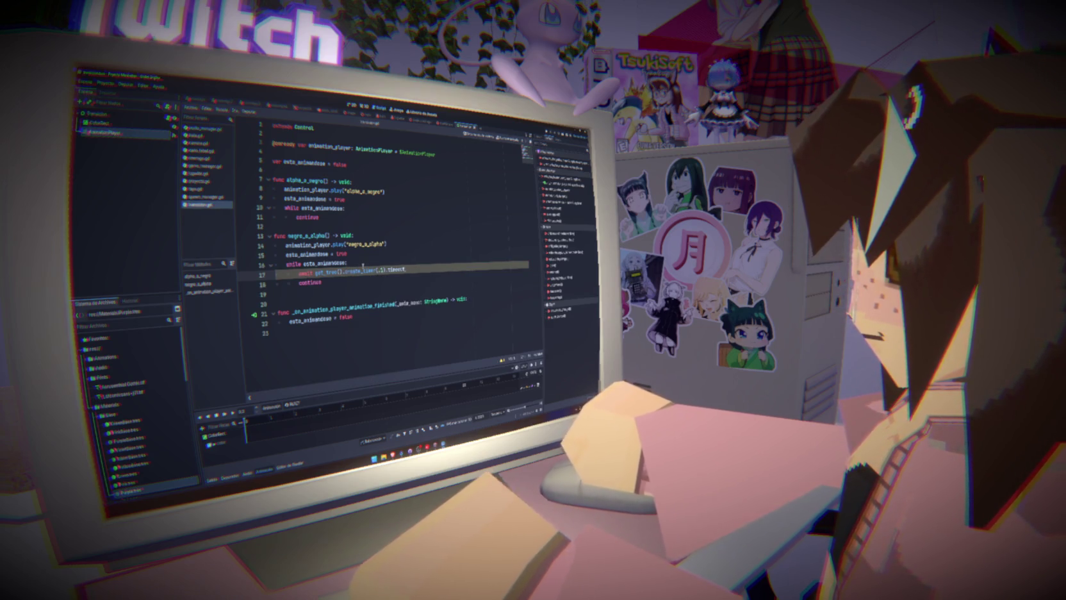
- Paste the same timer await into alpha_a_negro's loop and run the game with F5
left_click(362, 209)
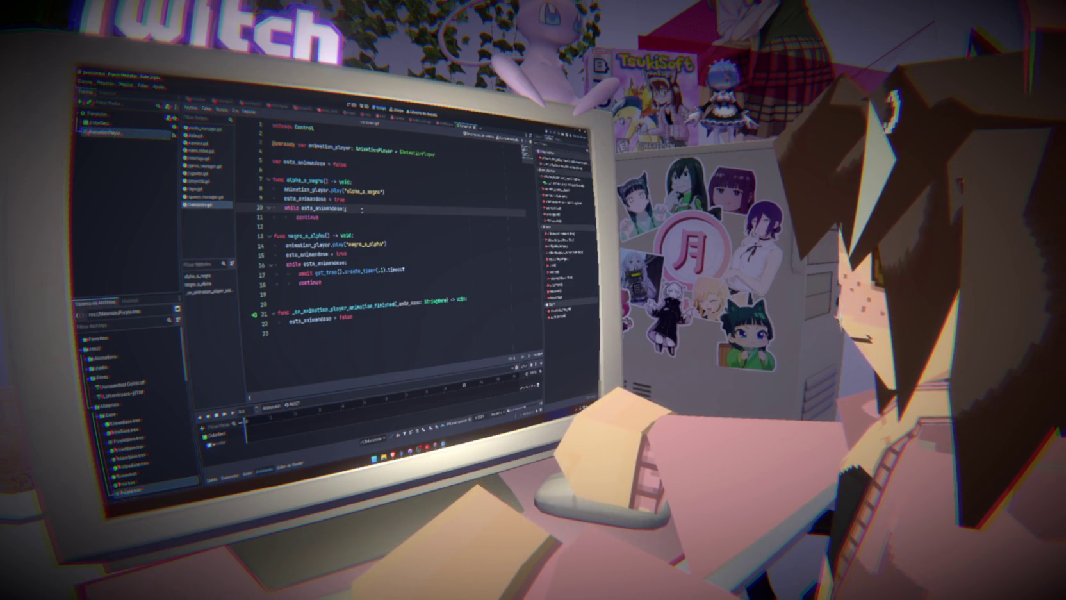
key("Return")
type("await get_tree().create_timer(.1).timeout")
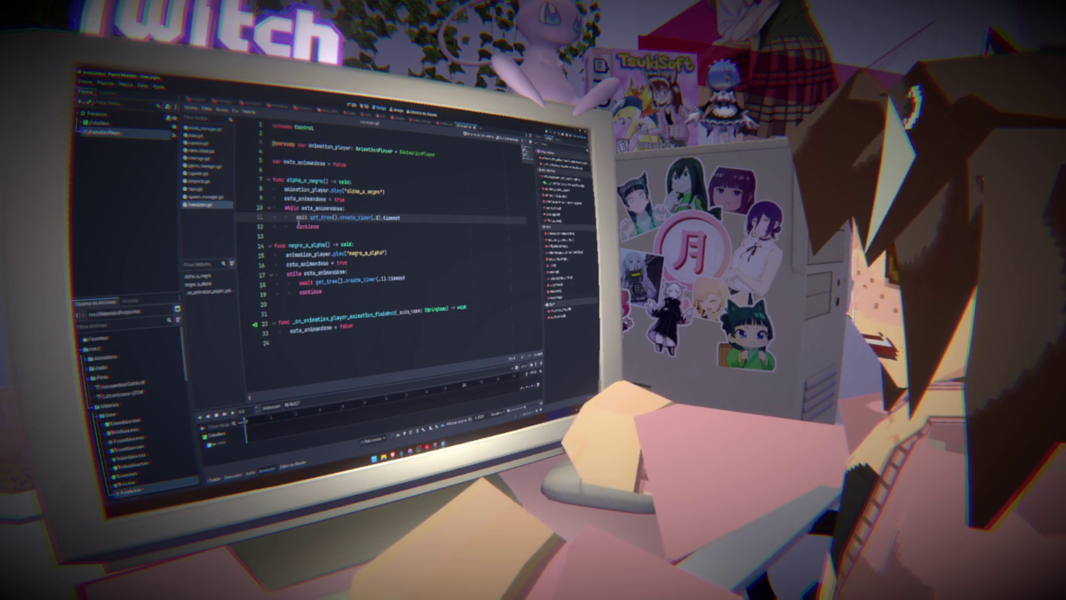
left_click(344, 199)
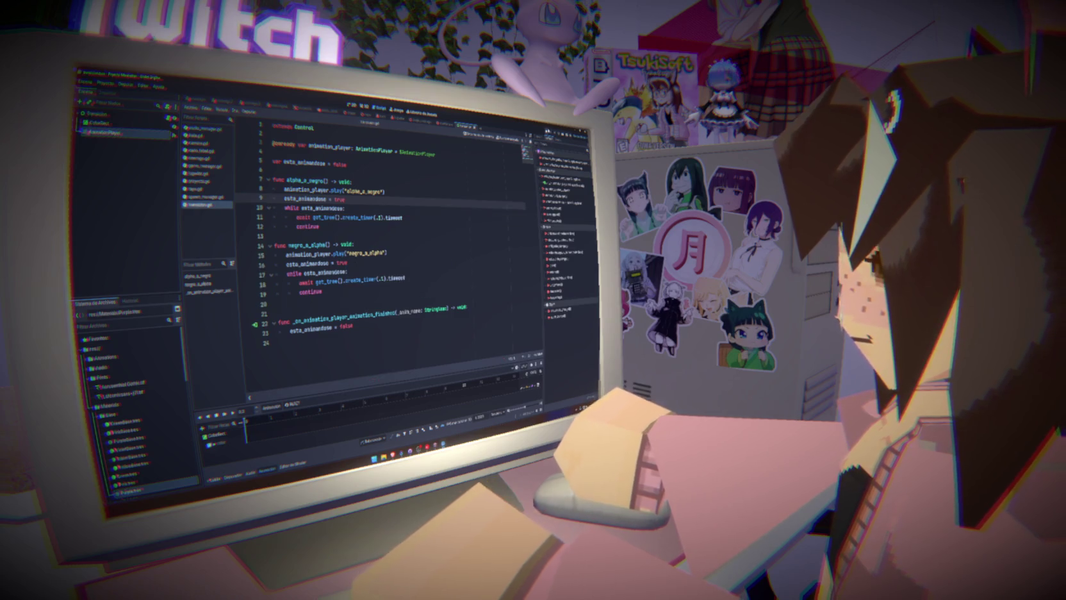
key("F5")
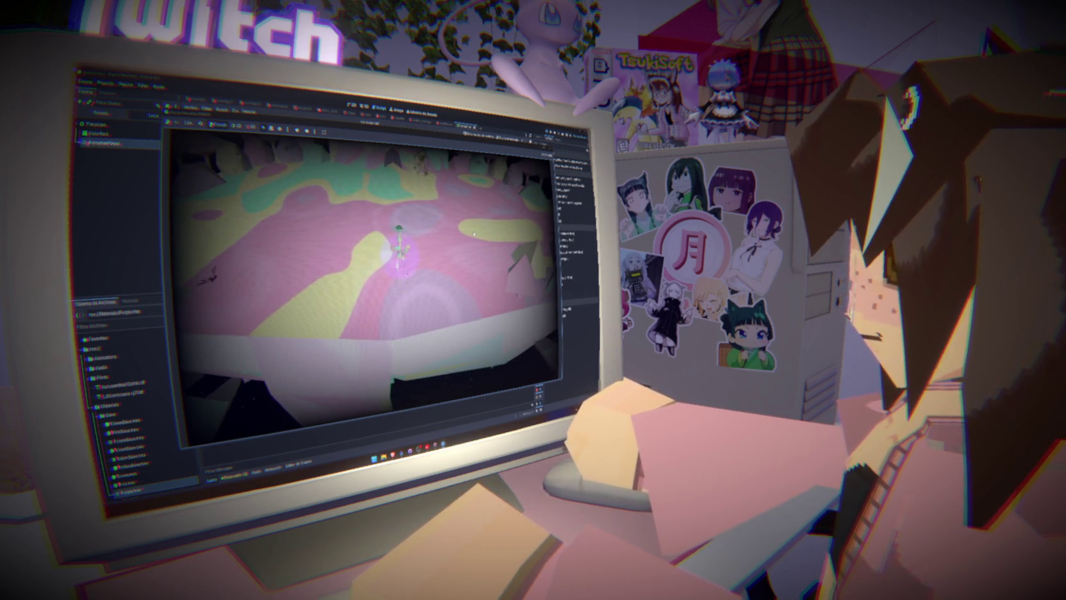
- Stop the game with F8, inspect the esta_animandose timer loop, then return to game_manager.gd
key("F8")
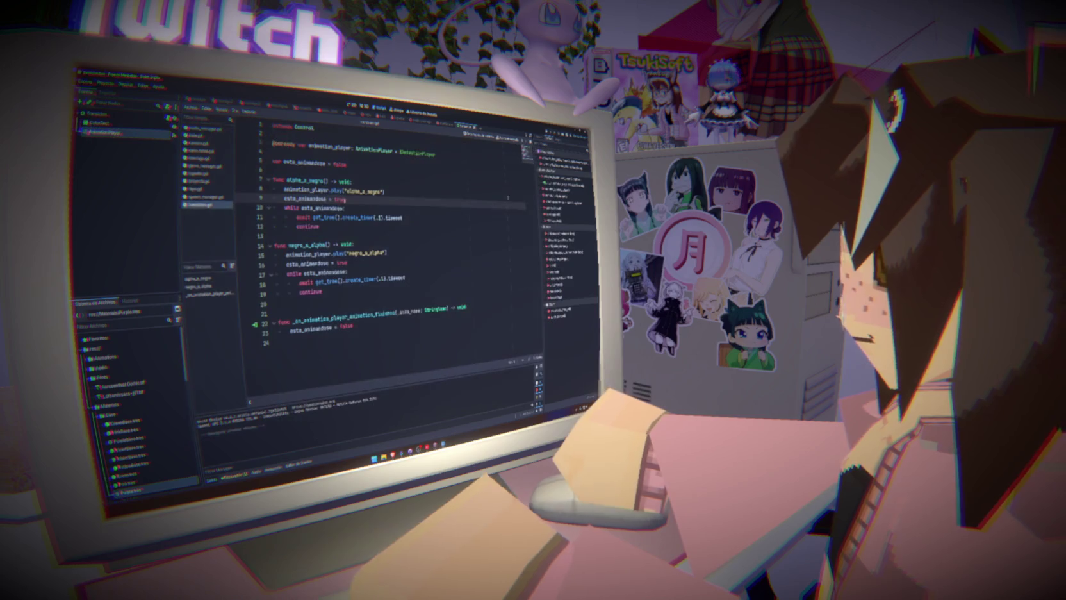
left_click(476, 226)
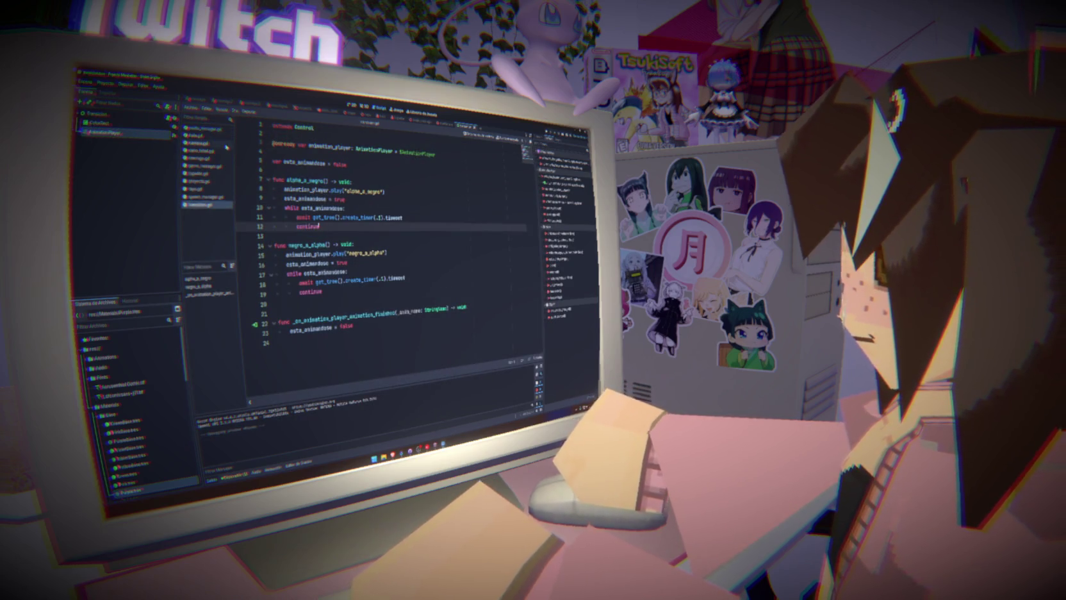
double_click(322, 208)
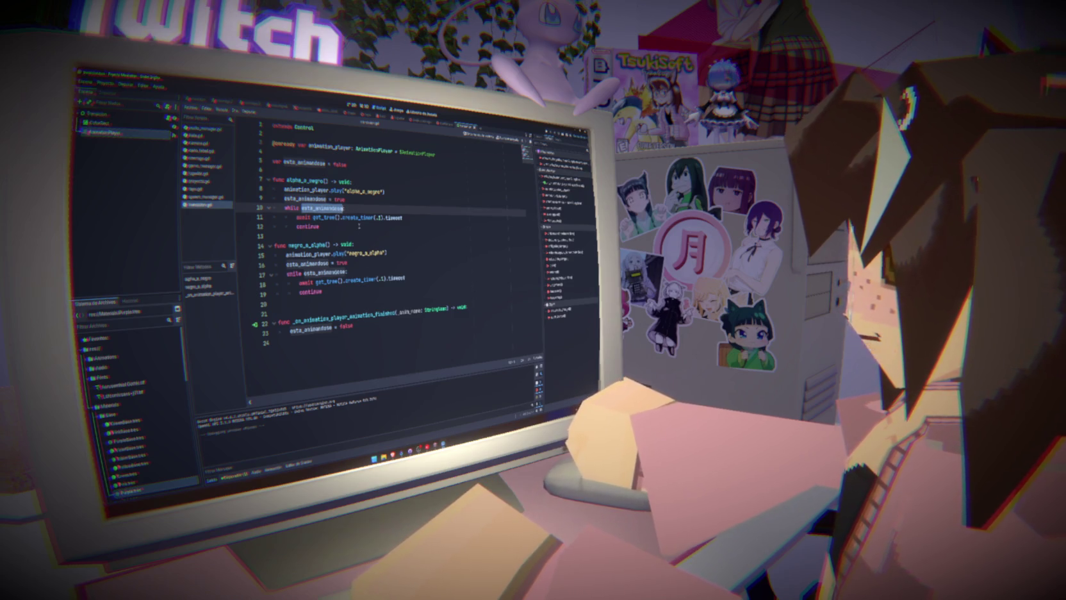
left_click(422, 218)
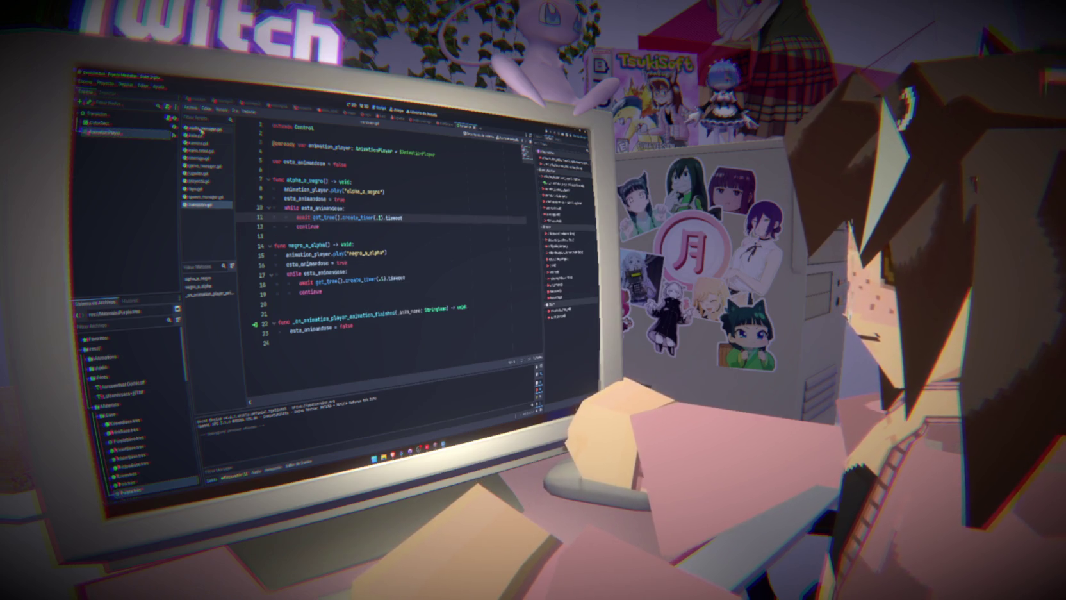
left_click(204, 167)
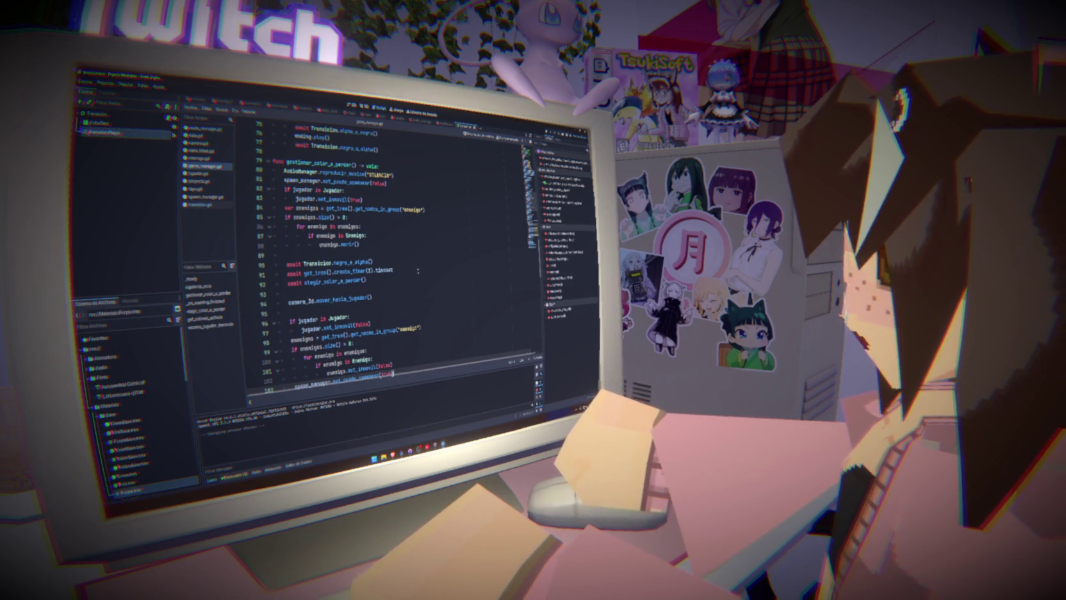
- Delete 'await Transicion.alpha_a_negro()' at line 106 of _on_opening_finished, save, and run with F5
scroll(391, 256, "up", 7)
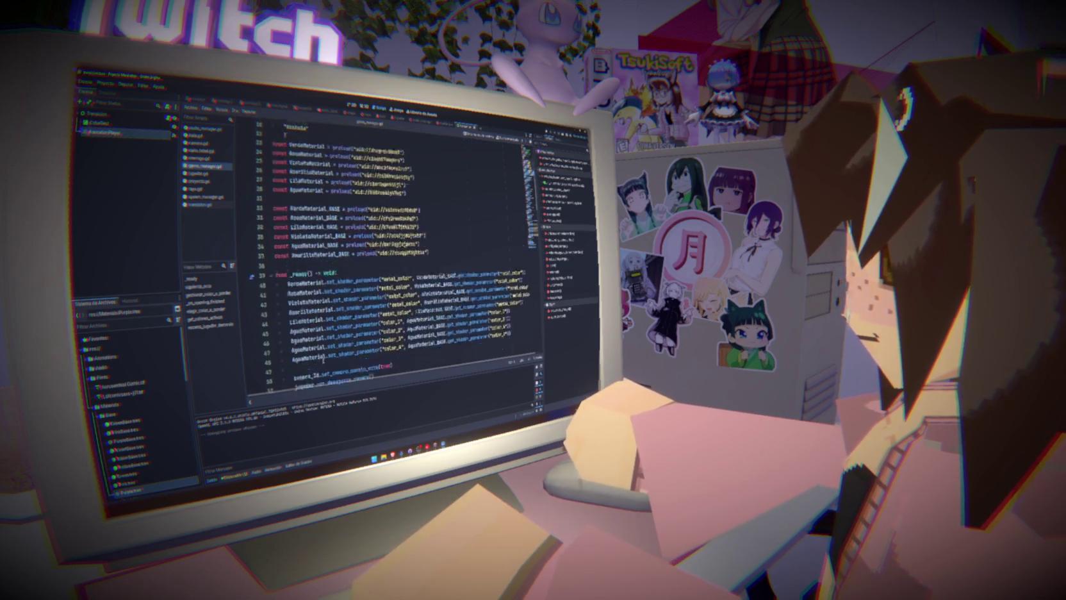
scroll(391, 256, "down", 12)
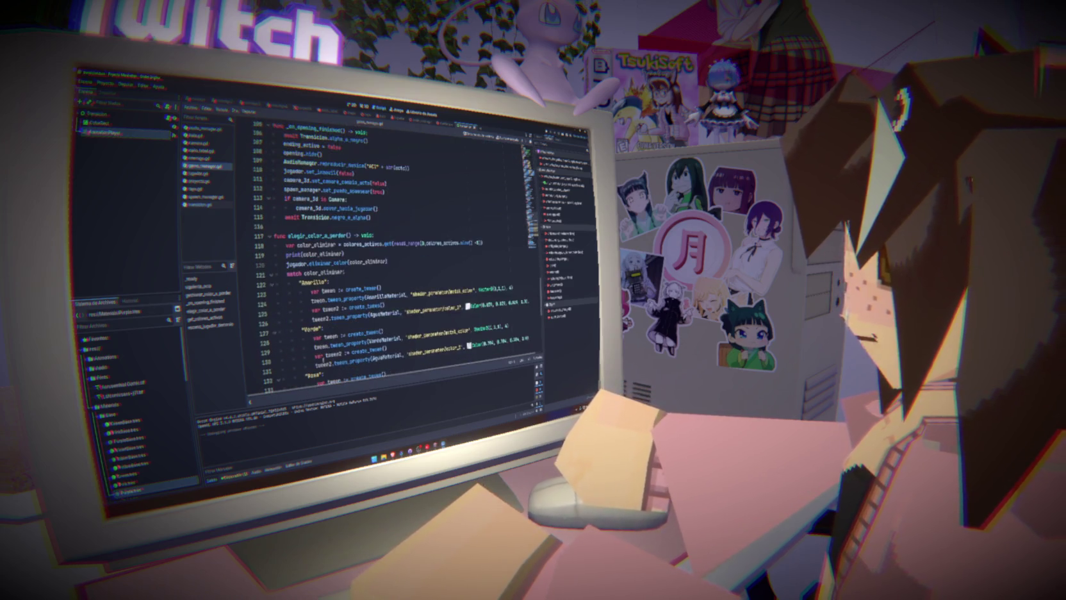
double_click(317, 263)
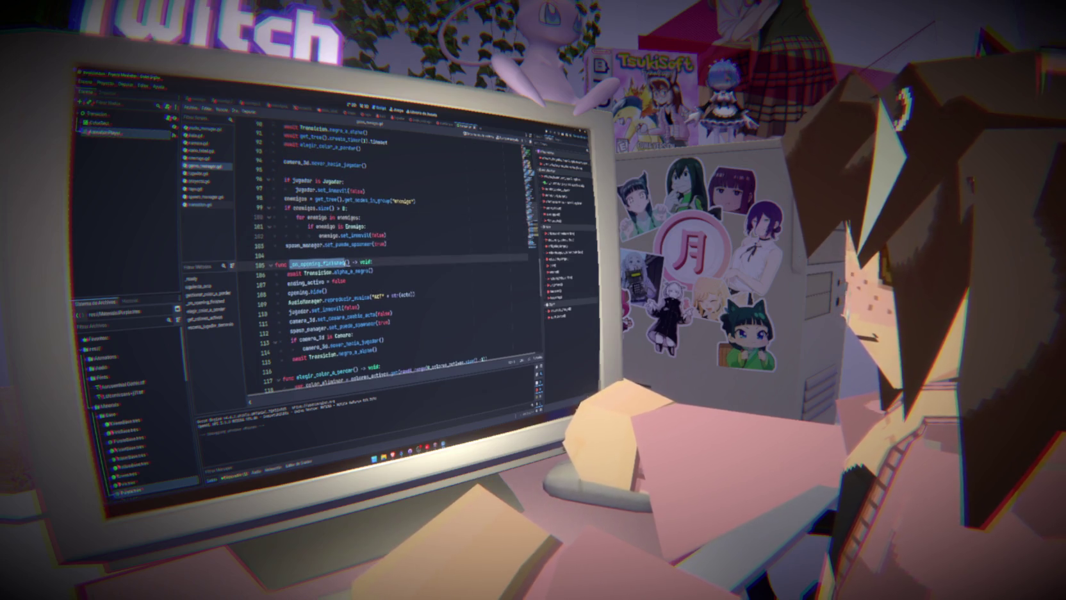
left_click_drag(288, 273, 366, 271)
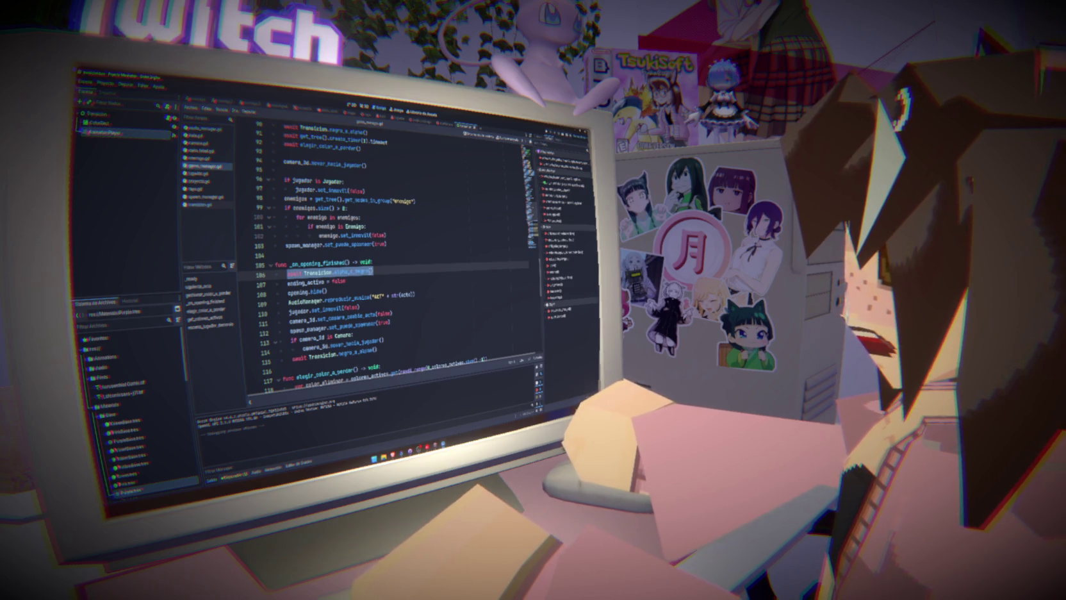
left_click(372, 271)
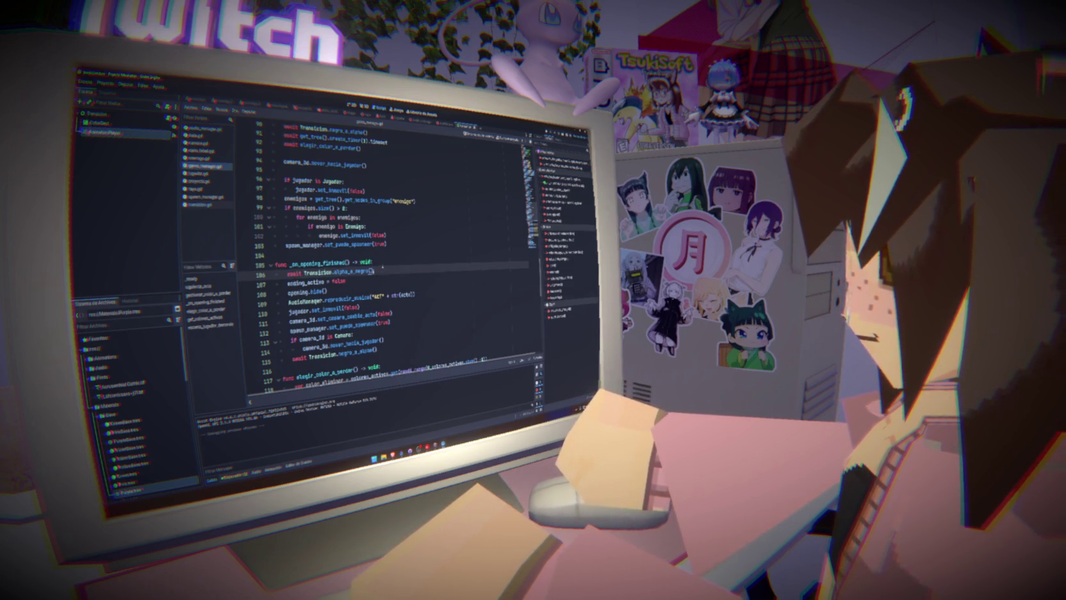
key("ctrl+shift+k")
key("ctrl+s")
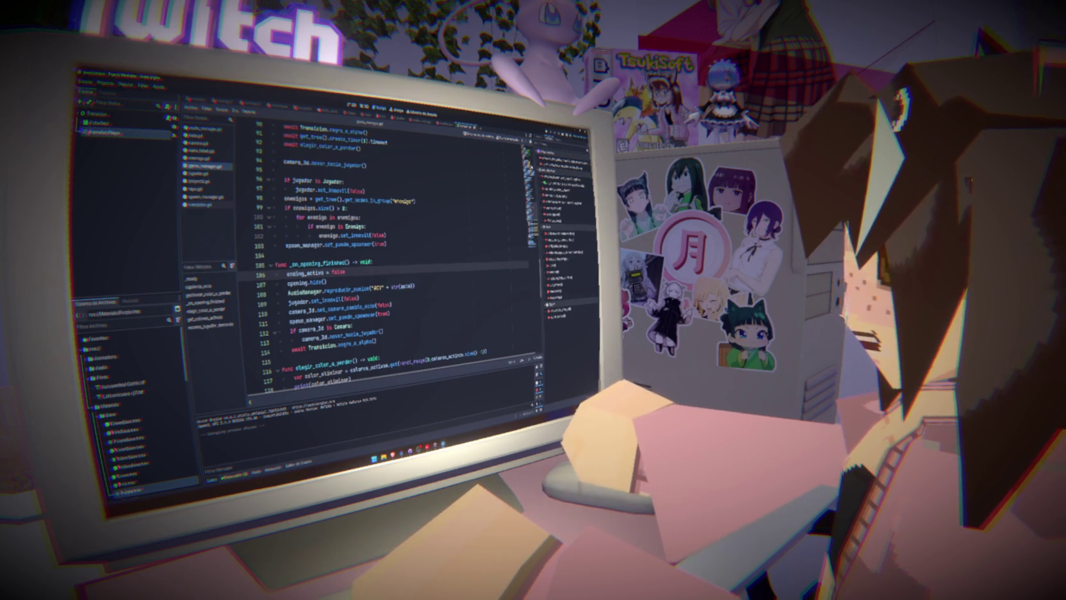
key("F5")
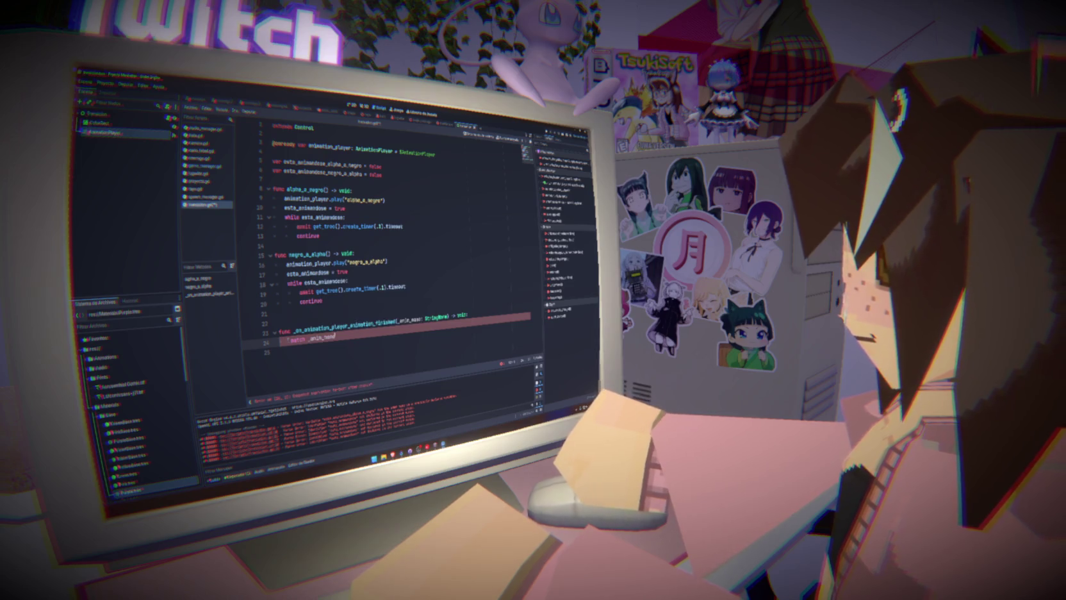
- Add an alpha_a_negro match branch that sets esto_animandose_alpha_a_negro, and save
key("Tab")
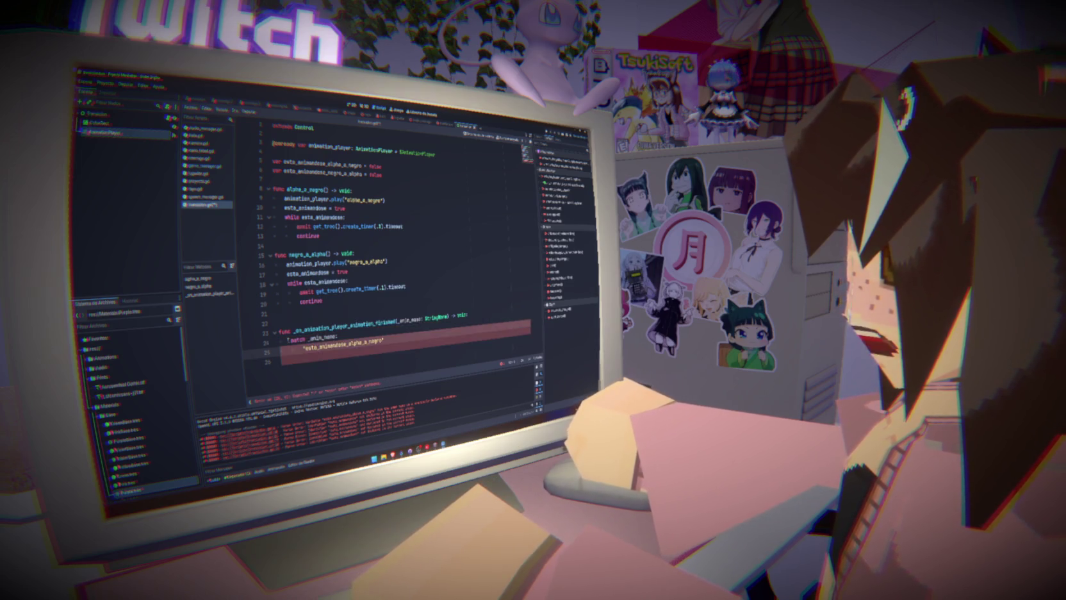
type("alpha_a_negro\"")
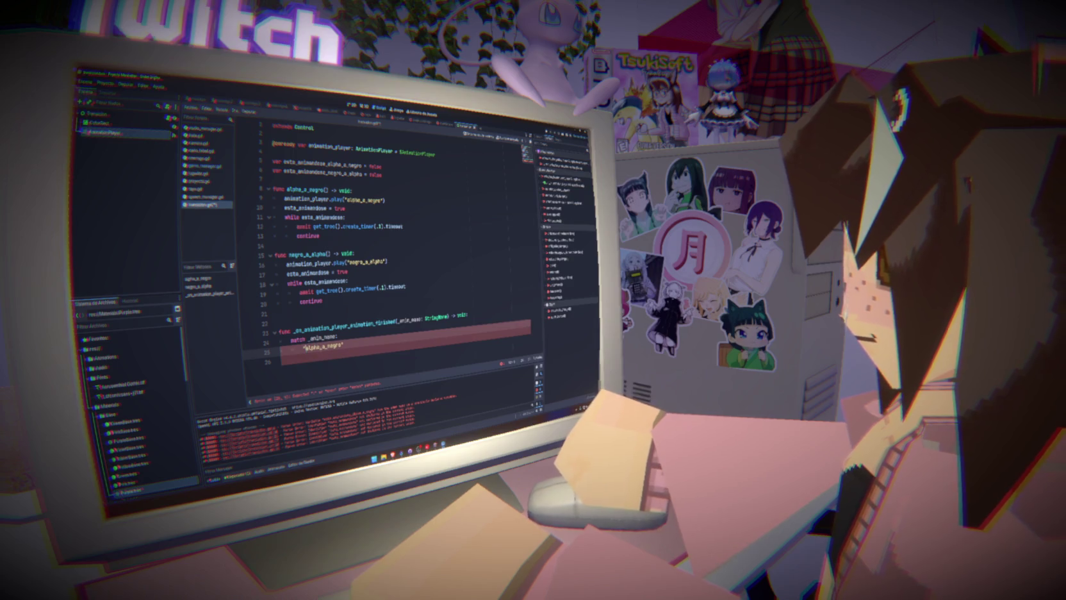
type(":")
key("Return")
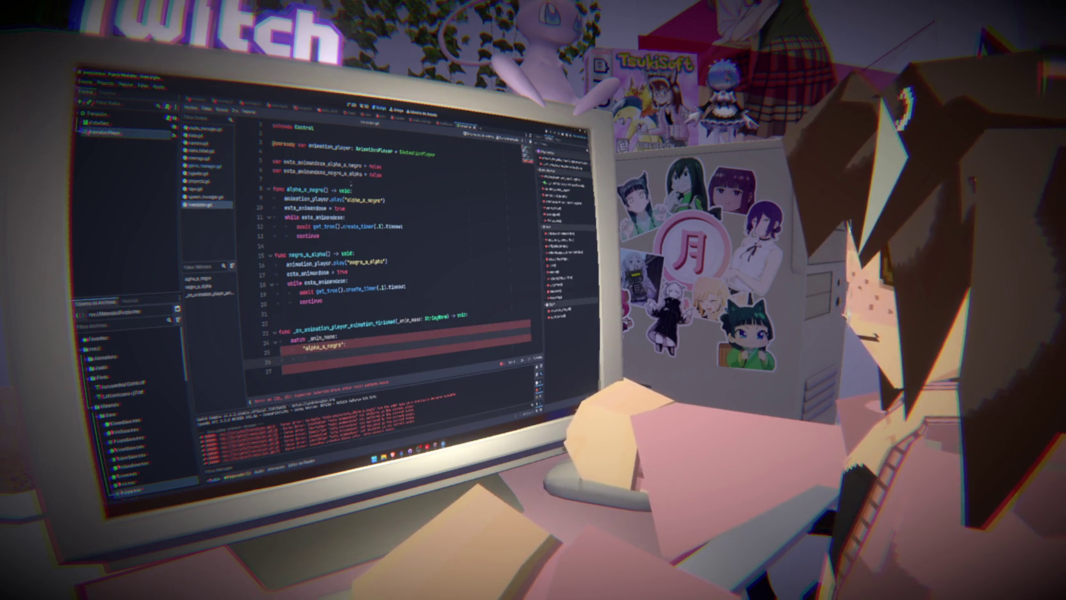
type("esto_animandose_alpha_a_negro")
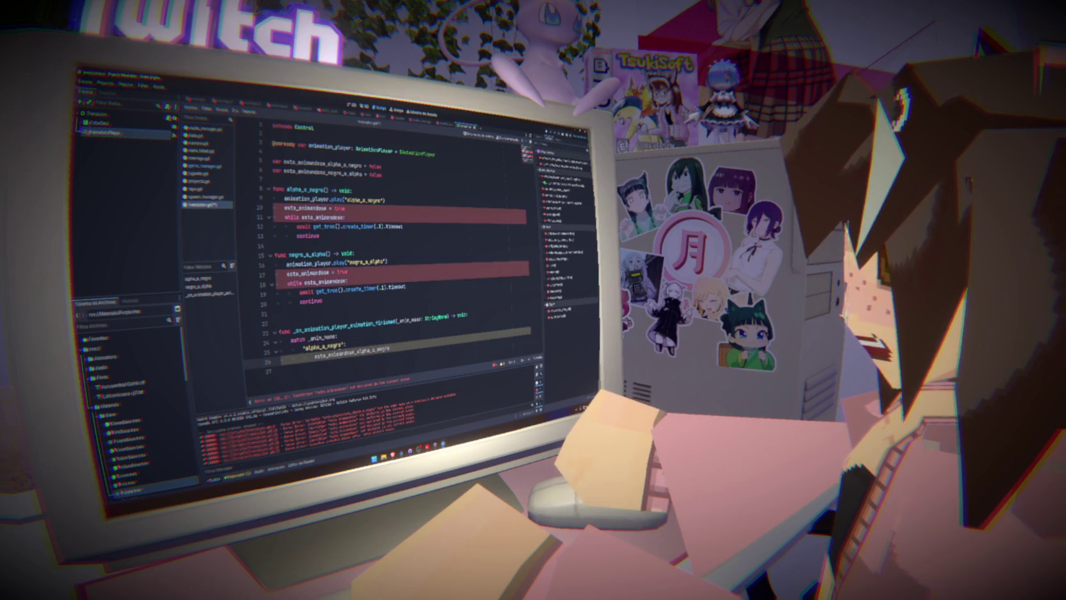
key("ctrl+s")
- Duplicate that branch as negro_a_alpha, using the esto_animandose_negro_a_alpha flag
key("Return")
key("shift+Up")
key("shift+Up")
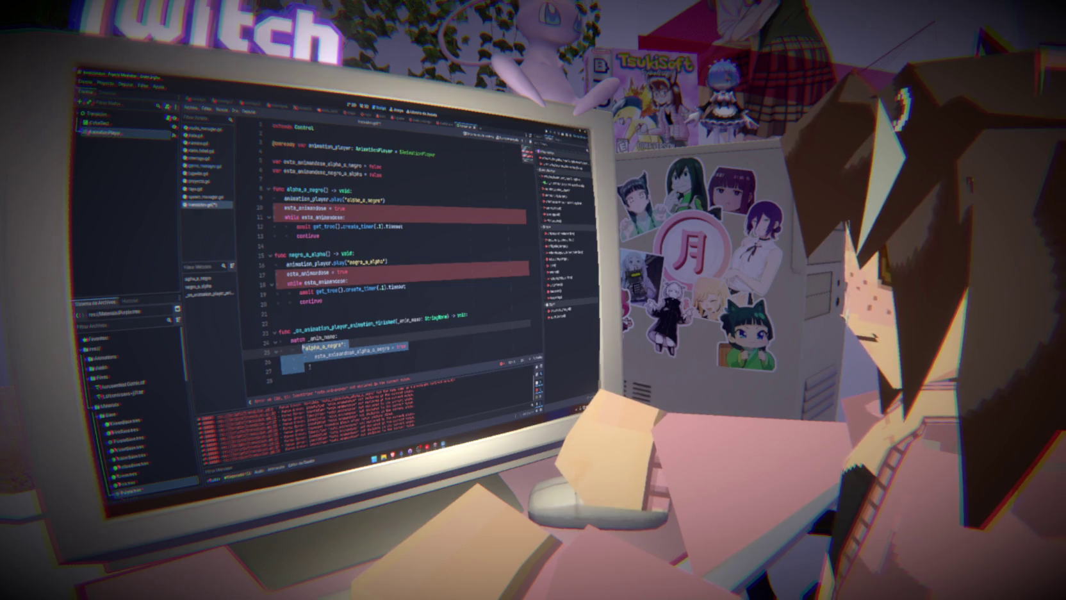
key("ctrl+c")
key("ctrl+v")
key("ctrl+v")
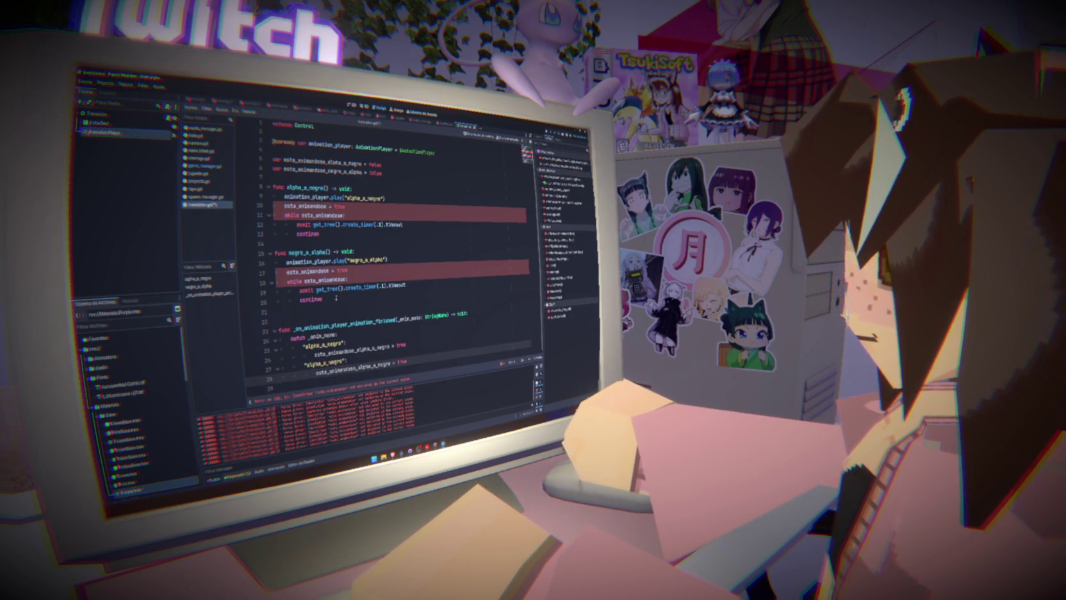
double_click(321, 363)
type("negro_a_alpha")
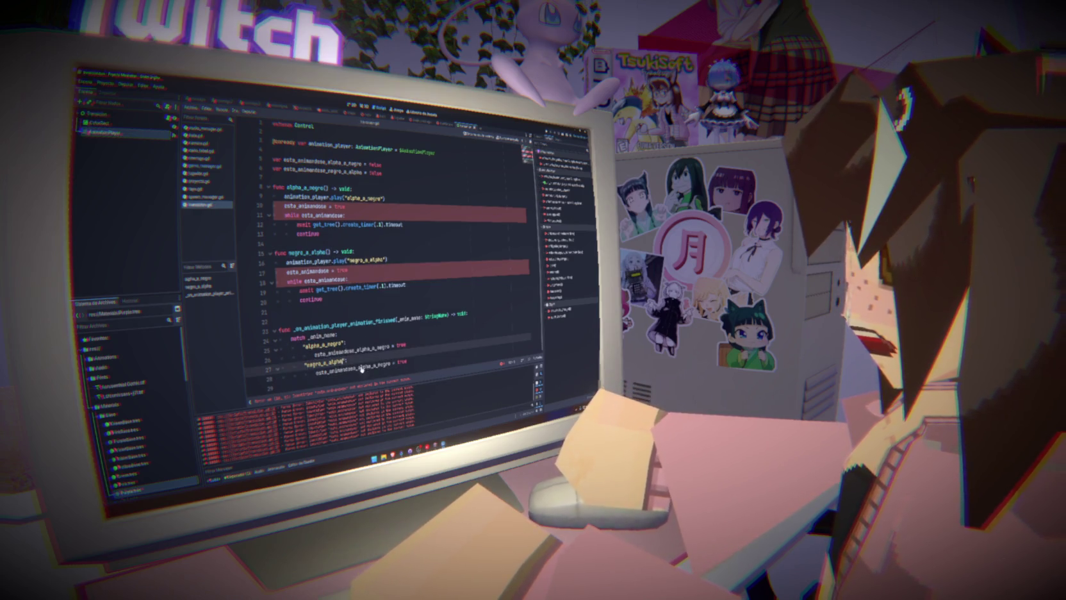
double_click(362, 365)
type("negro_a_alpha")
- Make each fade function set and wait on its own flag, then save the script
left_click(406, 345)
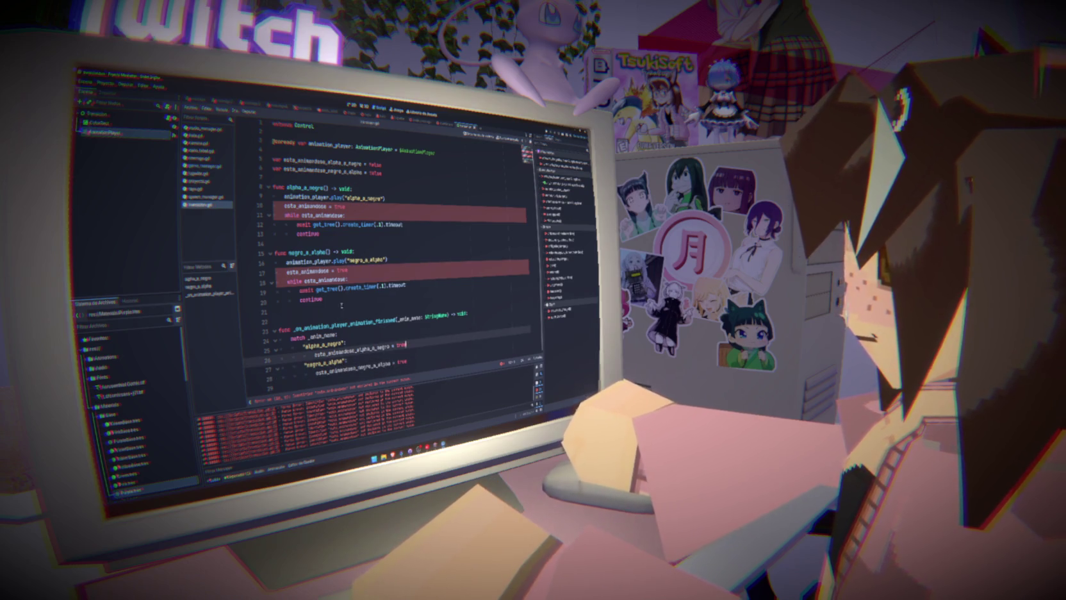
double_click(306, 206)
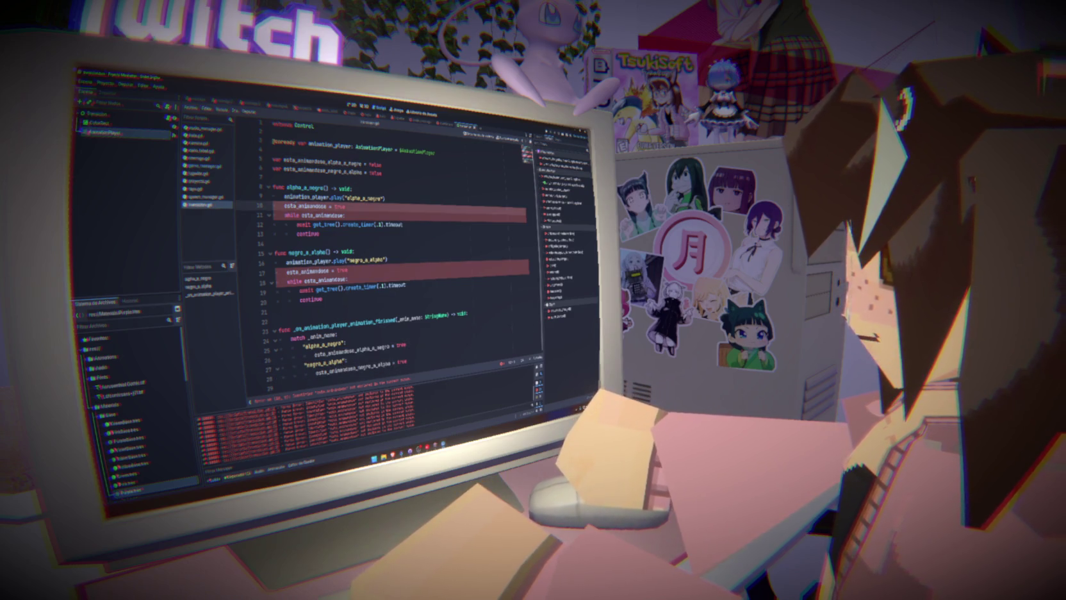
key("ctrl+v")
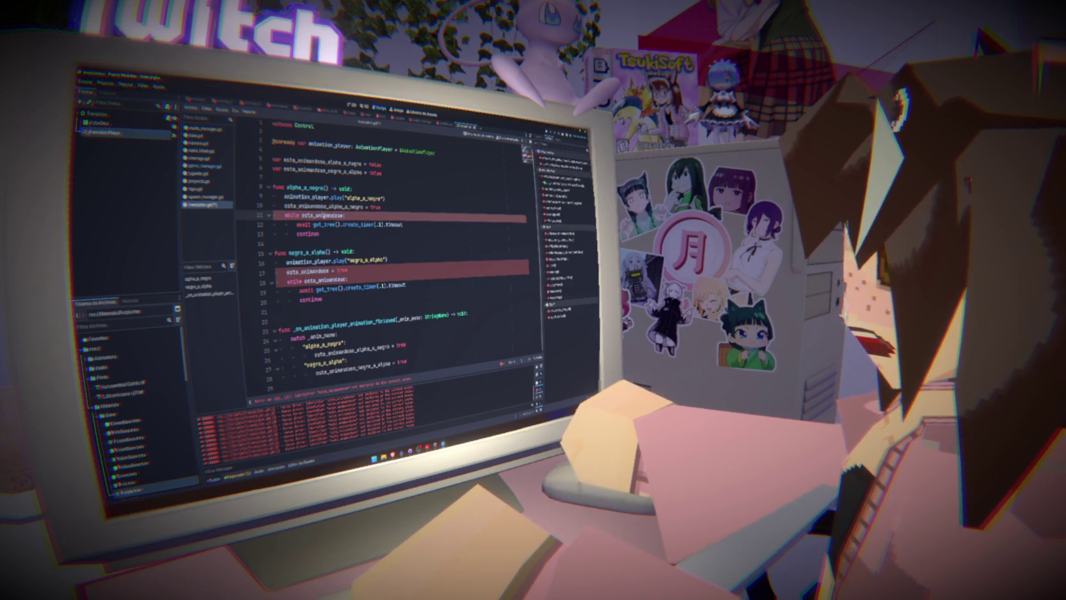
double_click(327, 215)
key("ctrl+v")
double_click(350, 372)
key("ctrl+c")
double_click(306, 272)
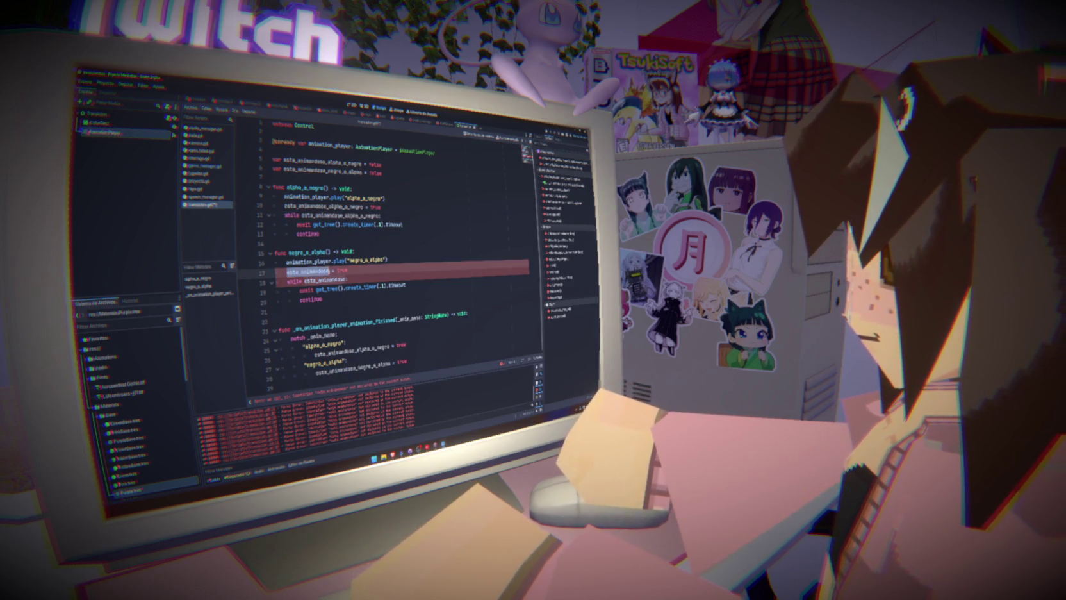
key("ctrl+v")
double_click(327, 281)
key("ctrl+v")
key("ctrl+s")
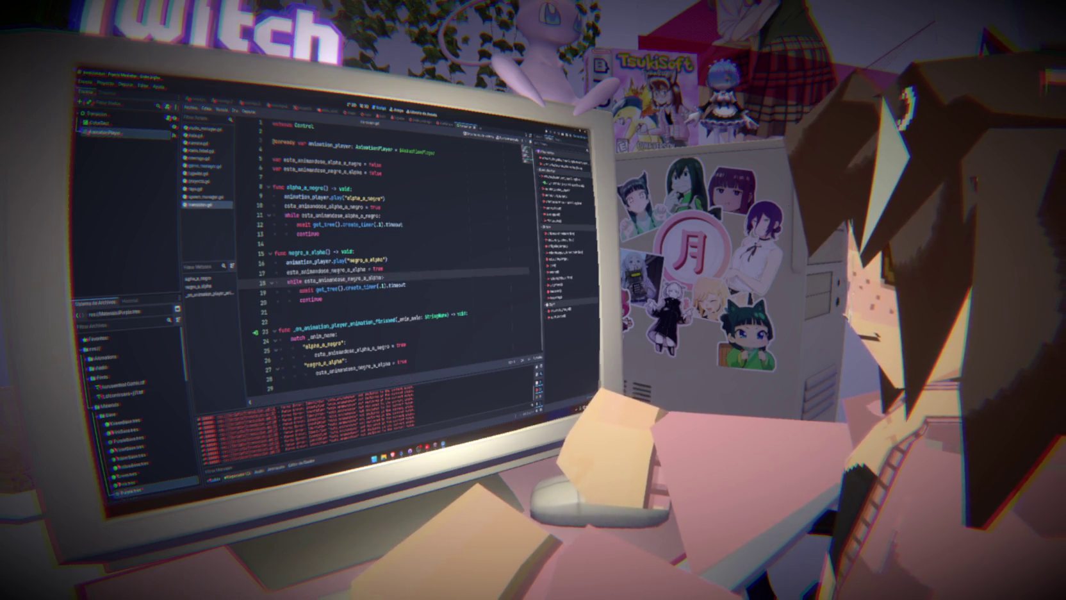
- Change both match branches to set their flags to false, then run the game
double_click(401, 345)
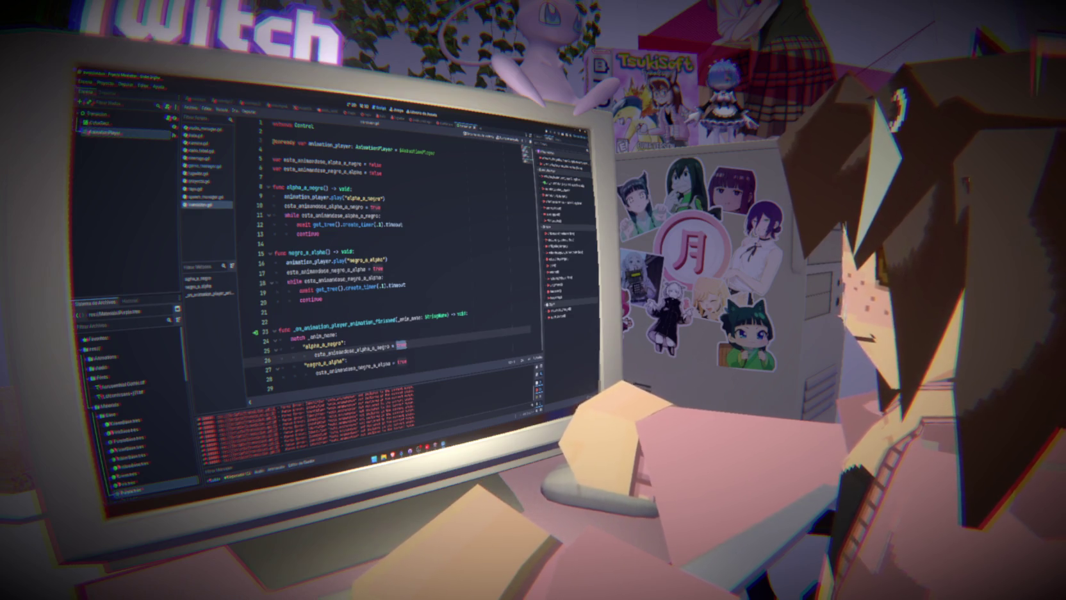
type("false")
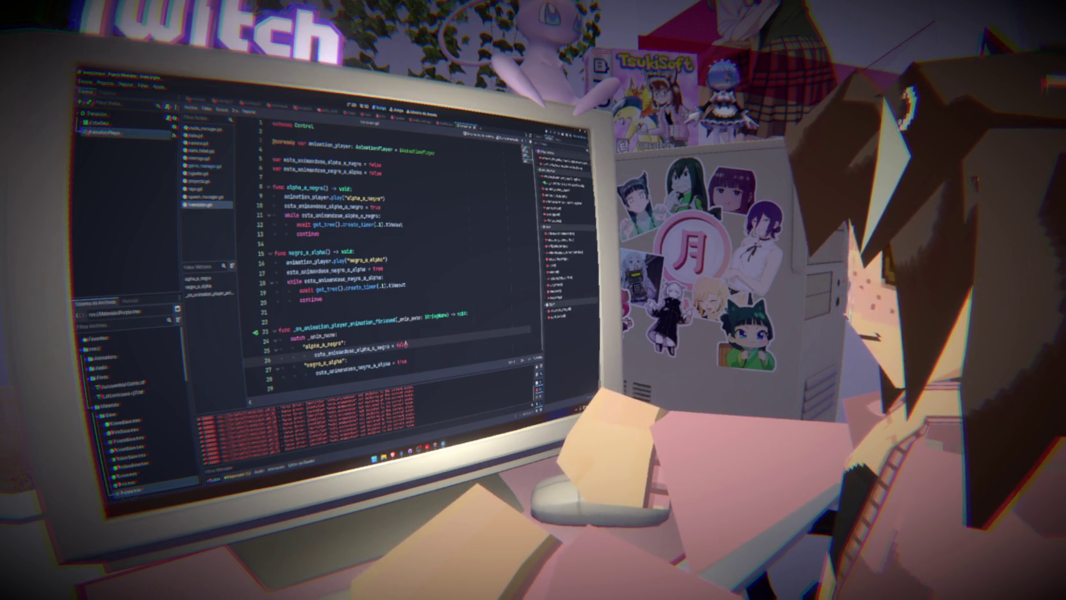
double_click(401, 362)
type("false")
left_click(445, 337)
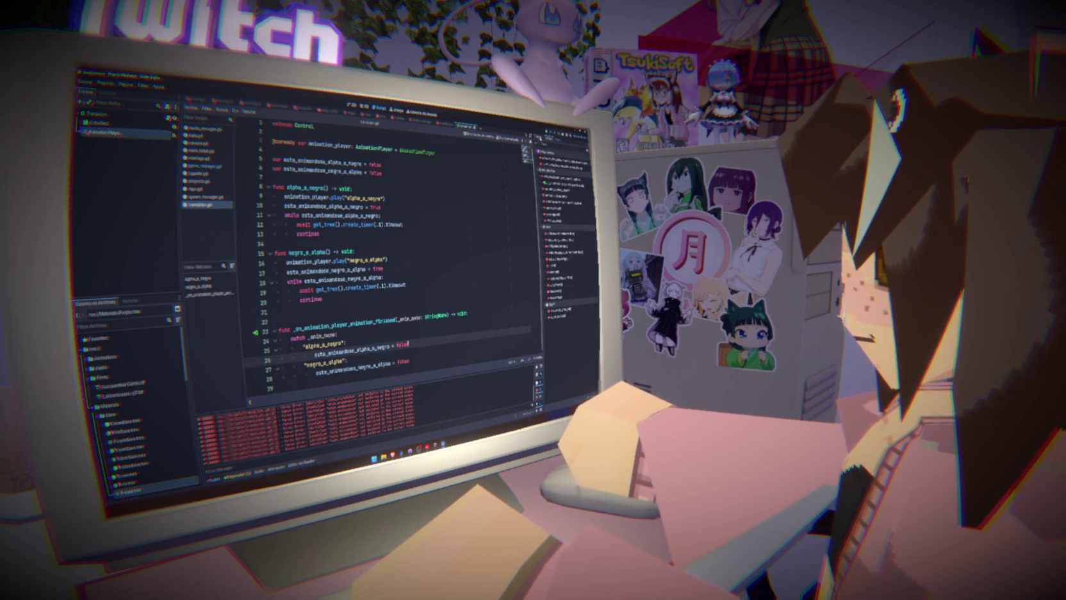
key("F5")
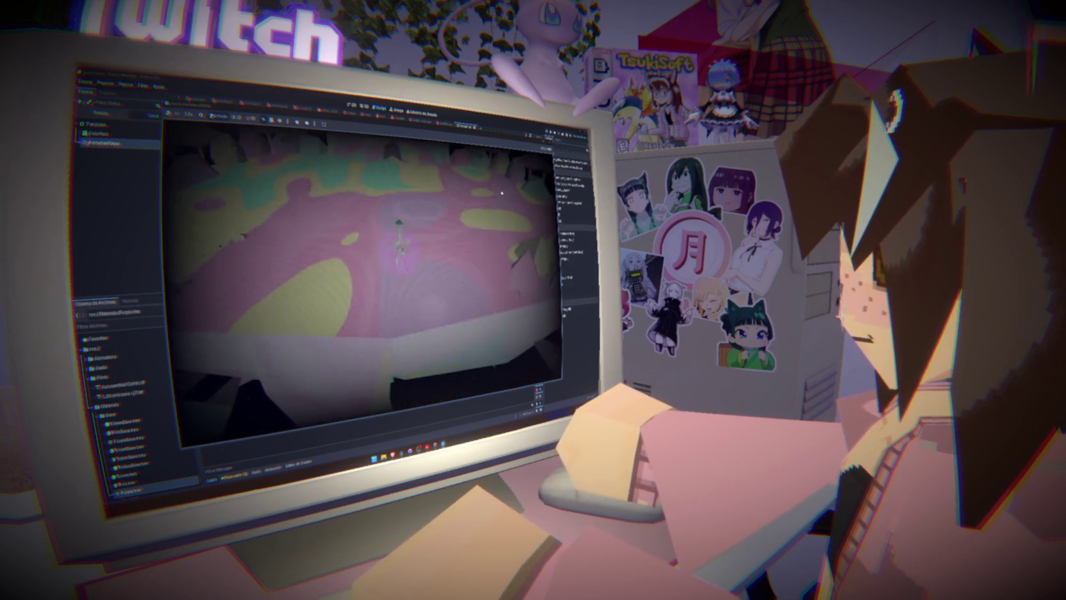
- Stop the test run after the fade-in intro plays into the level
key("F8")
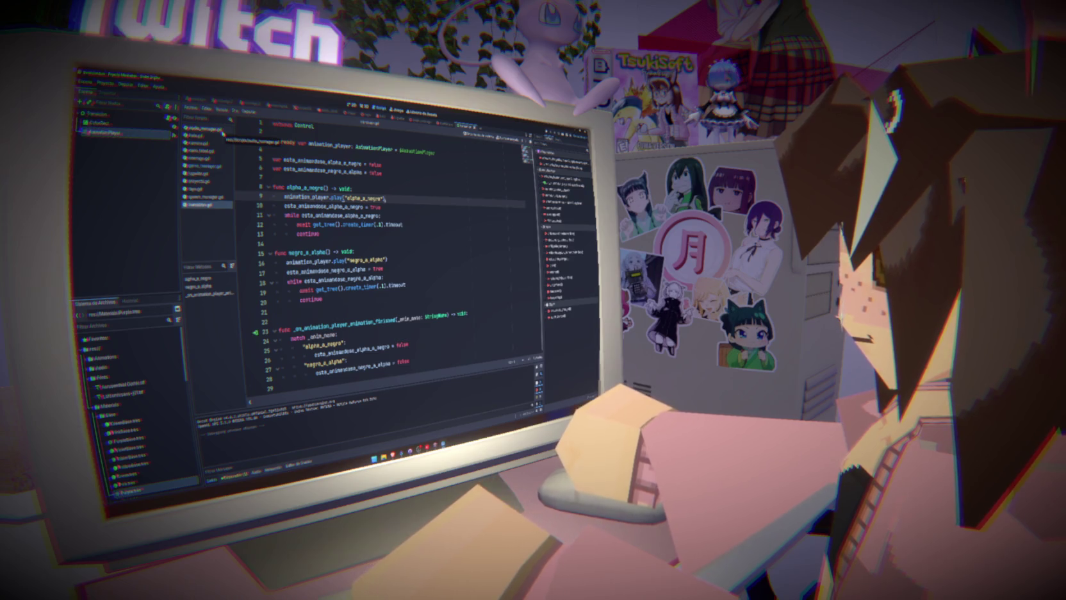
- Add a Transicion.alpha_a_negro() call at the start of _on_opening_finished in game_manager.gd, then test-run
left_click(218, 167)
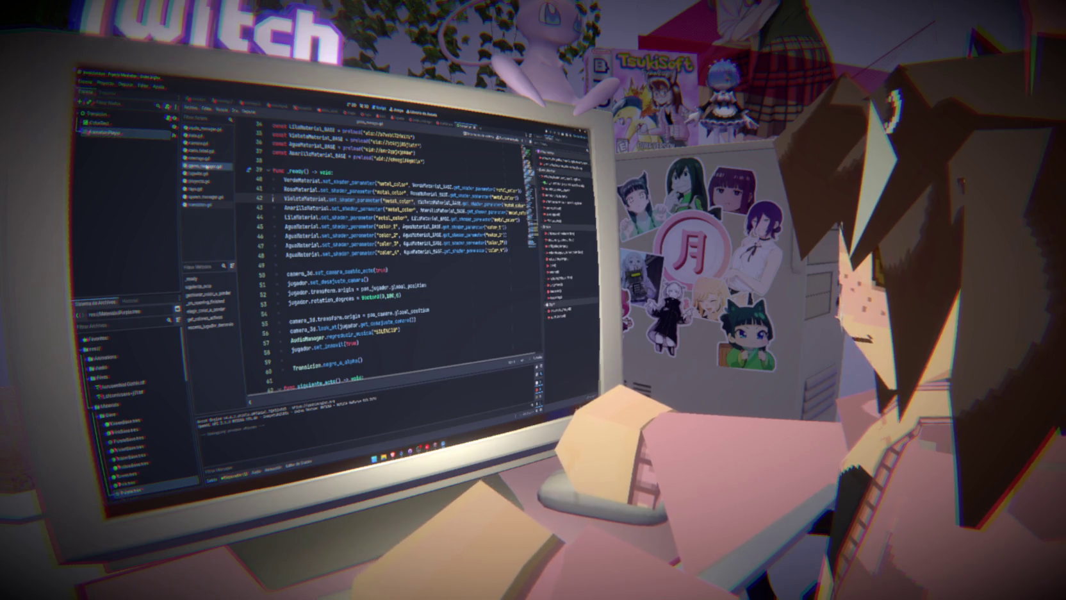
scroll(383, 263, "down", 20)
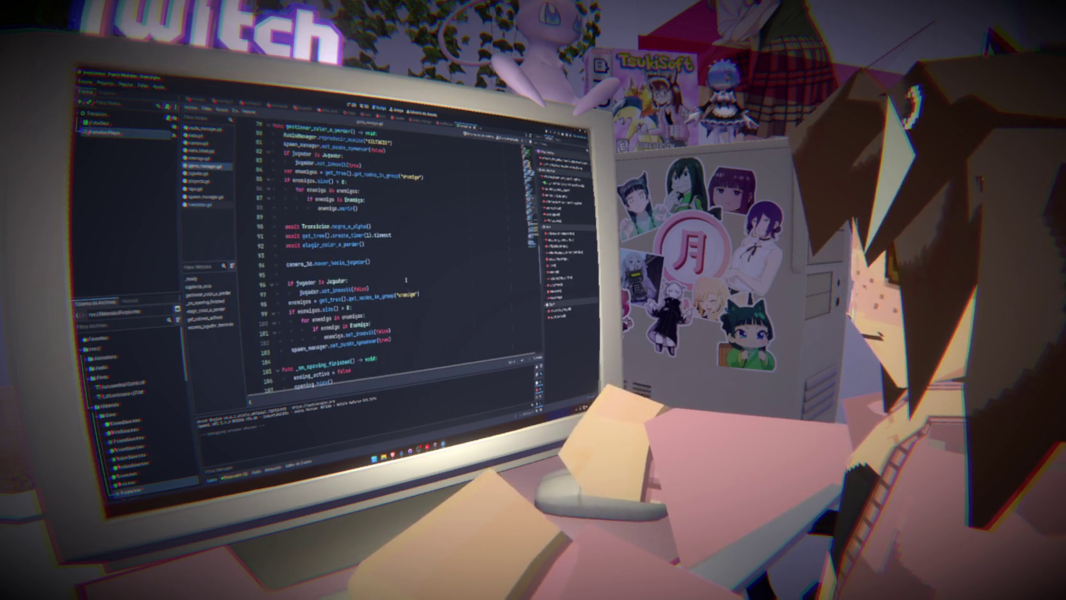
scroll(406, 279, "down", 3)
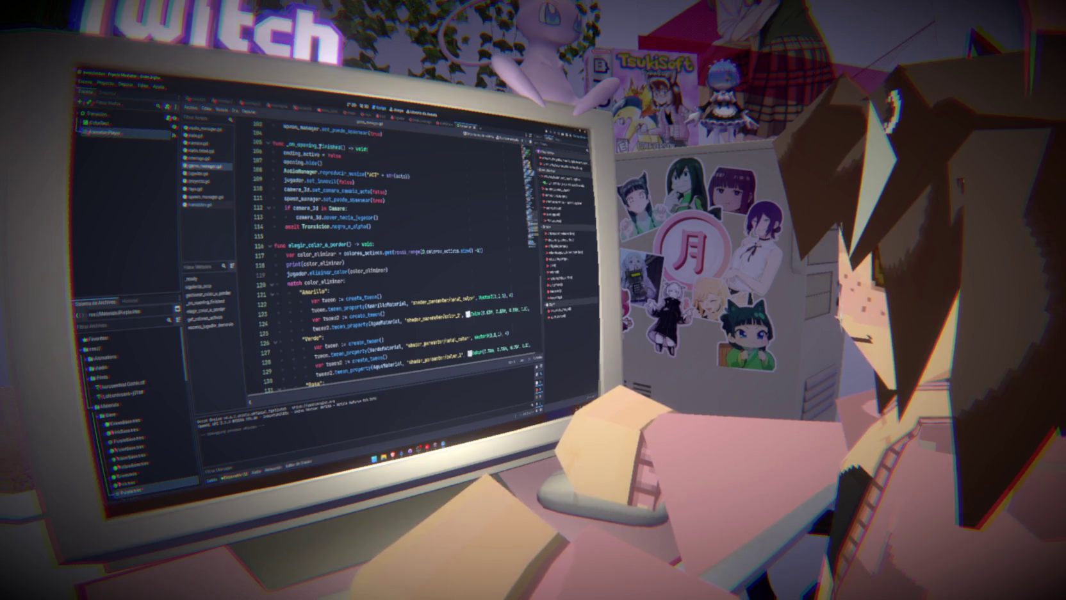
left_click(395, 152)
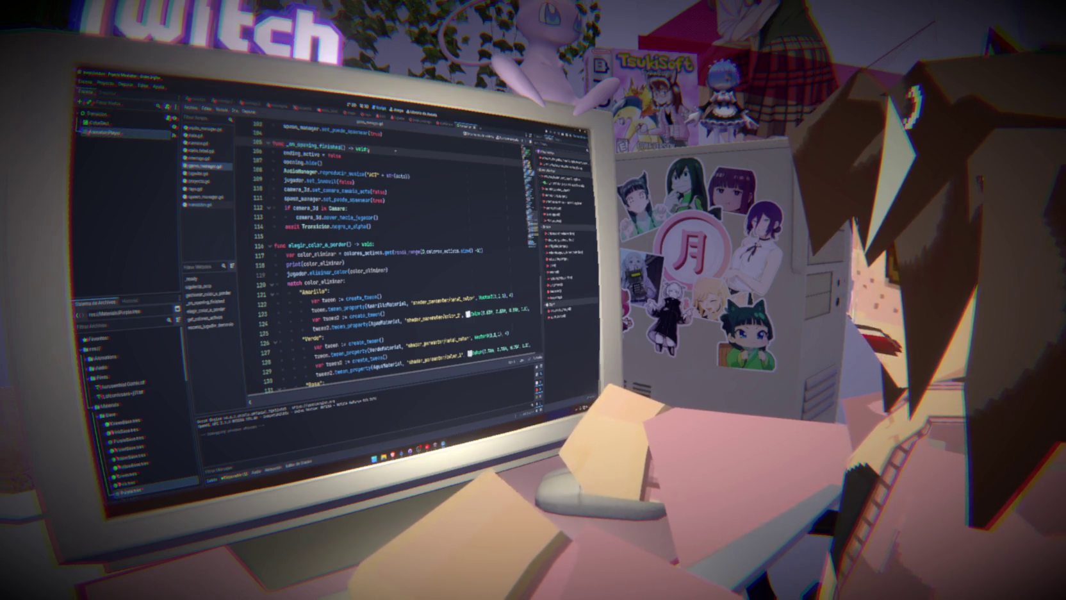
key("Return")
key("ctrl+v")
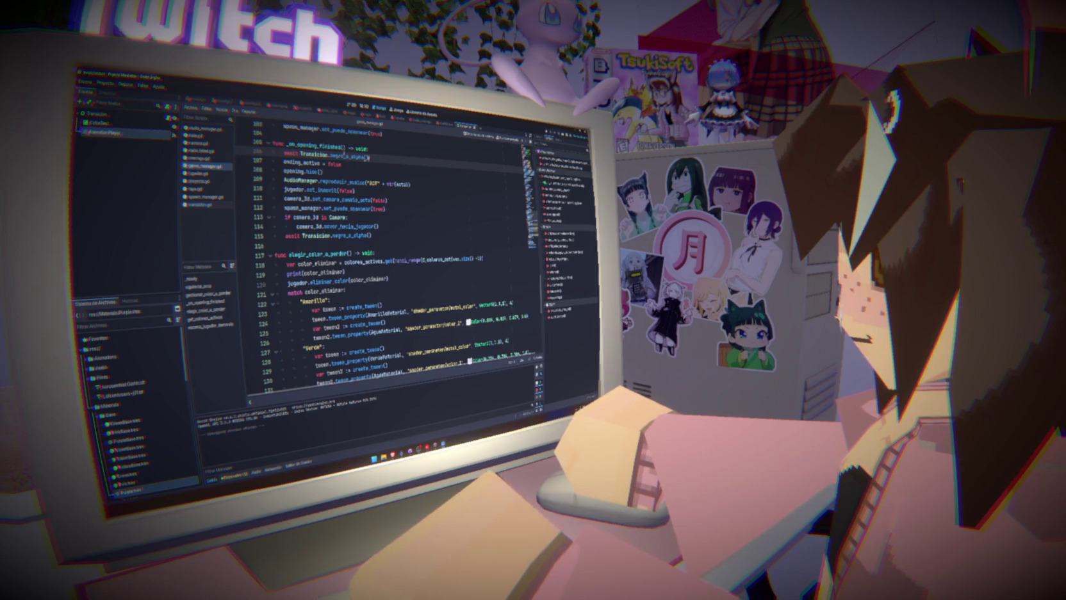
double_click(350, 156)
type("n")
type("e")
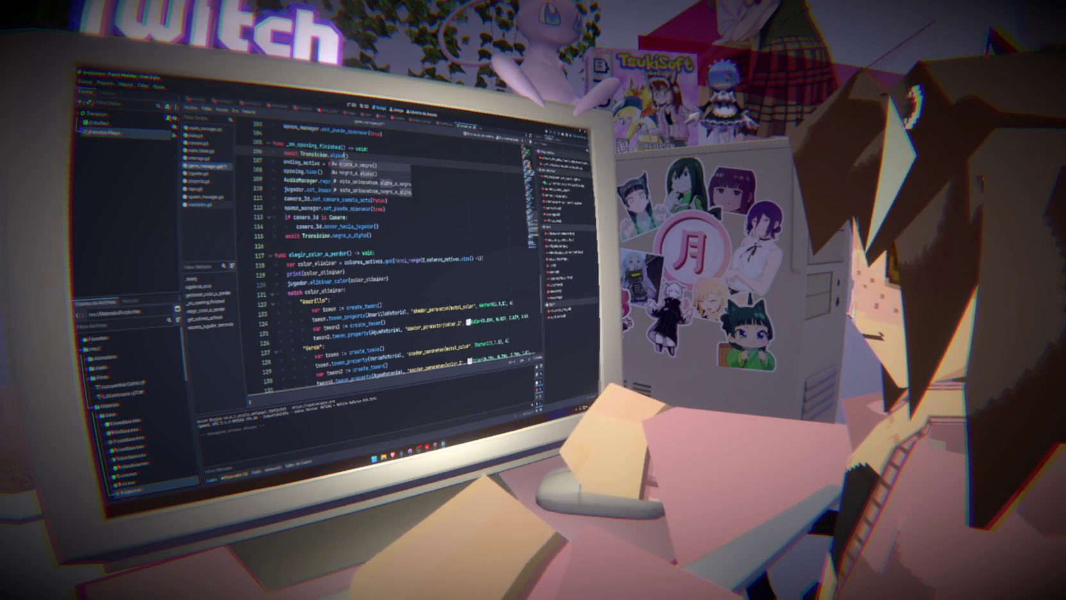
key("Return")
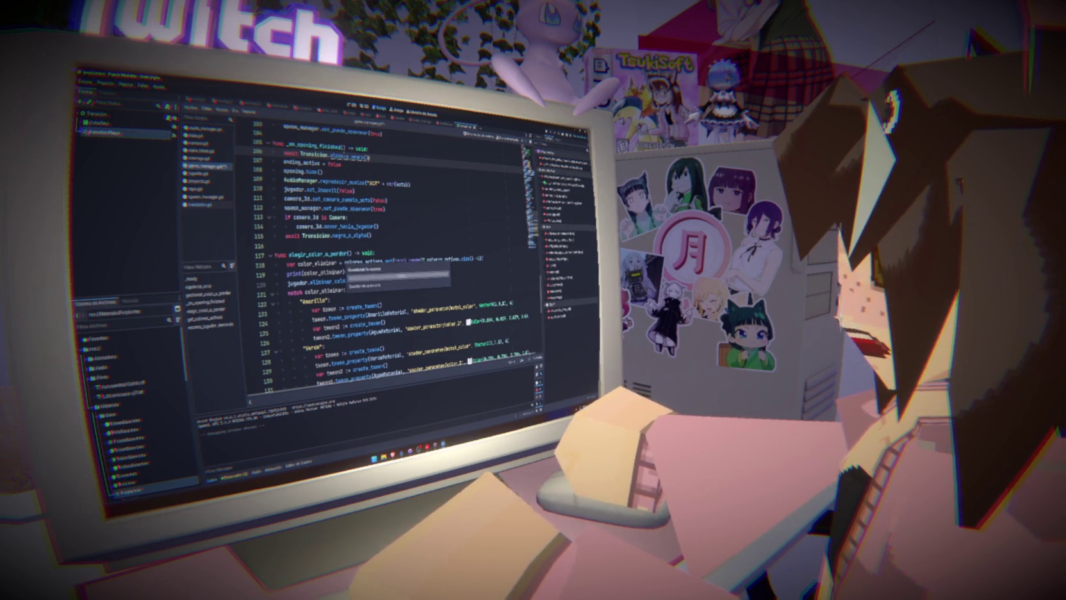
key("F5")
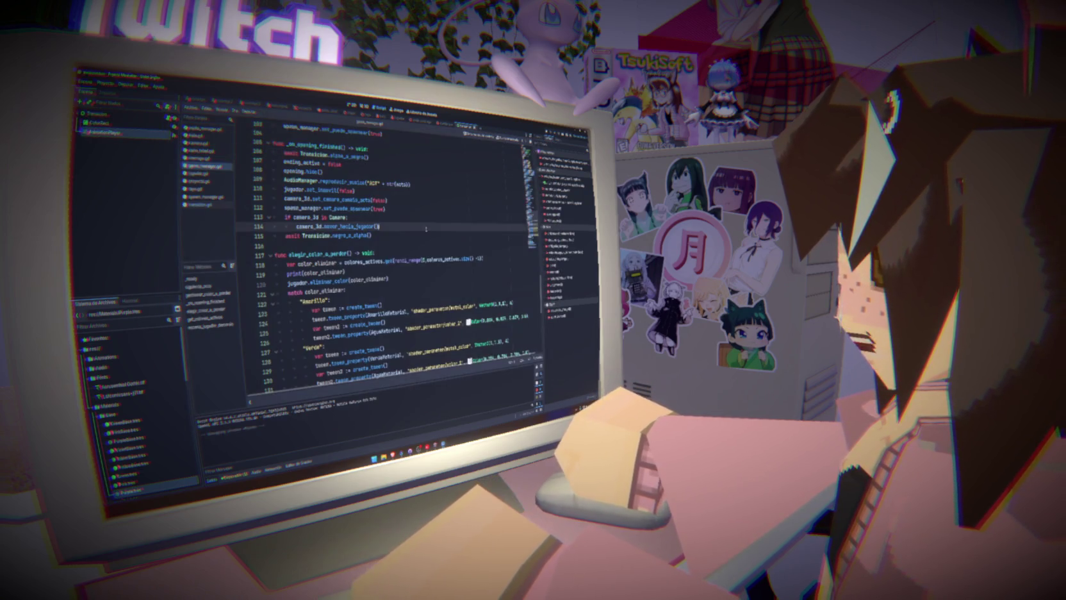
left_click(200, 204)
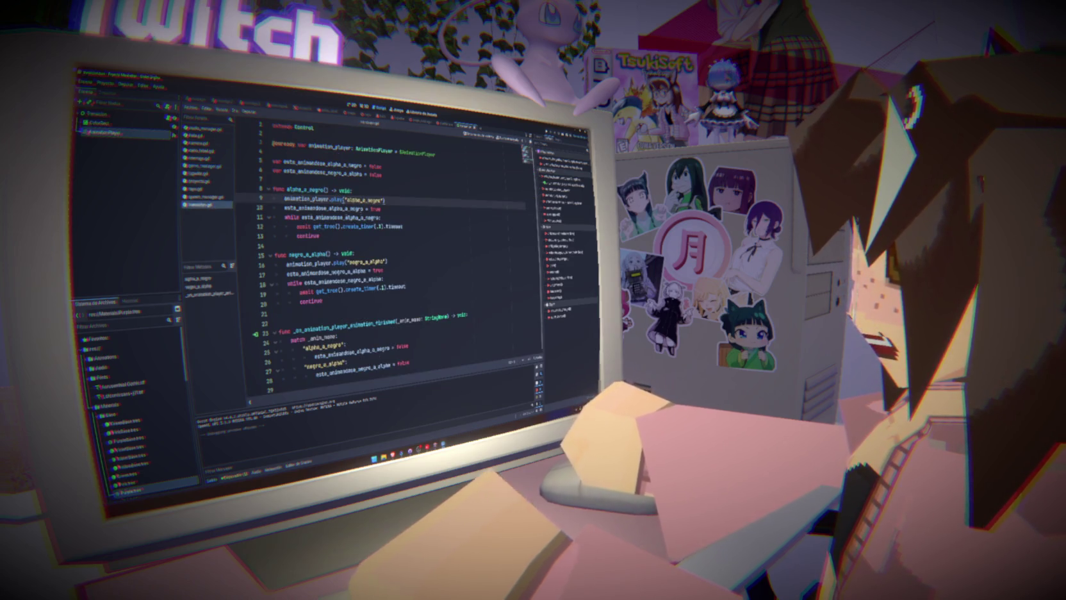
- Review the negro_a_alpha and alpha_a_negro fades in the Animation panel and the play() call
double_click(378, 200)
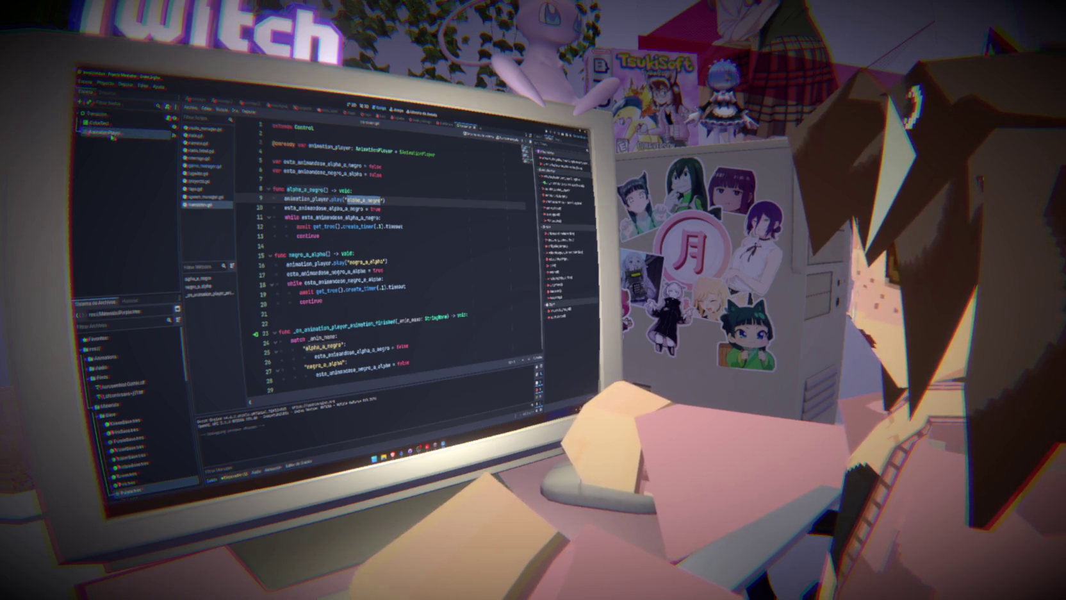
left_click(273, 469)
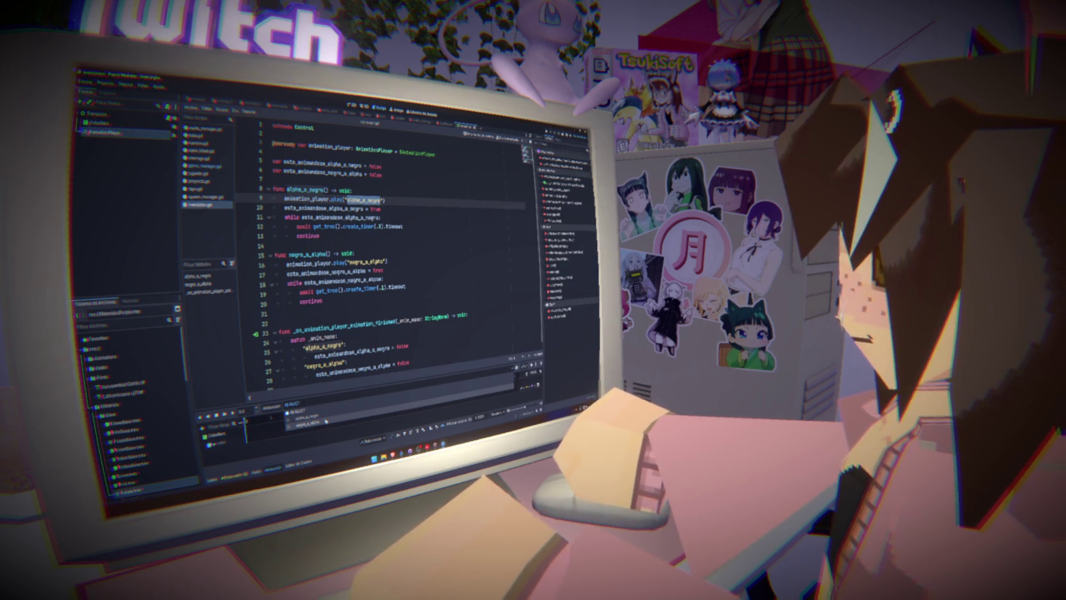
left_click(326, 421)
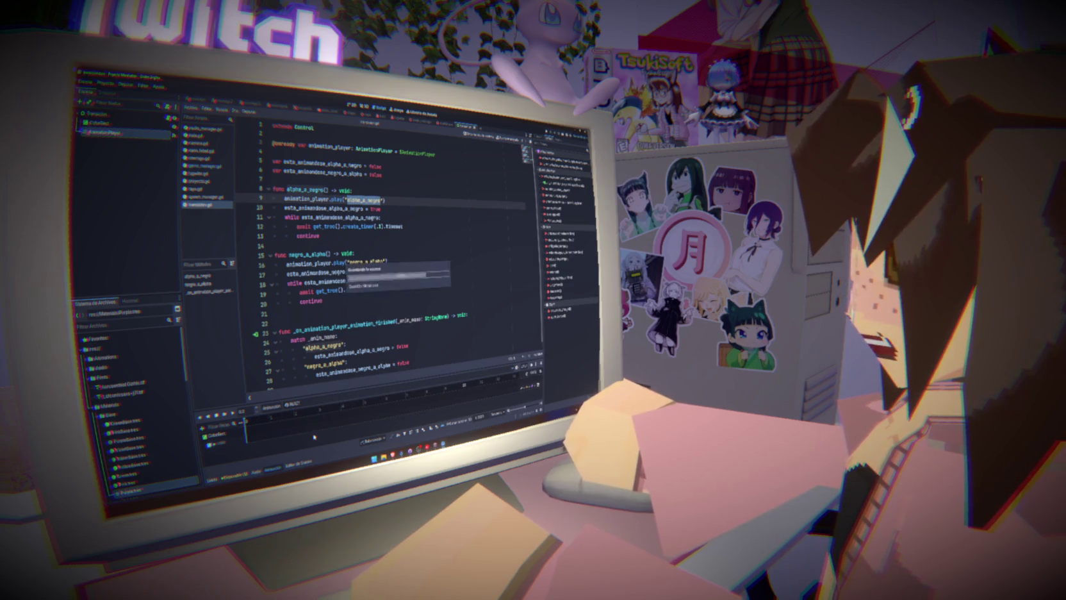
left_click(291, 405)
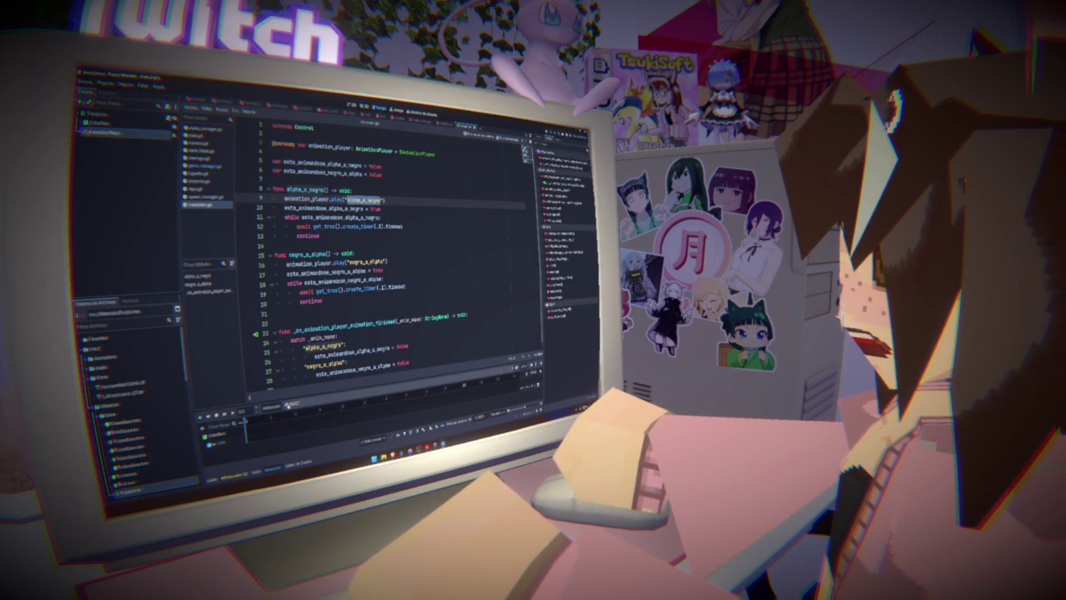
left_click(298, 423)
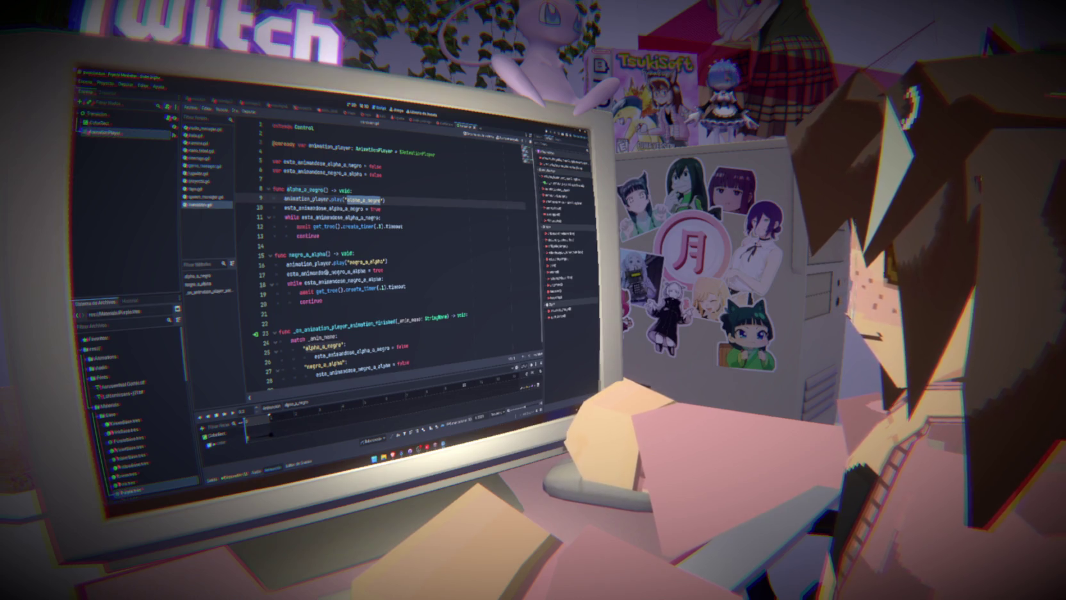
double_click(306, 199)
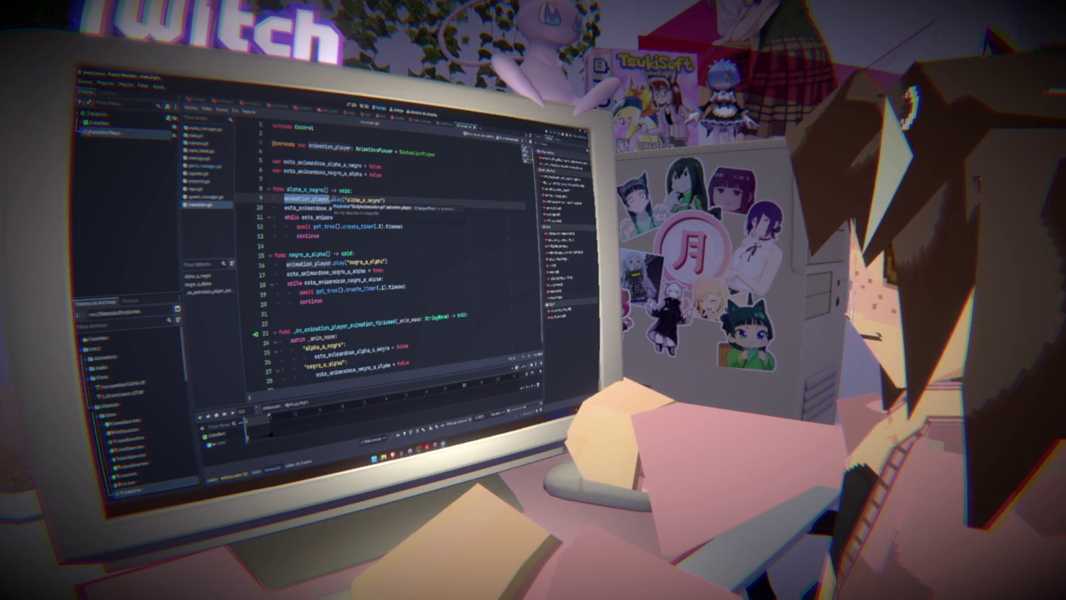
left_click(333, 200)
mouse_move(336, 200)
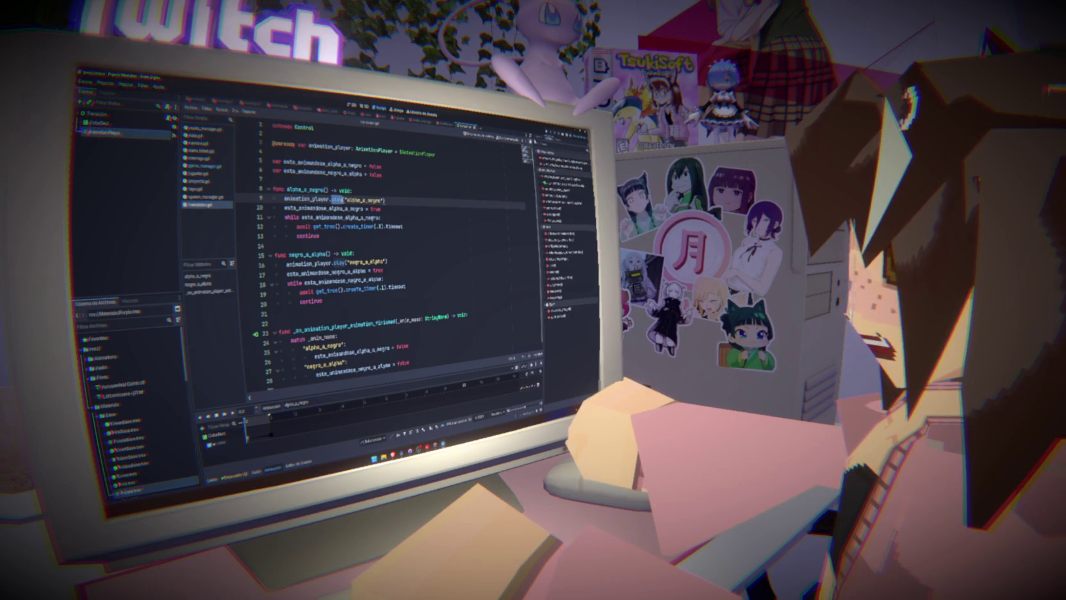
- Run the game and inspect the live Transicion AnimationPlayer and Stage nodes
key("F5")
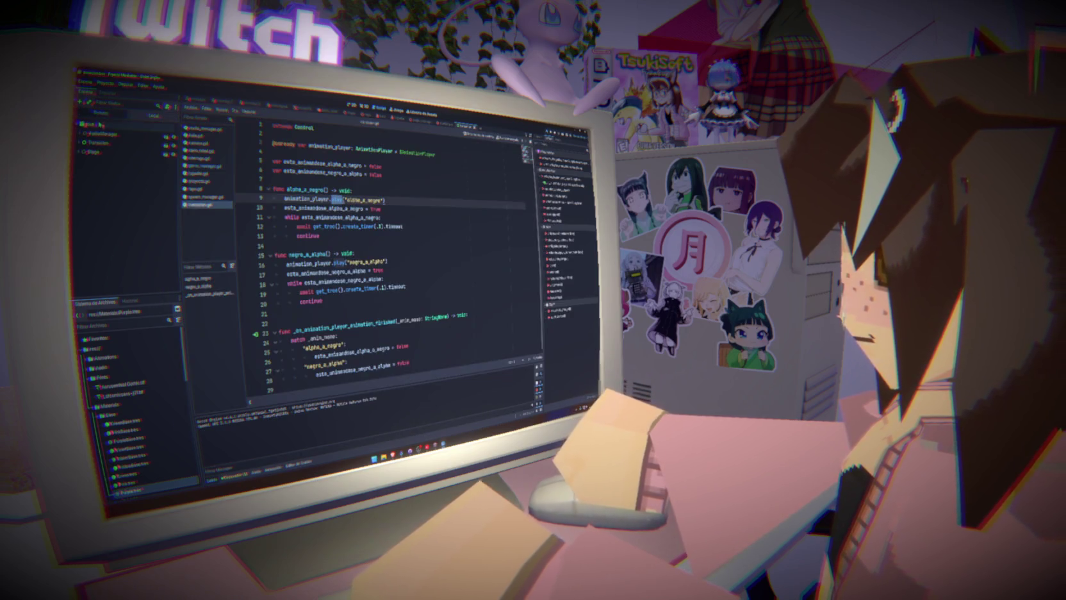
left_click(82, 134)
left_click(97, 161)
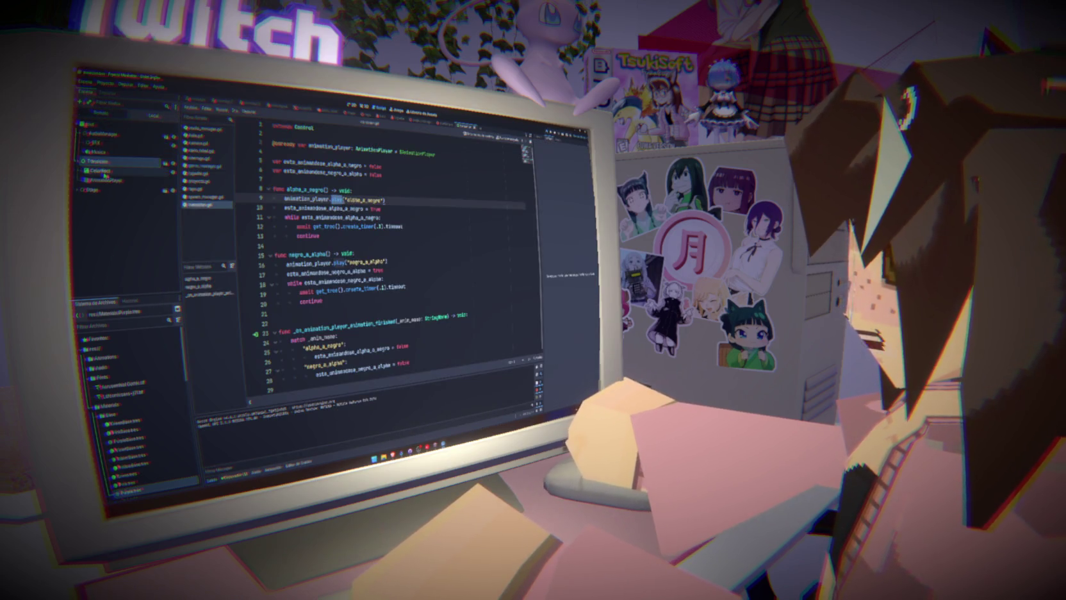
left_click(106, 180)
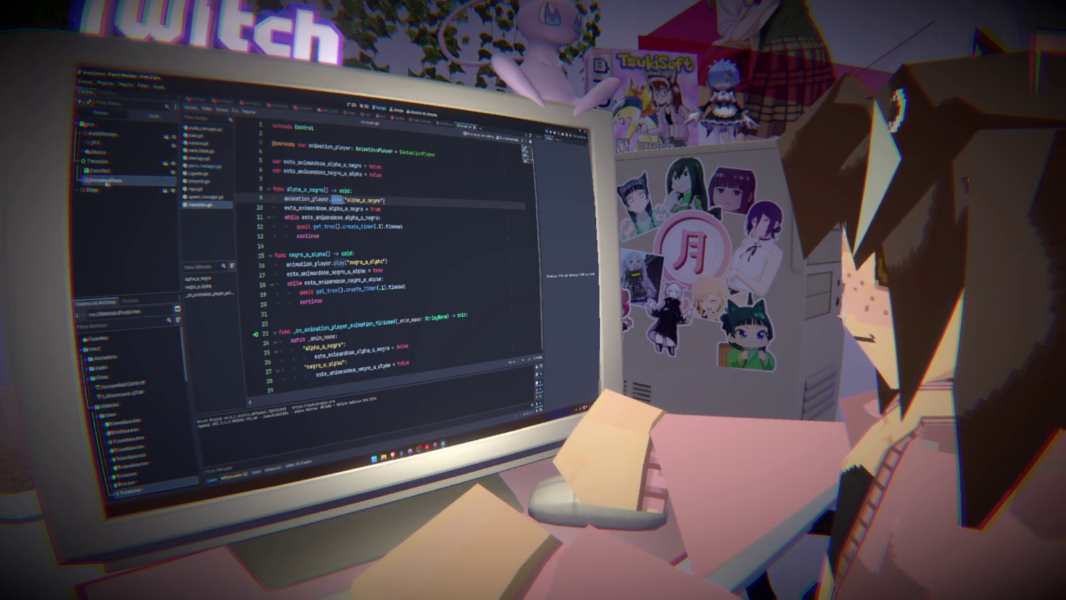
left_click(90, 190)
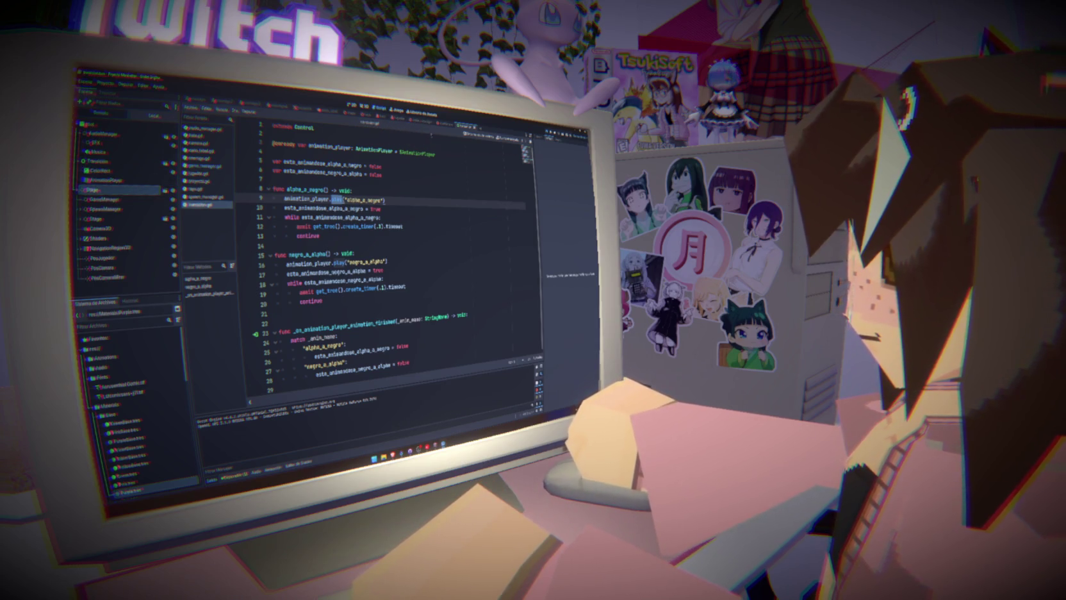
left_click(427, 448)
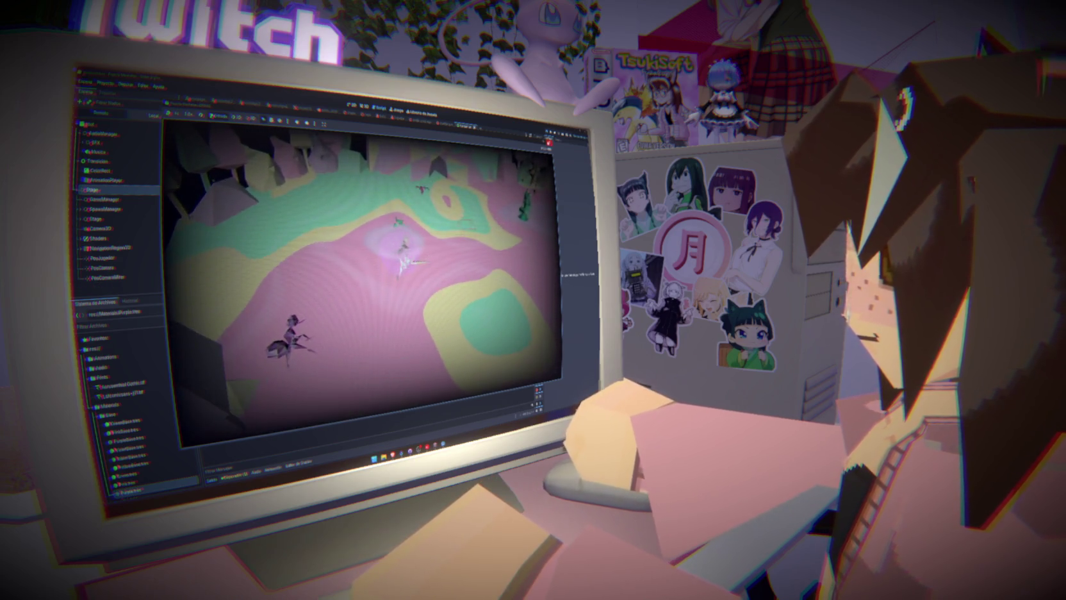
- Stop the game, view _ready() in game_manager.gd, and rerun it to check the startup fade
key("F8")
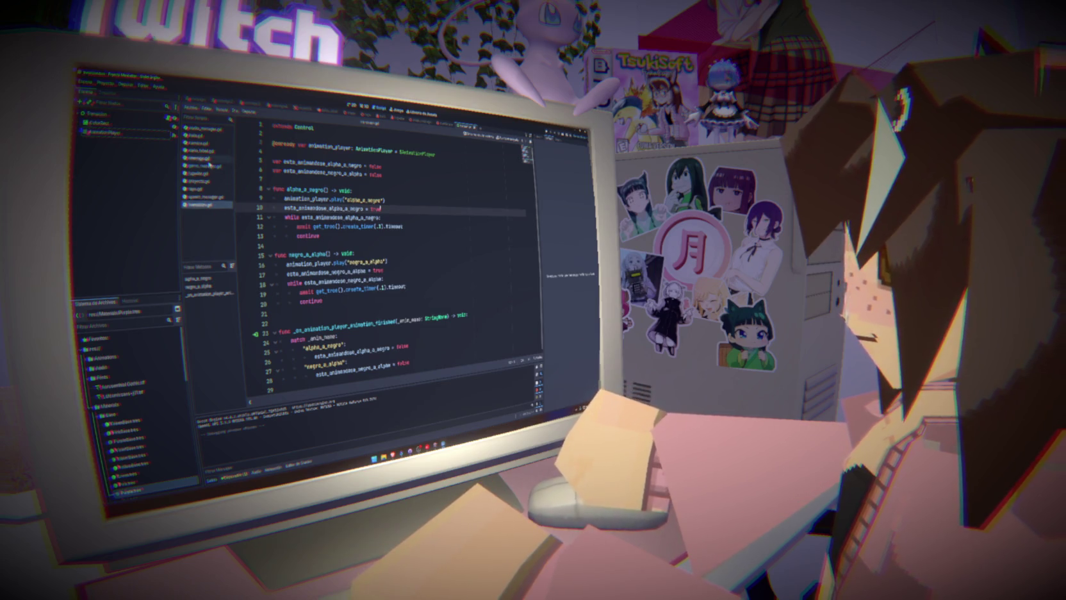
left_click(209, 166)
scroll(367, 264, "up", 20)
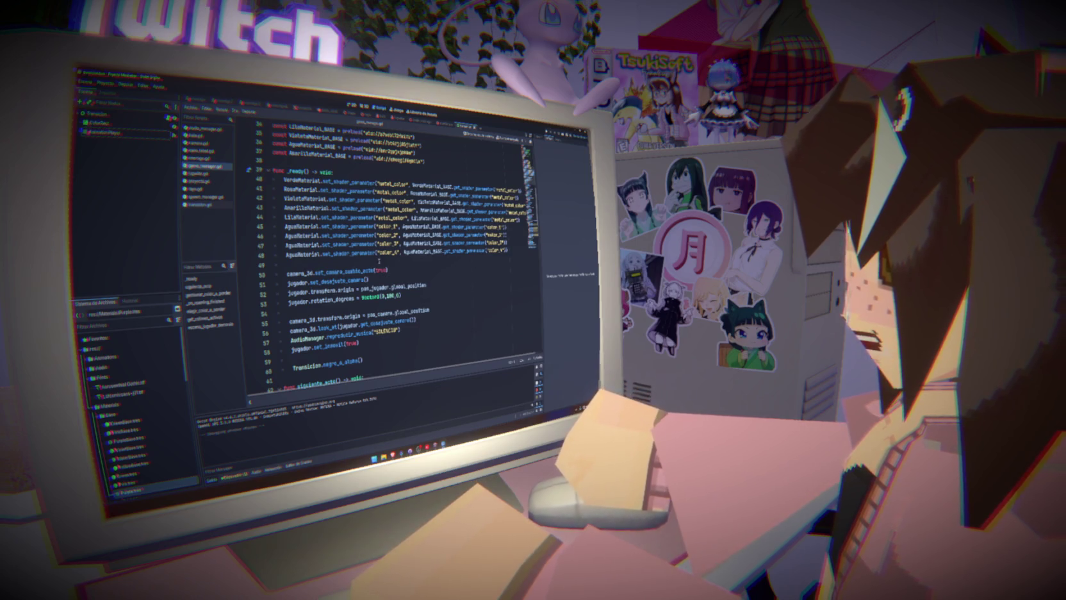
key("F5")
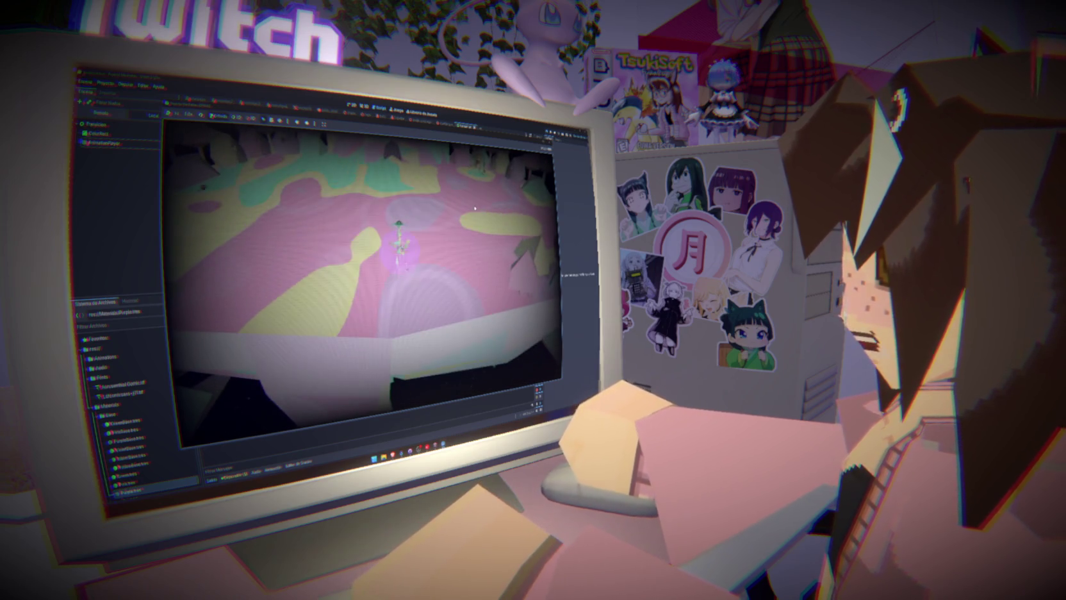
key("F8")
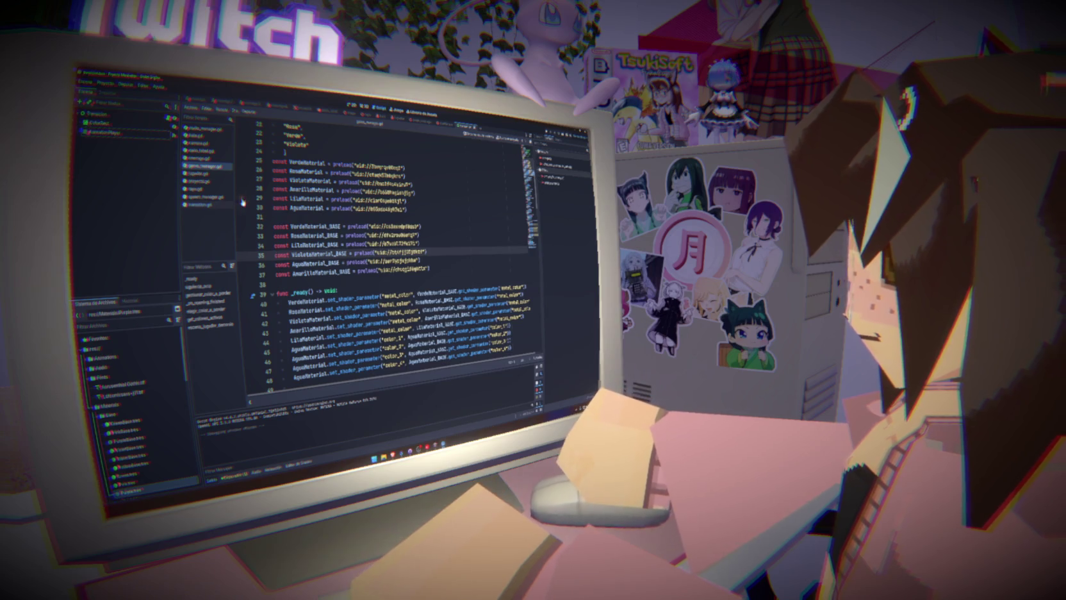
left_click(476, 213)
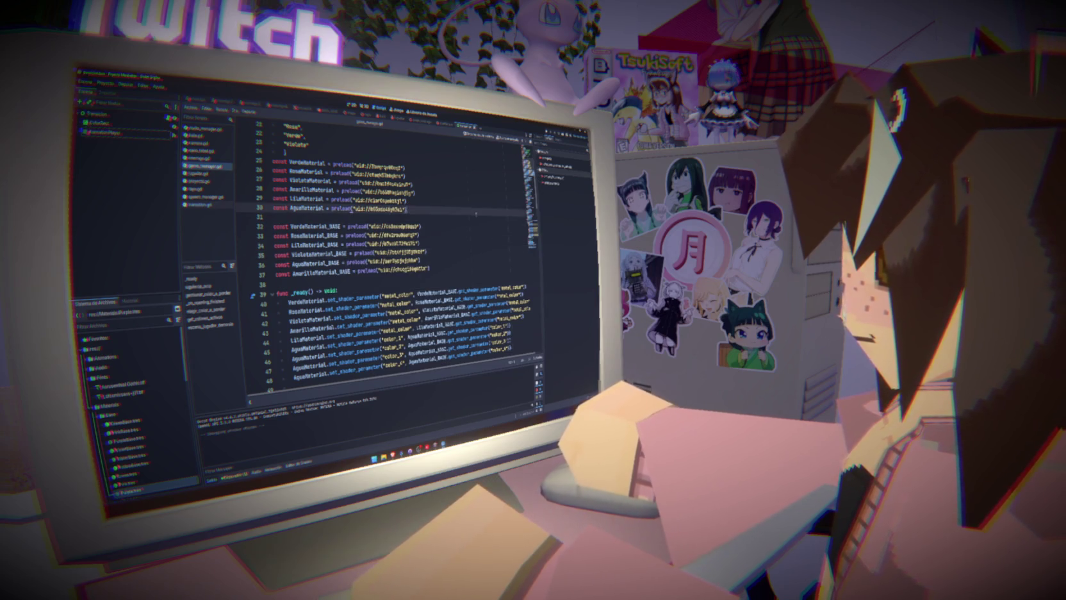
key("ctrl+f")
type("al_")
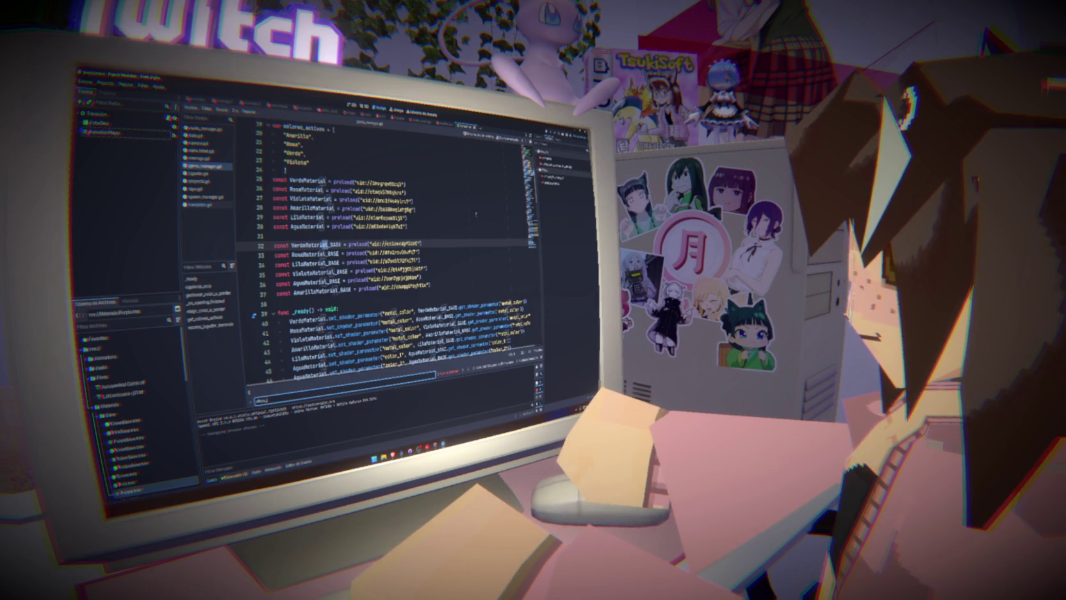
type("pha")
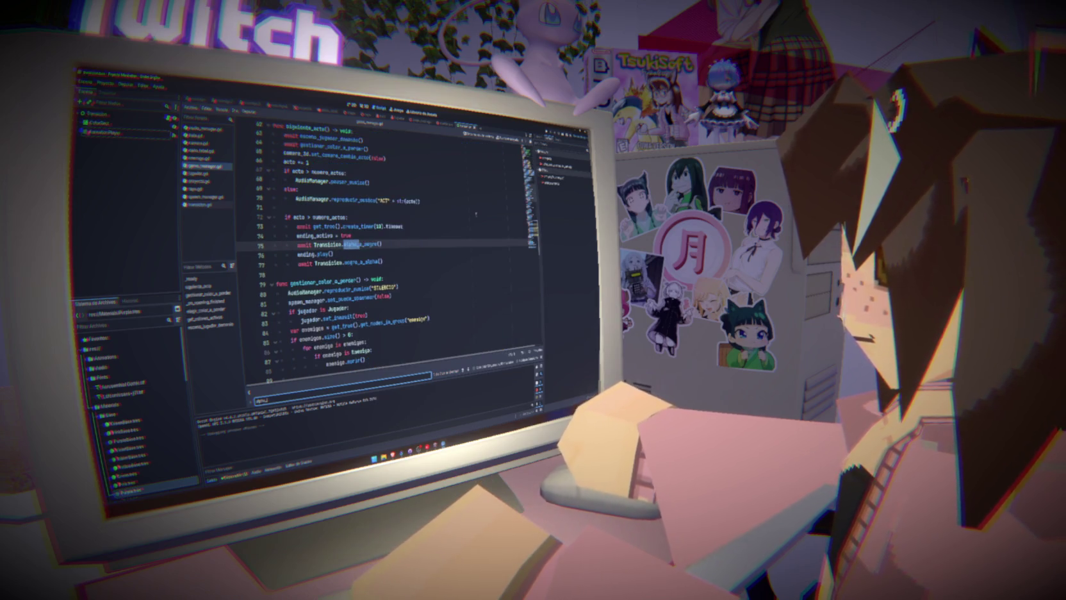
type("gro")
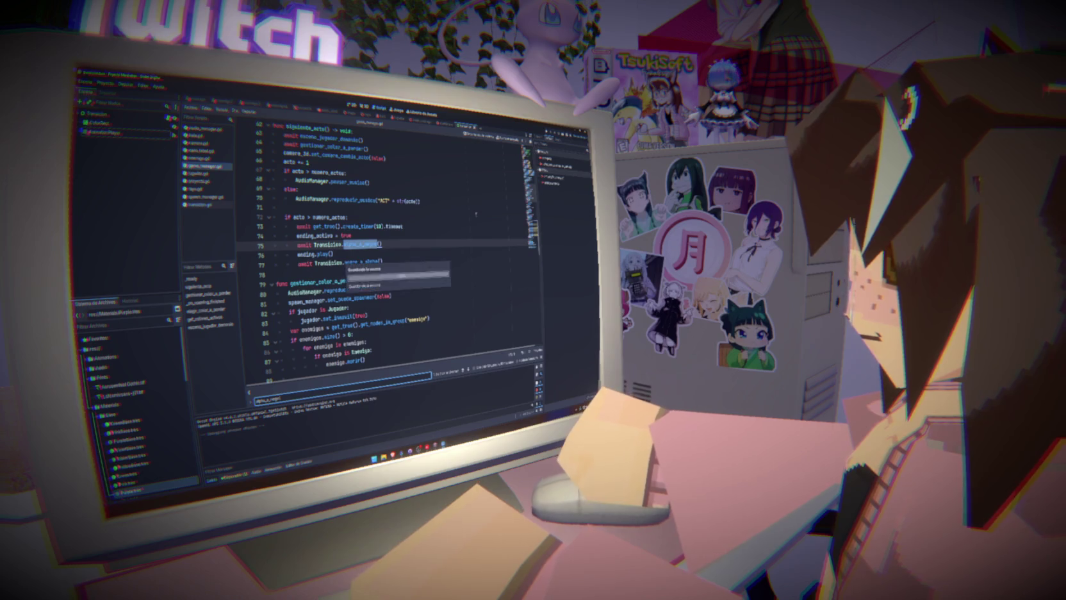
scroll(448, 224, "up", 10)
scroll(430, 236, "down", 7)
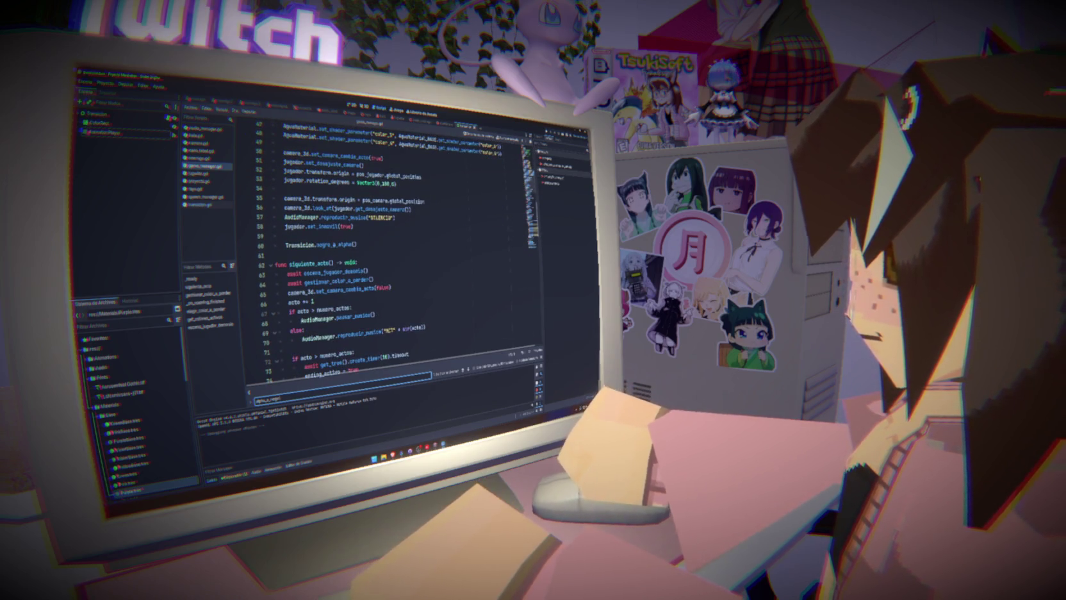
double_click(335, 245)
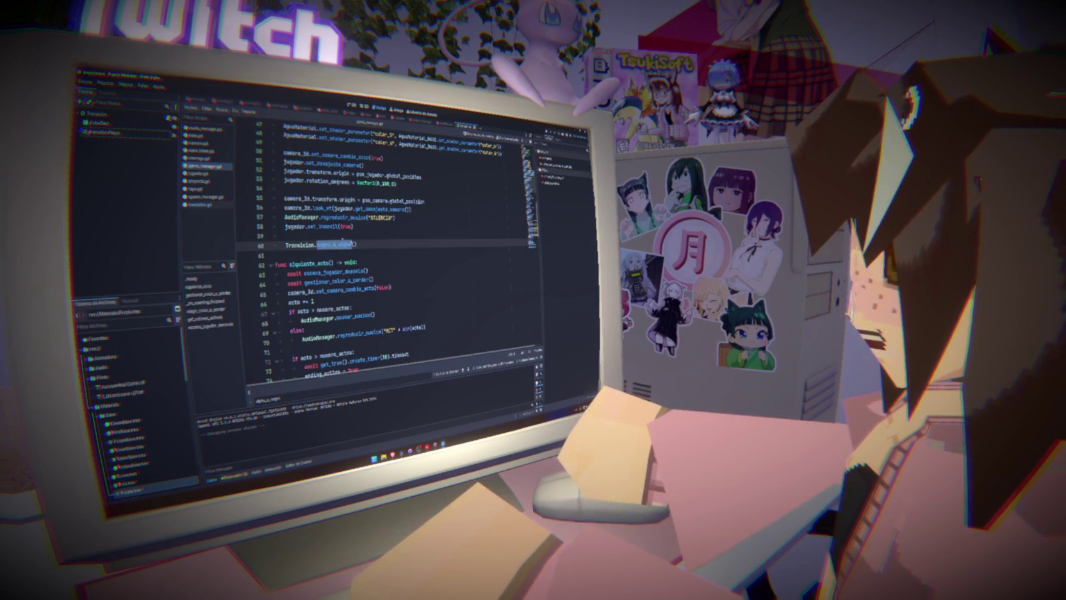
scroll(344, 241, "down", 2)
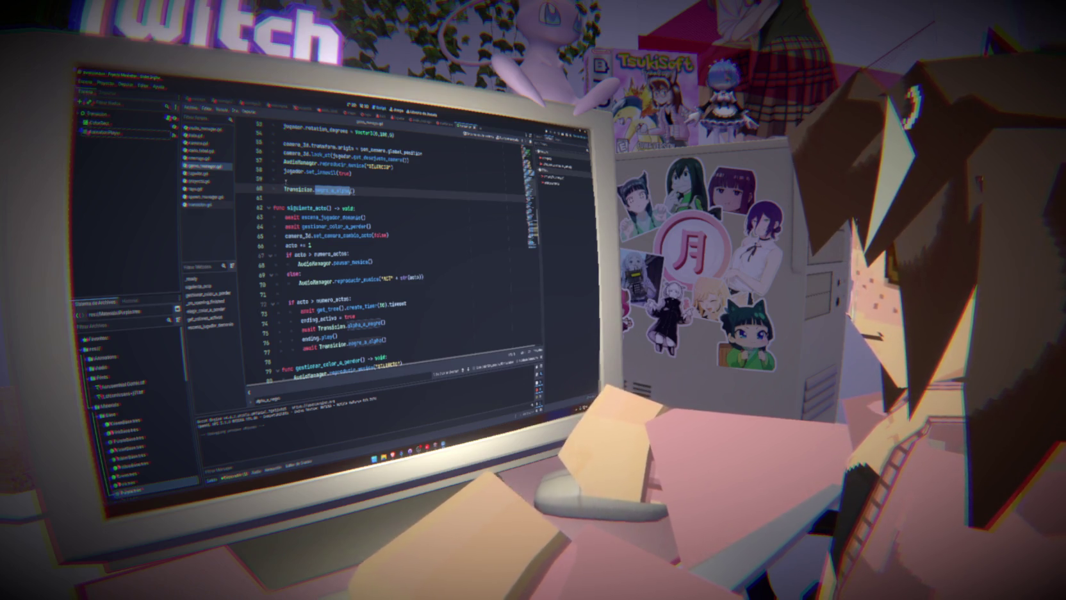
left_click(100, 123)
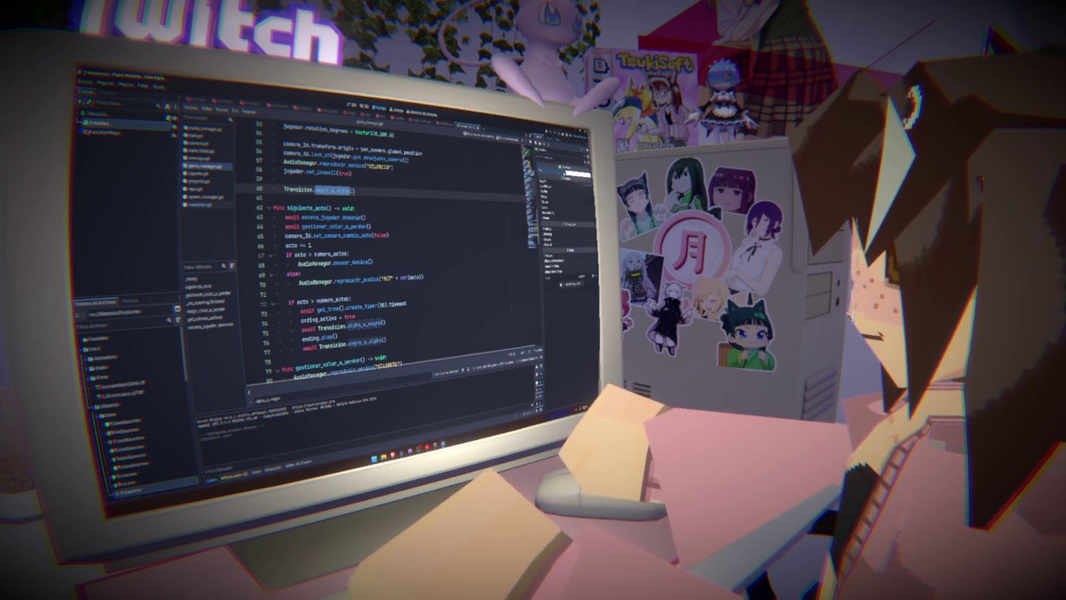
left_click(574, 284)
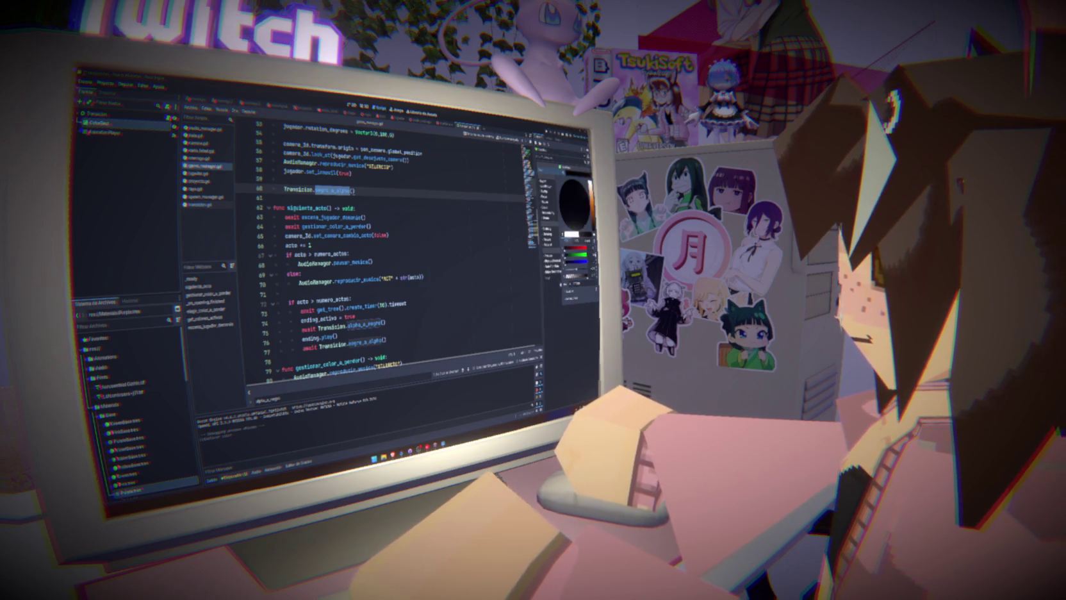
key("Escape")
left_click(398, 275)
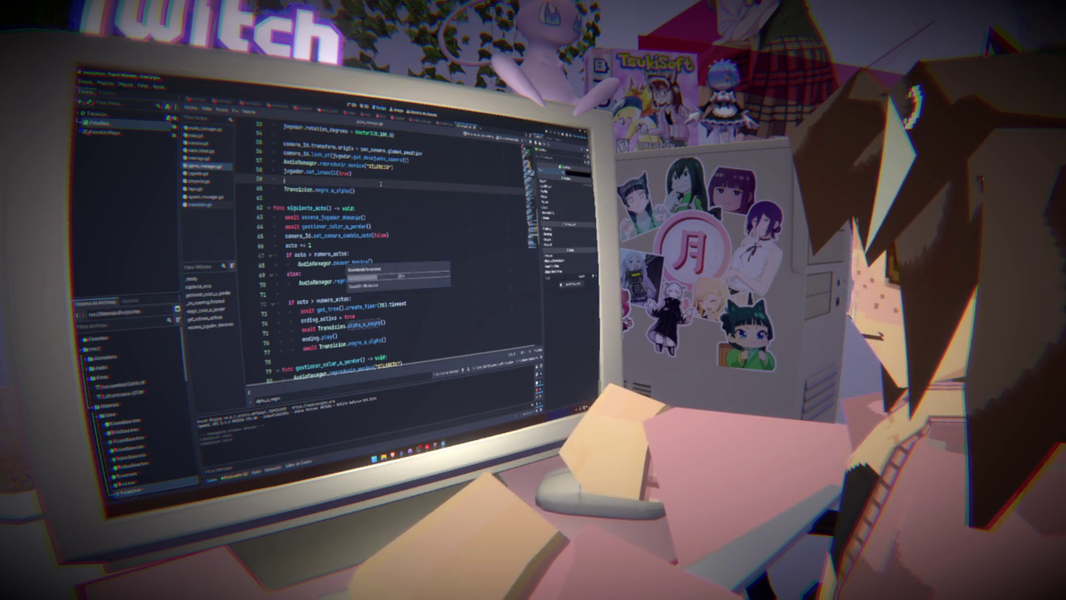
key("F5")
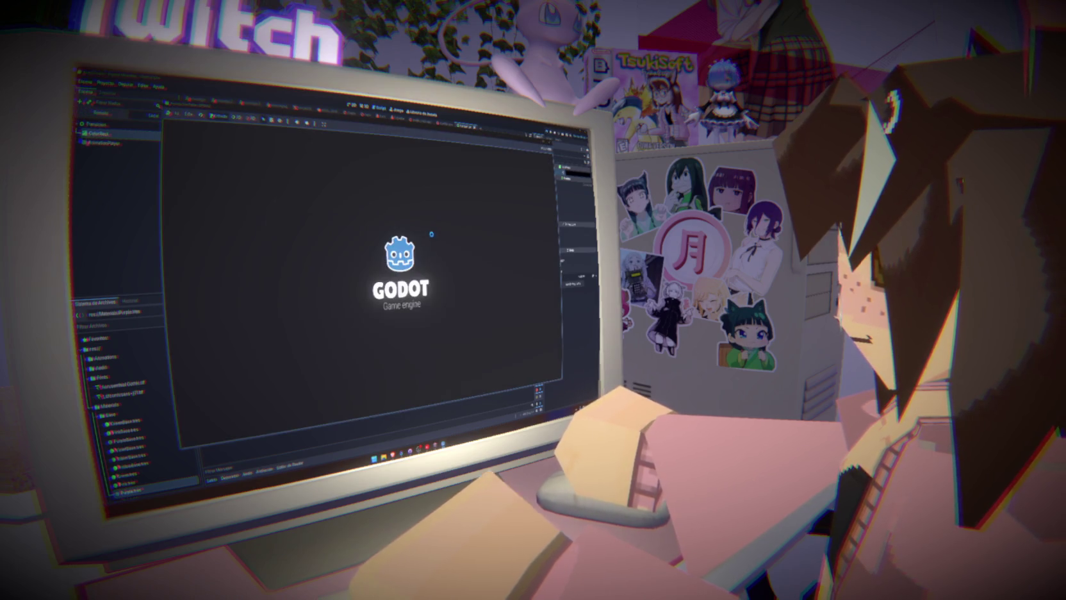
- Stop the test run and browse the empty lines of game_manager.gd
key("F8")
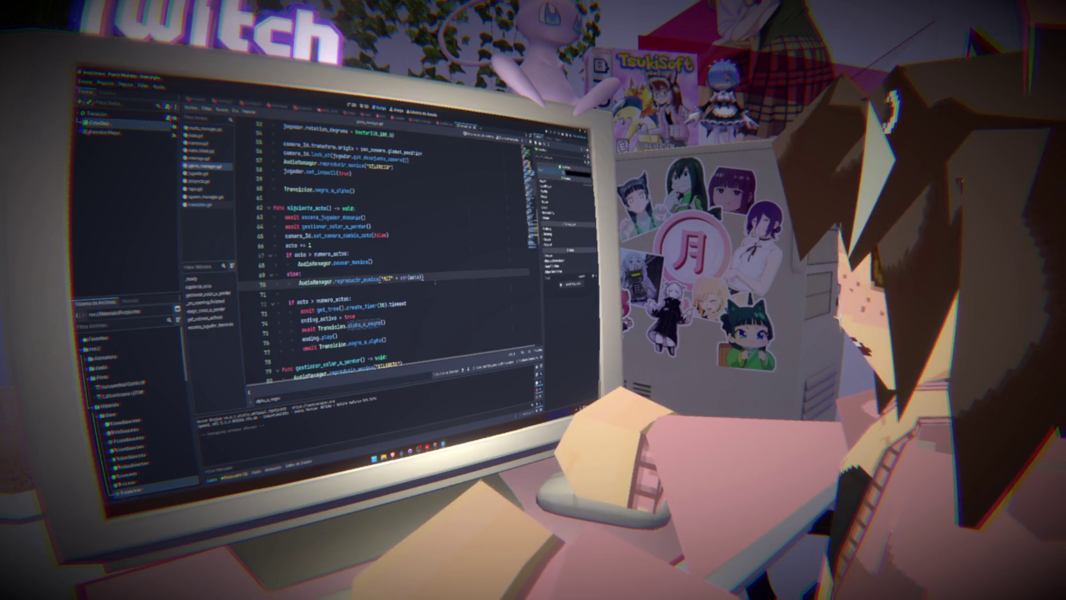
left_click(314, 200)
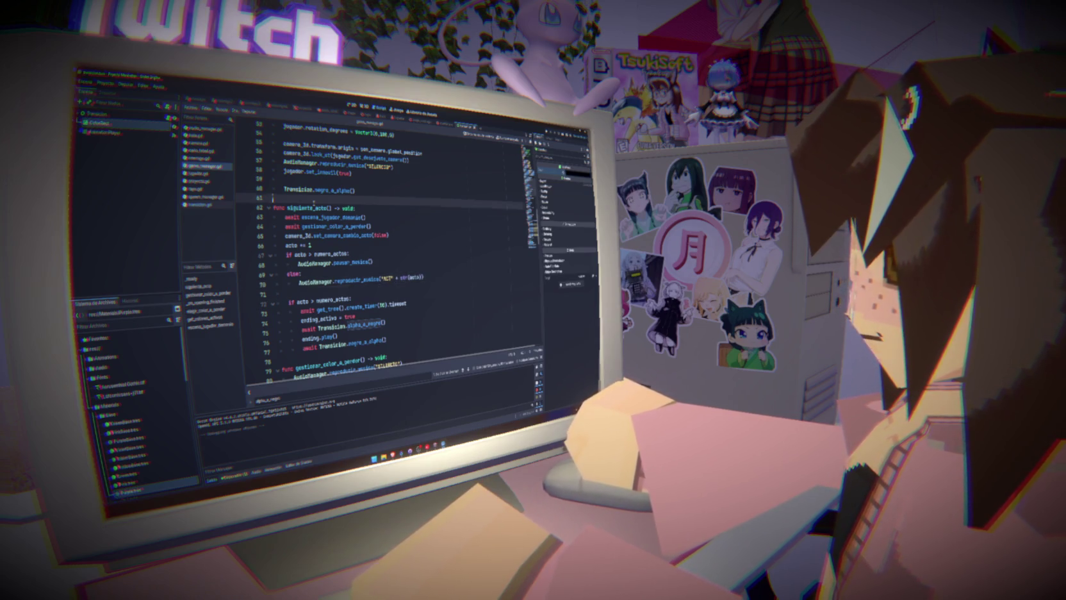
left_click(323, 293)
scroll(323, 294, "up", 9)
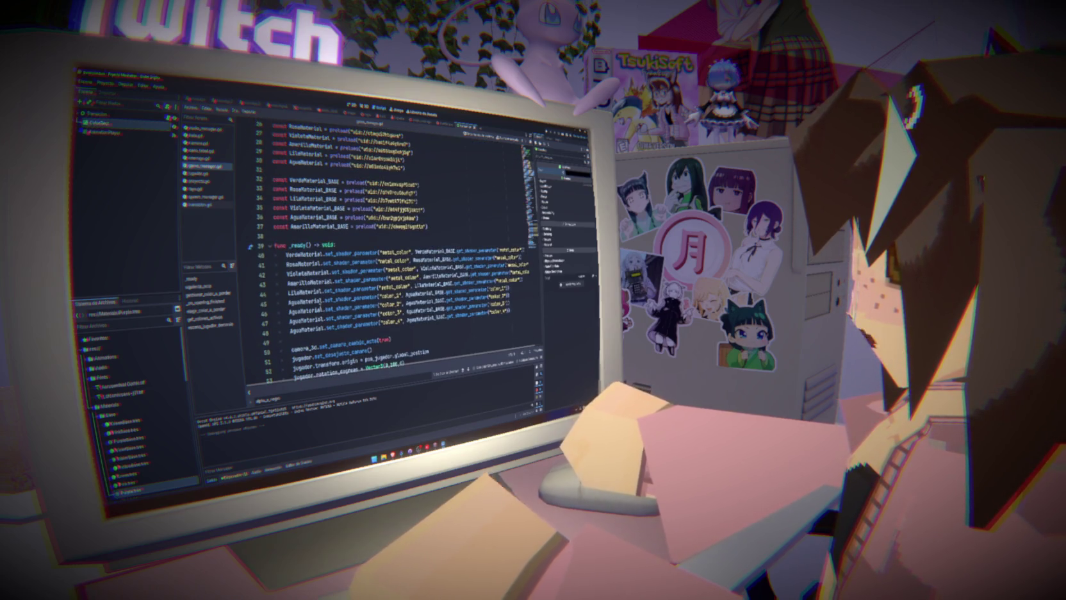
left_click(302, 238)
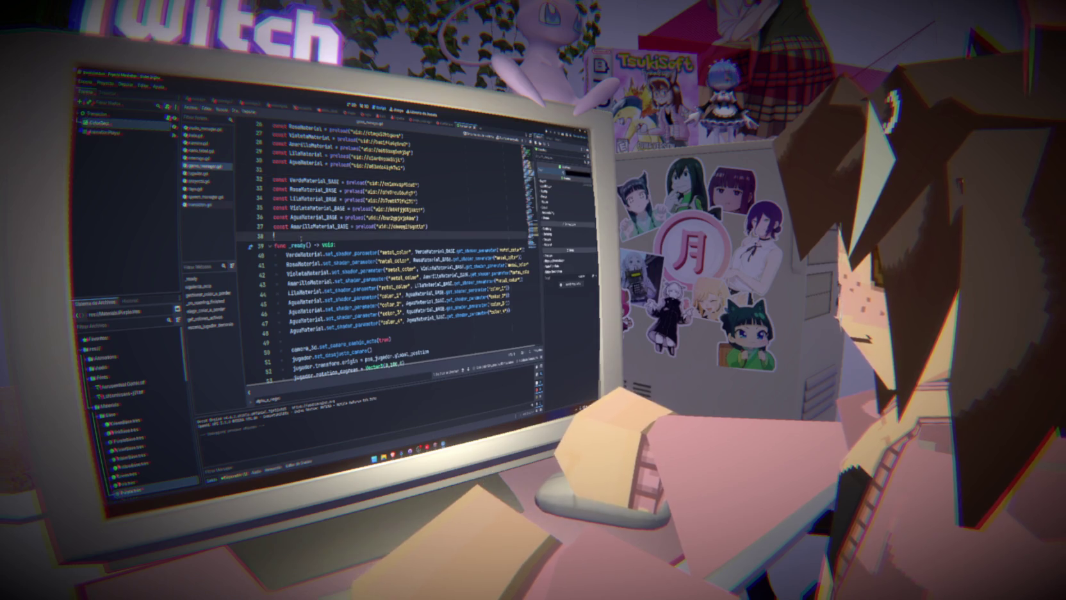
- Locate the negro_a_alpha call on line 60, then the negro_a_alpha function in transicion.gd
scroll(330, 306, "down", 3)
left_click(316, 244)
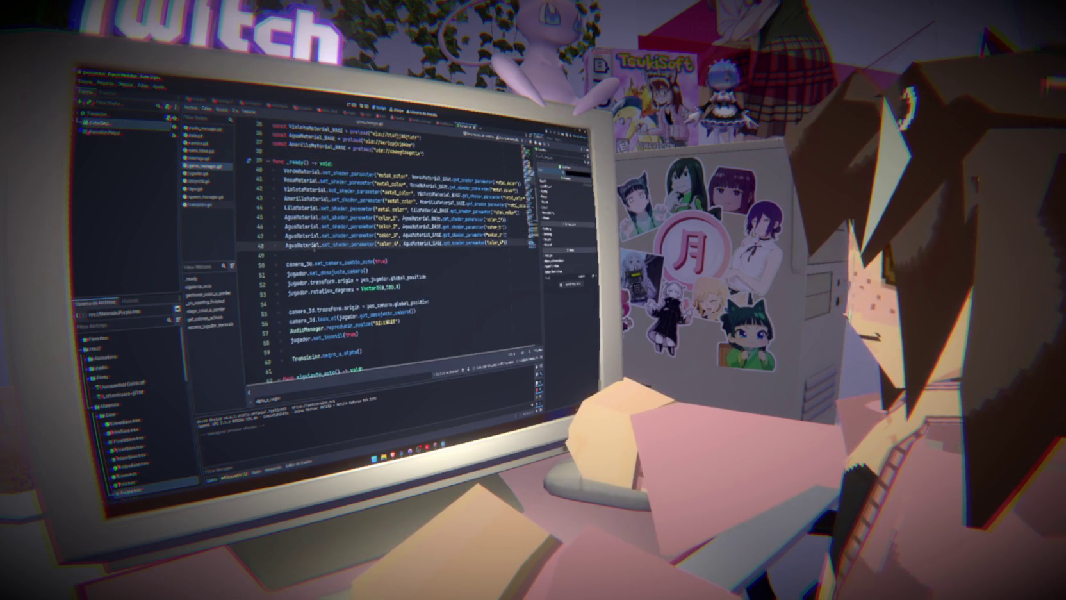
left_click(319, 300)
left_click(292, 349)
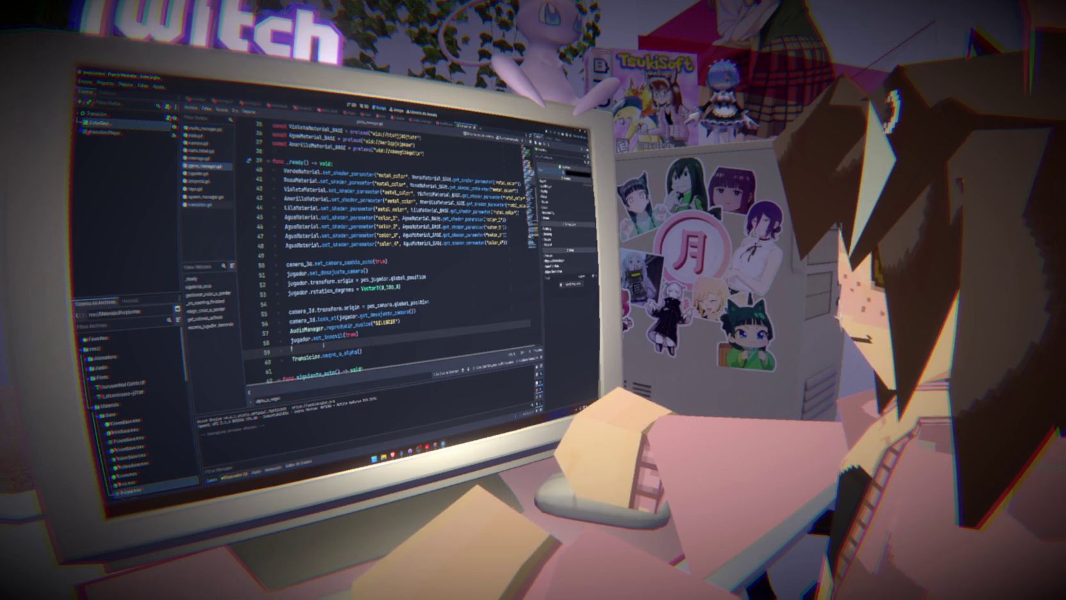
scroll(324, 346, "down", 2)
double_click(337, 298)
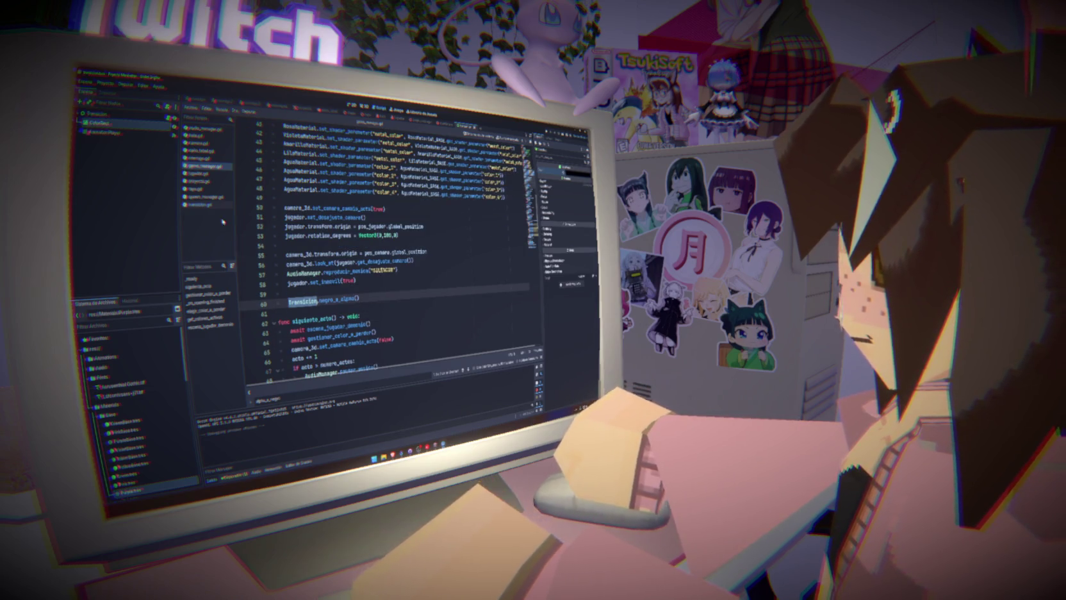
left_click(209, 205)
double_click(307, 254)
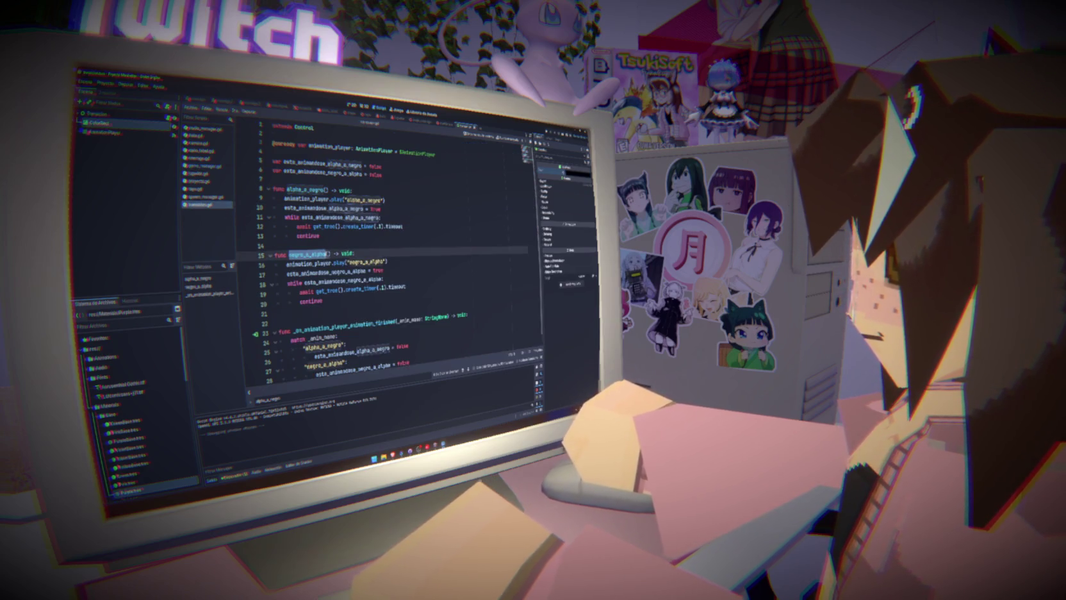
- Play the negro_a_alpha animation in the 2D view, watching the black overlay turn transparent
left_click_drag(335, 262, 385, 262)
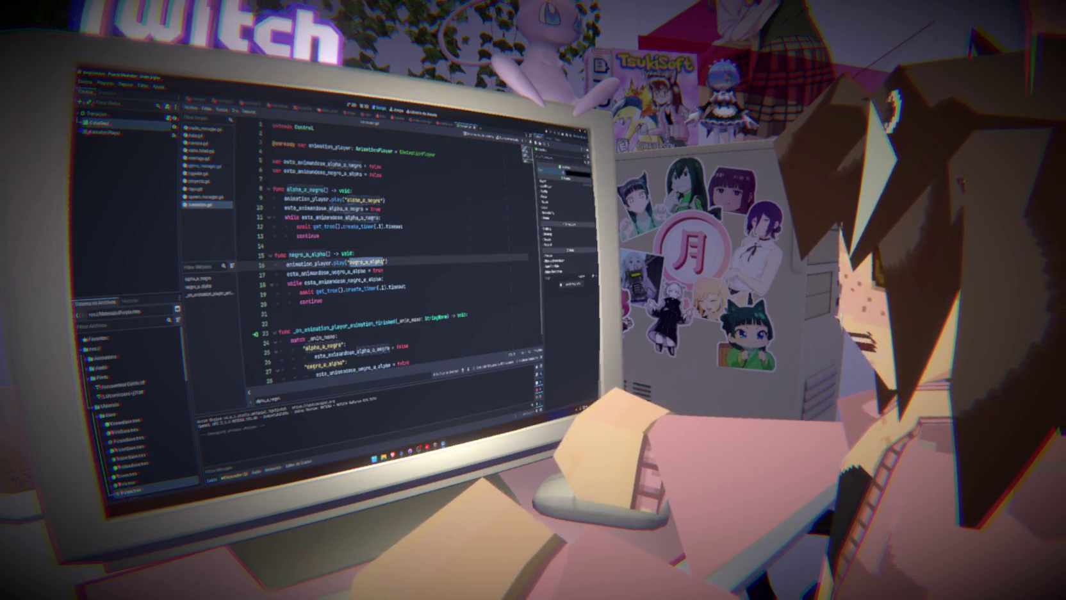
left_click(388, 262)
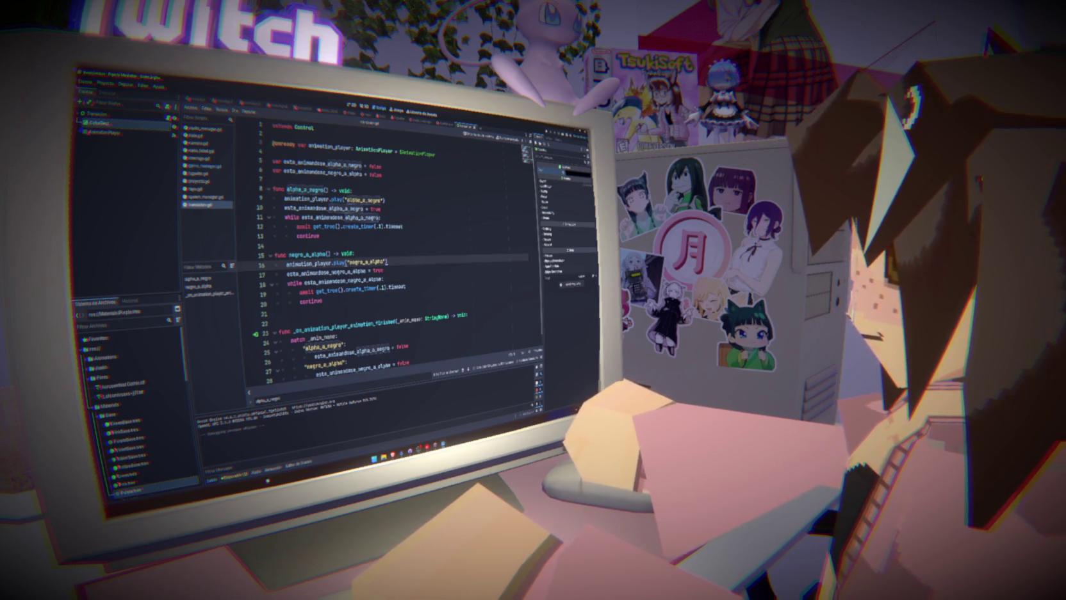
left_click(267, 470)
left_click(305, 406)
left_click(306, 423)
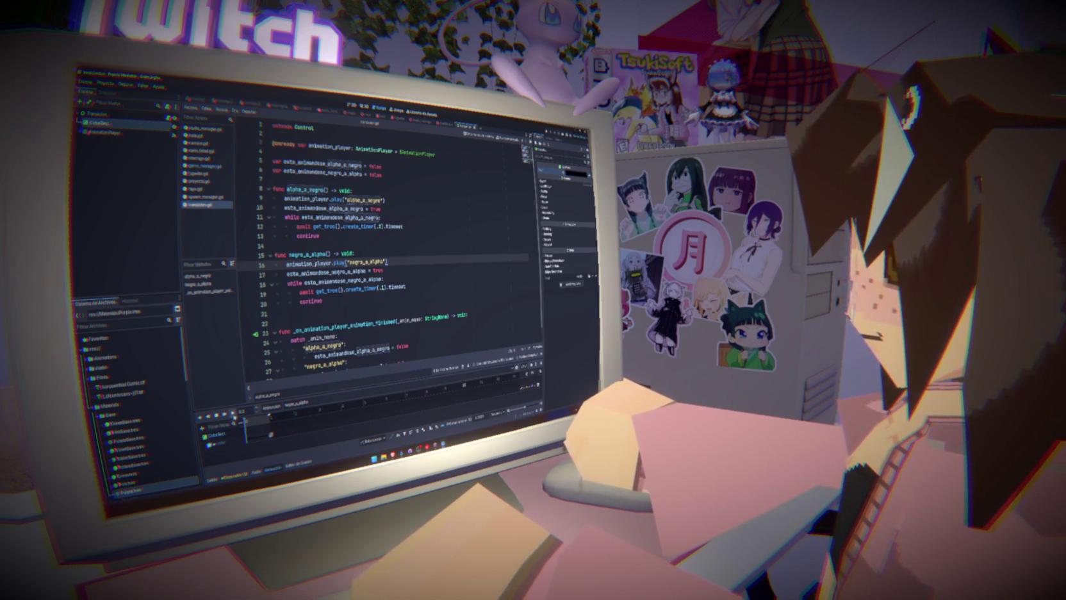
key("ctrl+F1")
key("shift+d")
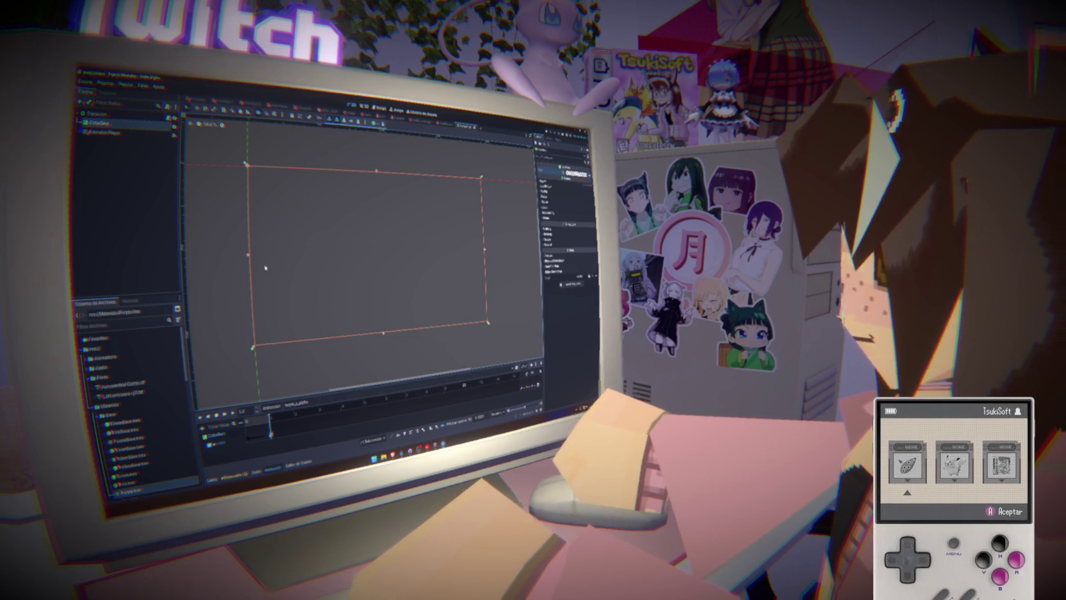
- Cut Transicion.negro_a_alpha() from line 60, paste it into _ready(), and test-run
left_click(364, 106)
left_click(380, 107)
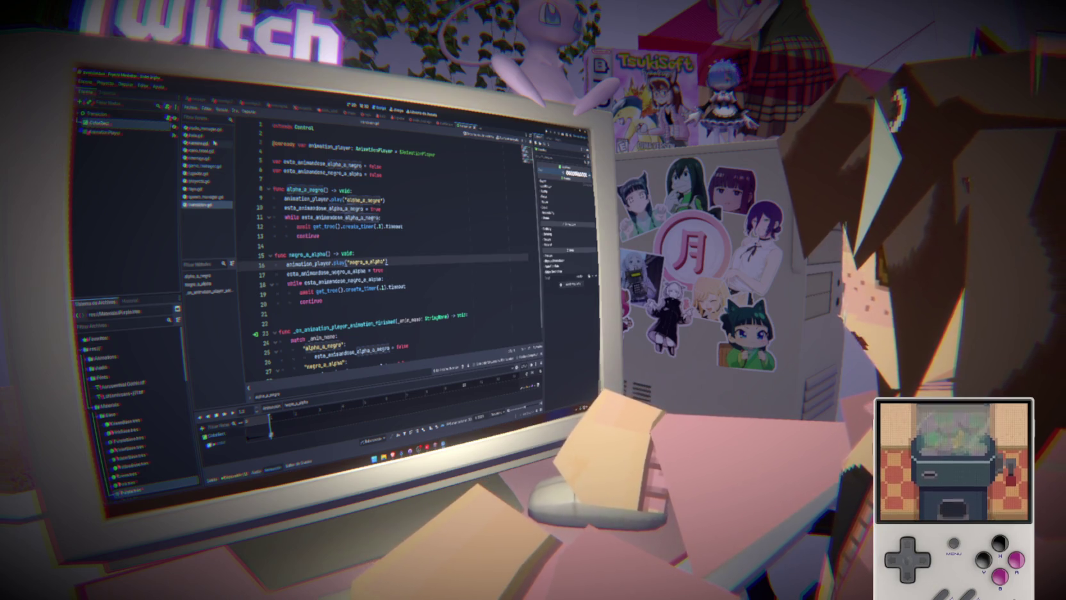
left_click(209, 166)
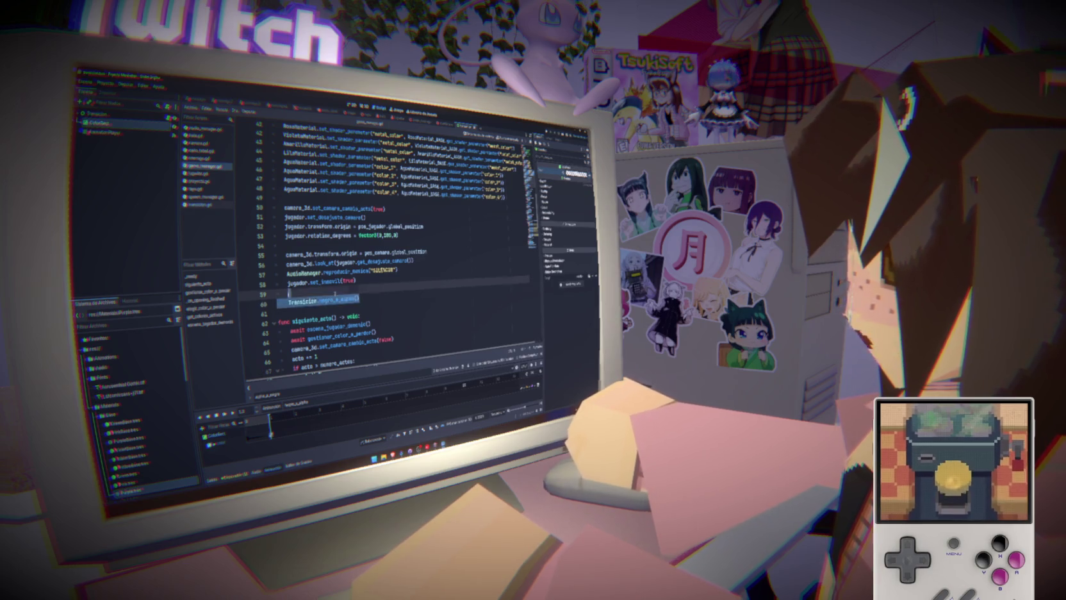
left_click_drag(360, 299, 287, 302)
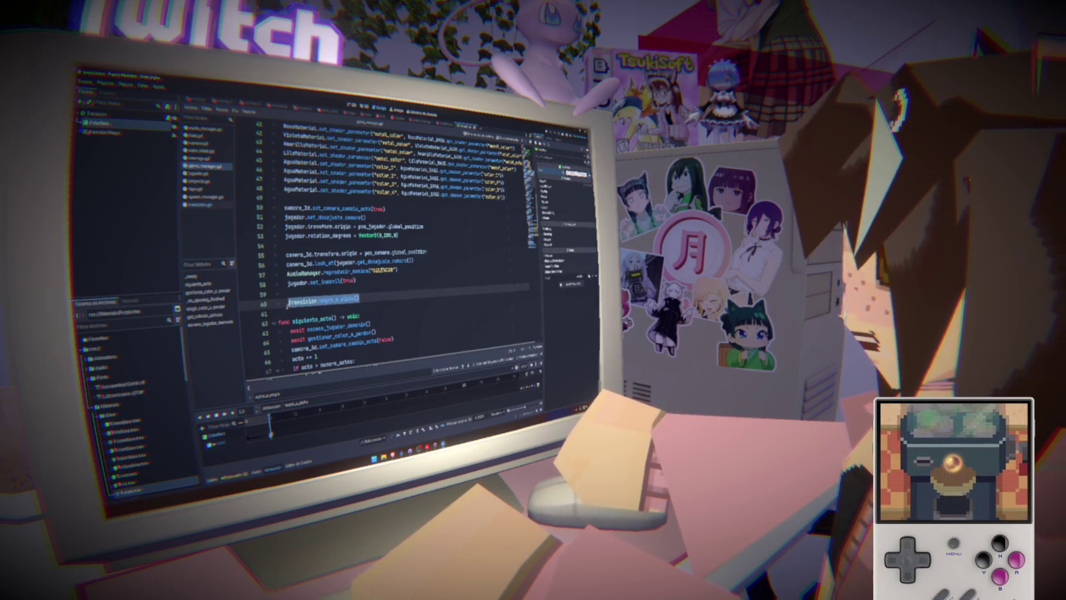
key("ctrl+x")
scroll(359, 256, "up", 2)
left_click(365, 177)
key("ctrl+v")
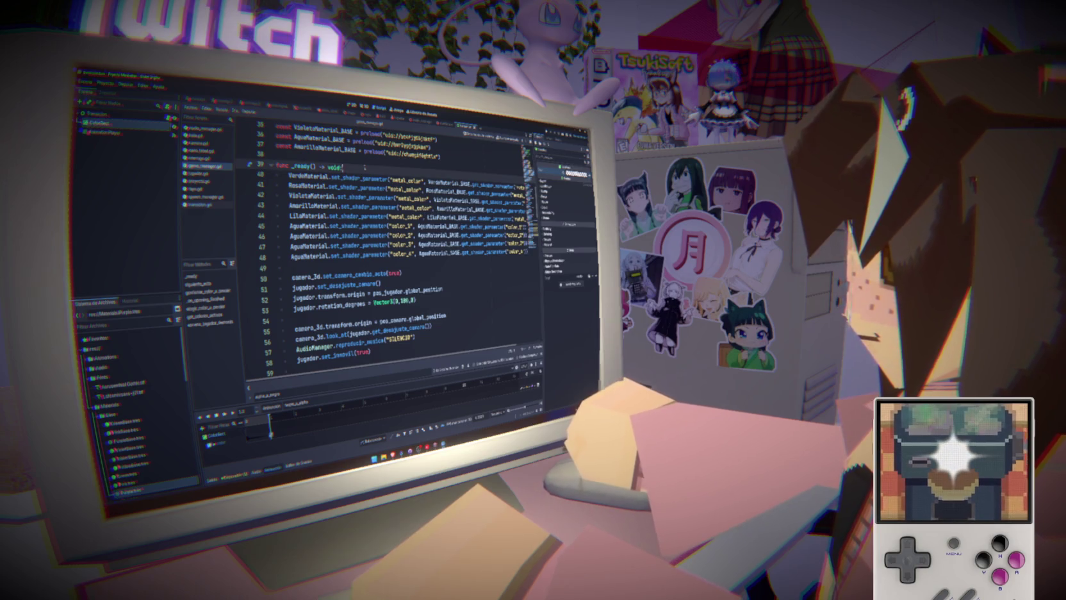
scroll(448, 230, "down", 5)
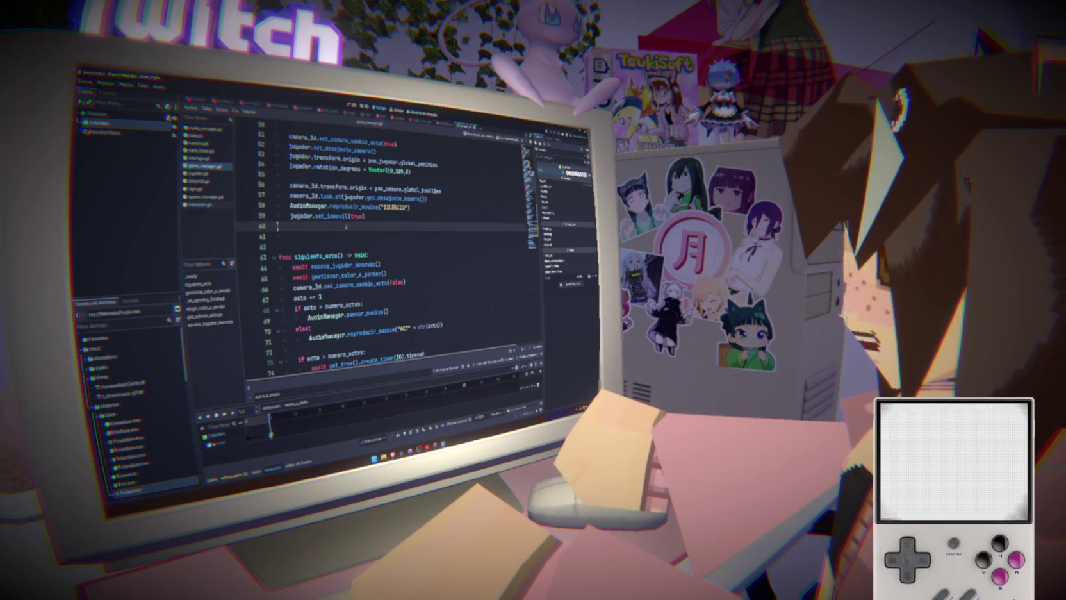
scroll(455, 218, "down", 1)
left_click(455, 213)
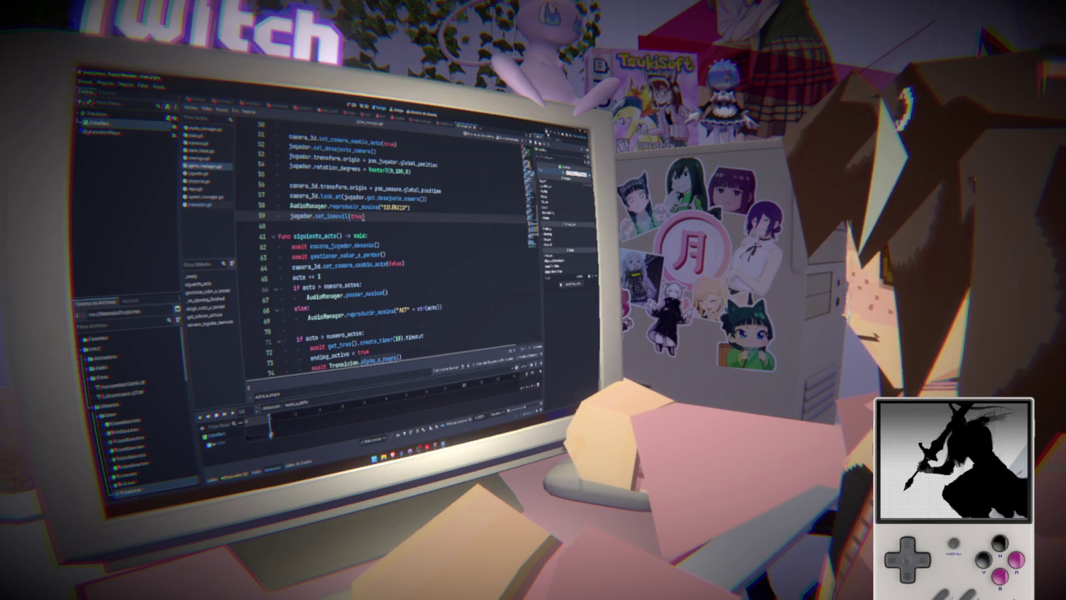
key("F5")
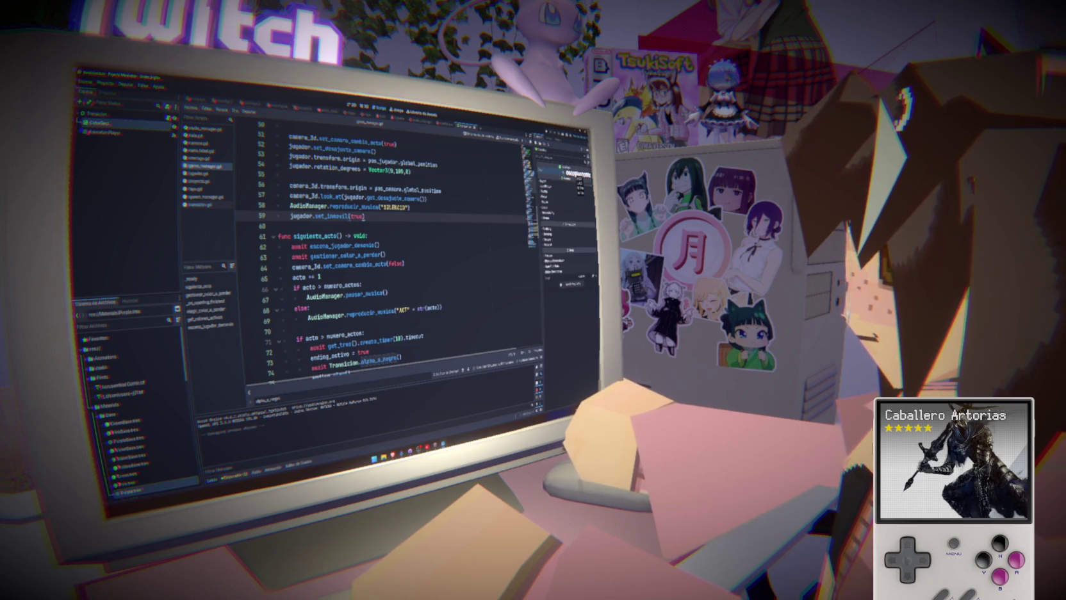
- Inspect an animation's keys in the Animation panel, then set it back to RESET
left_click(272, 471)
left_click(312, 400)
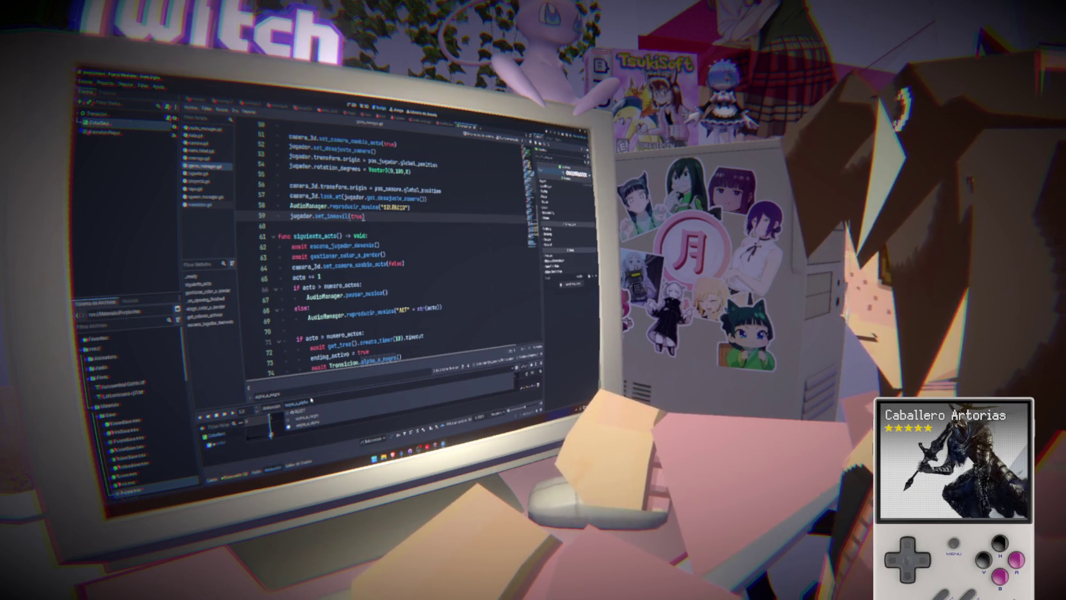
left_click(301, 416)
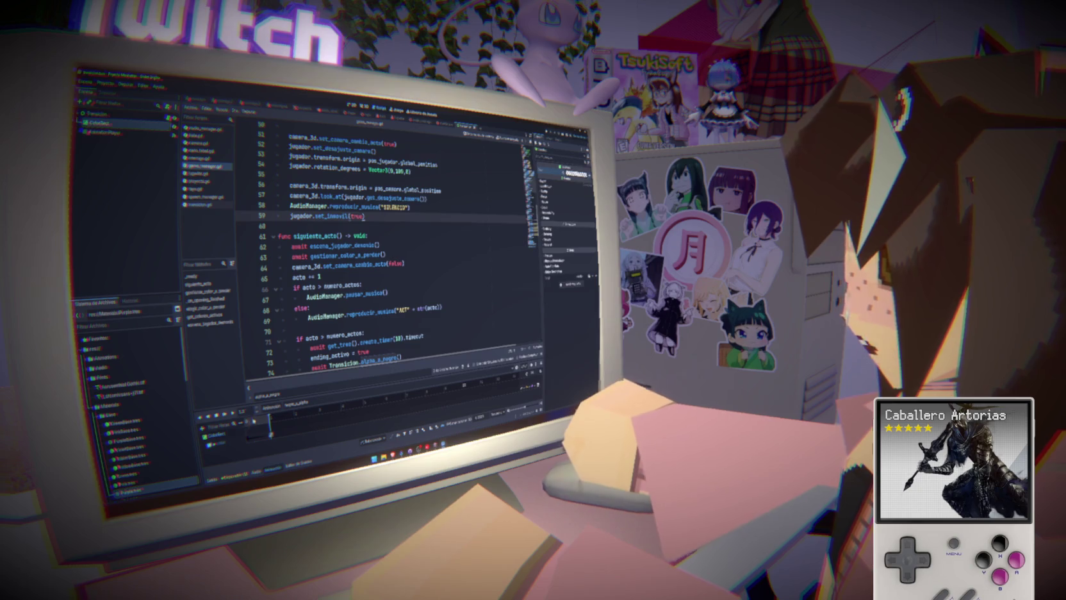
left_click(425, 173)
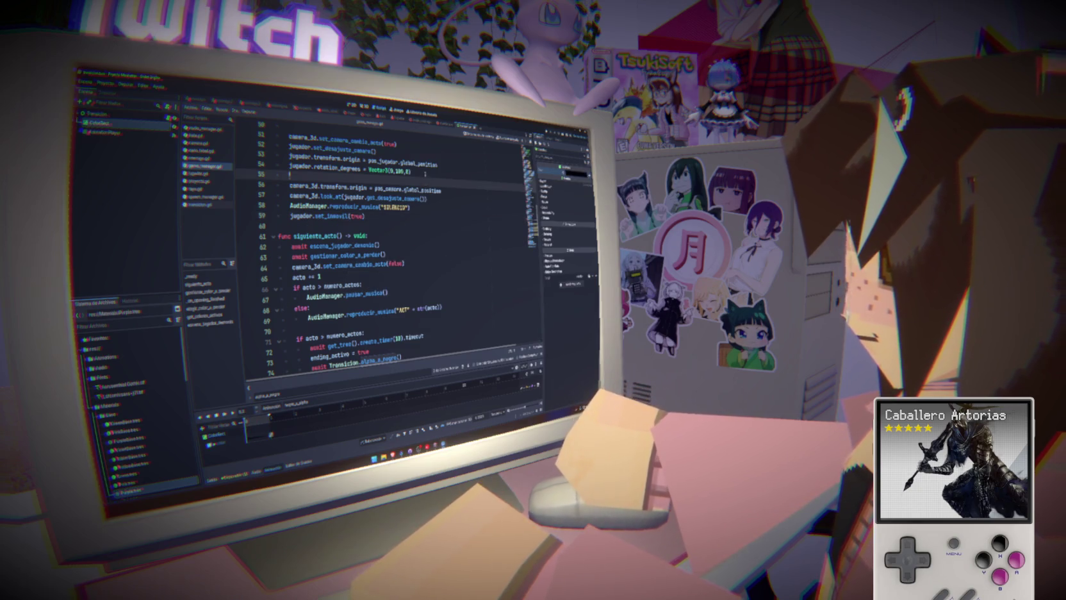
left_click(333, 394)
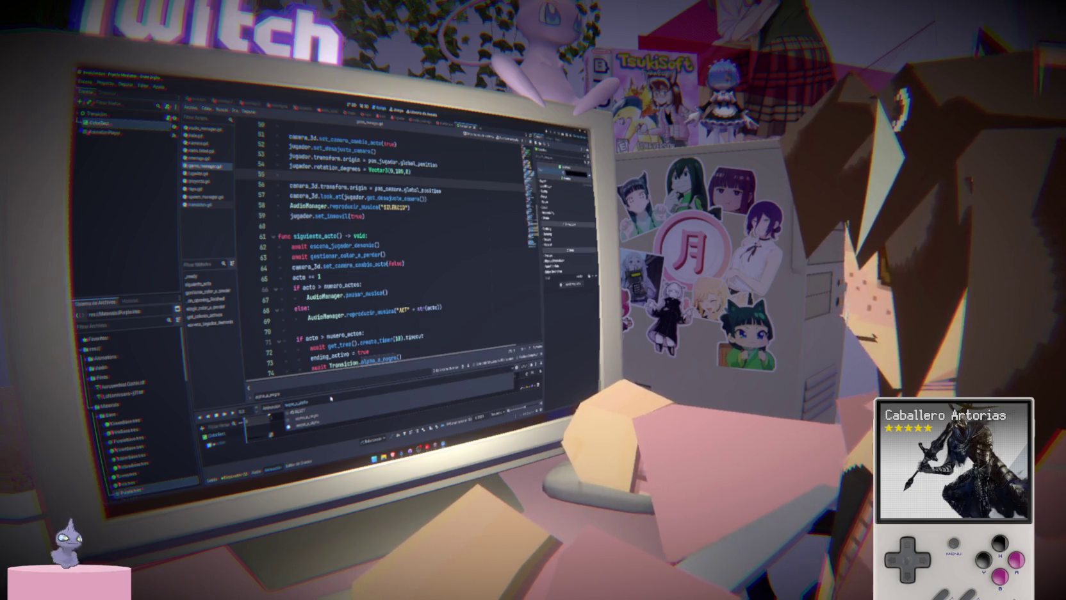
left_click(323, 410)
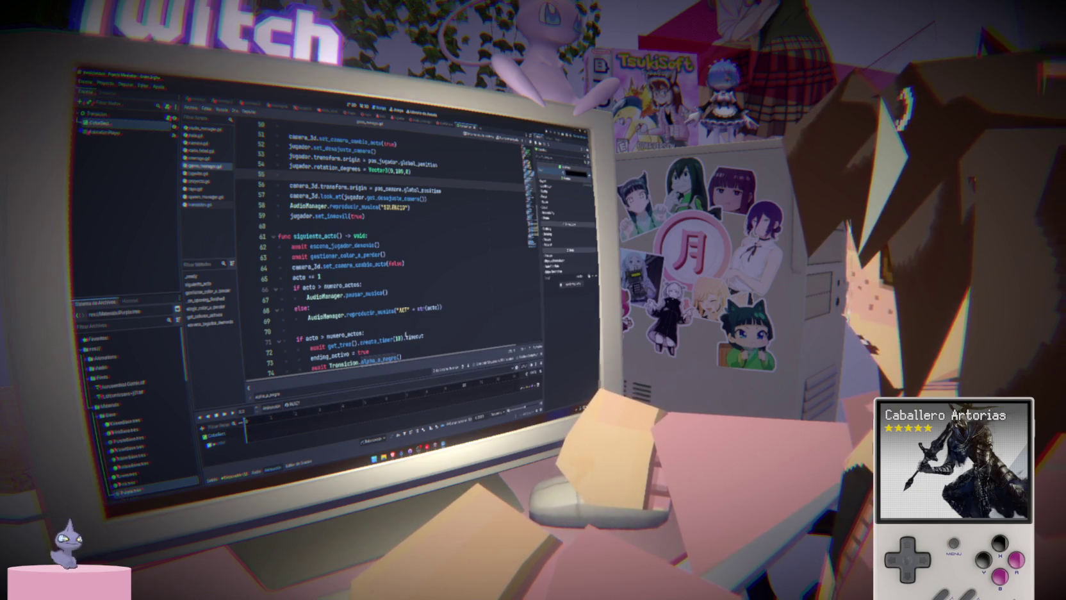
left_click(405, 331)
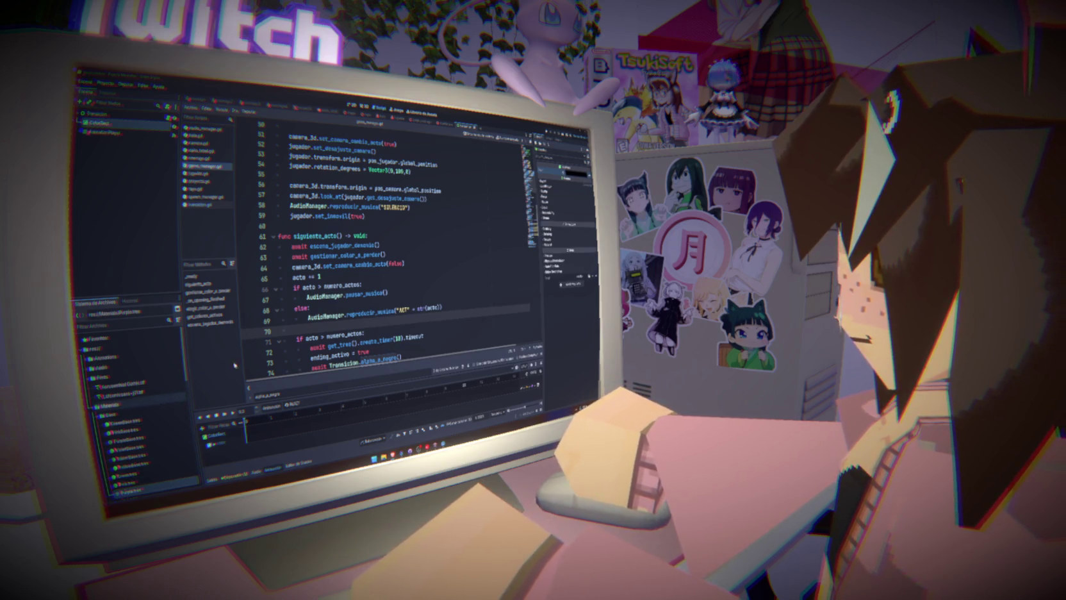
scroll(157, 399, "down", 1)
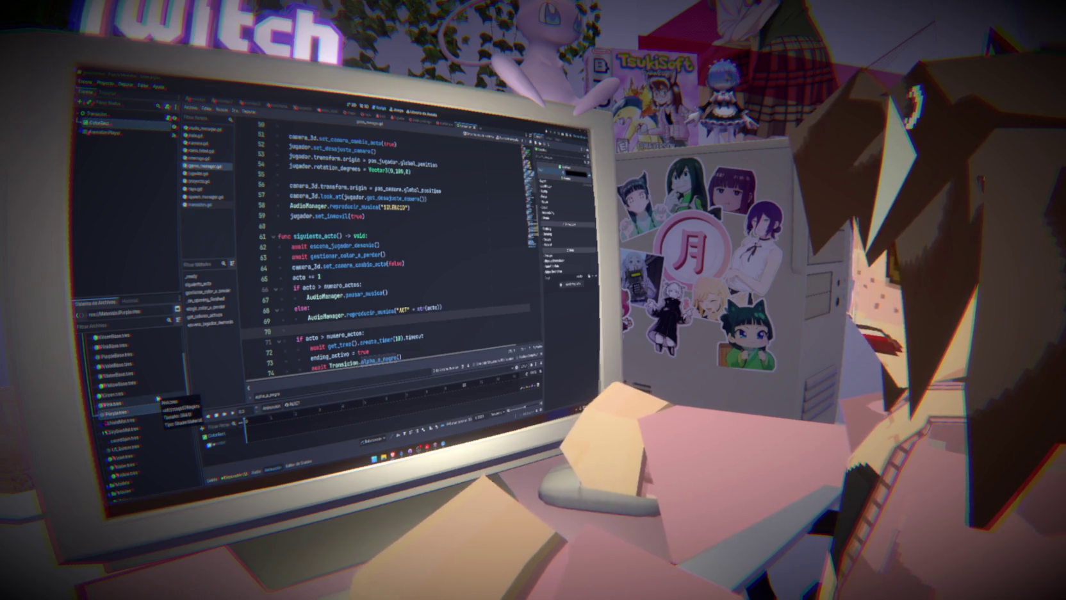
scroll(157, 399, "up", 1)
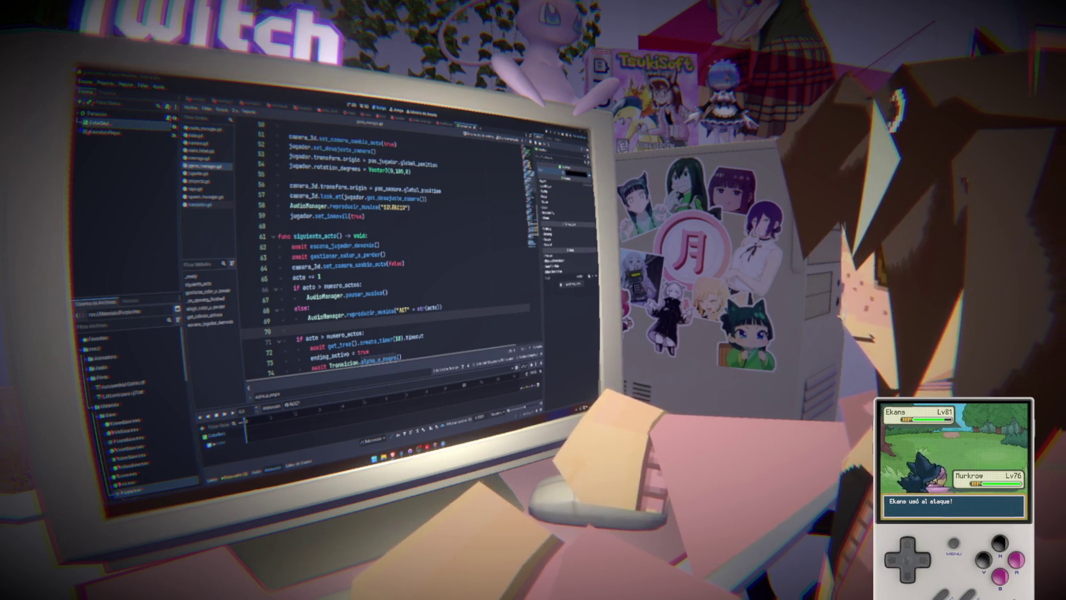
key("alt+Tab")
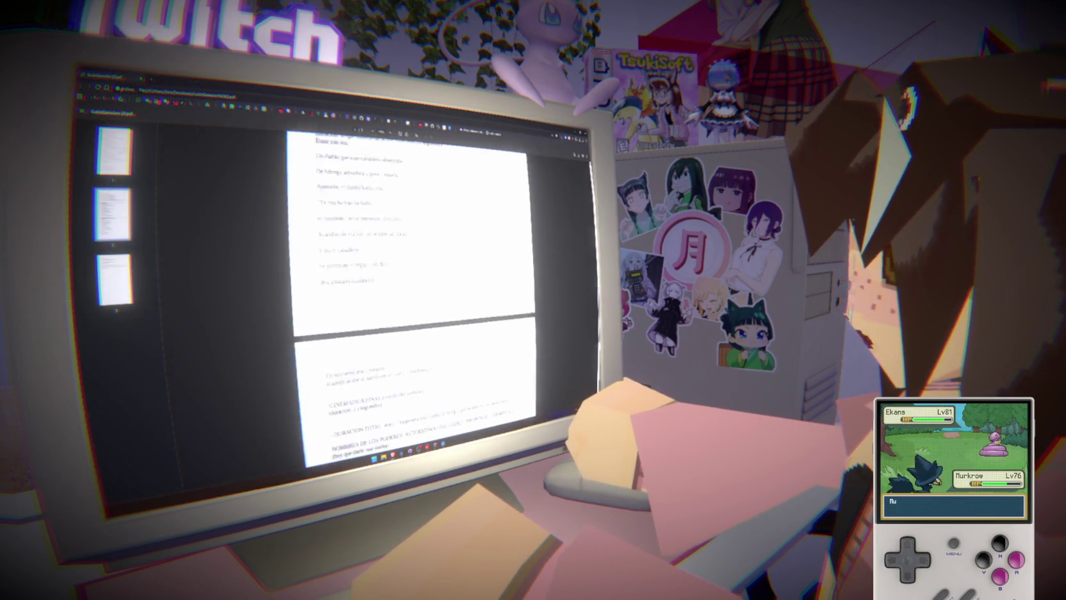
- Zoom the script PDF to a readable size and select the ACTO 5 narration lines
key("ctrl+minus")
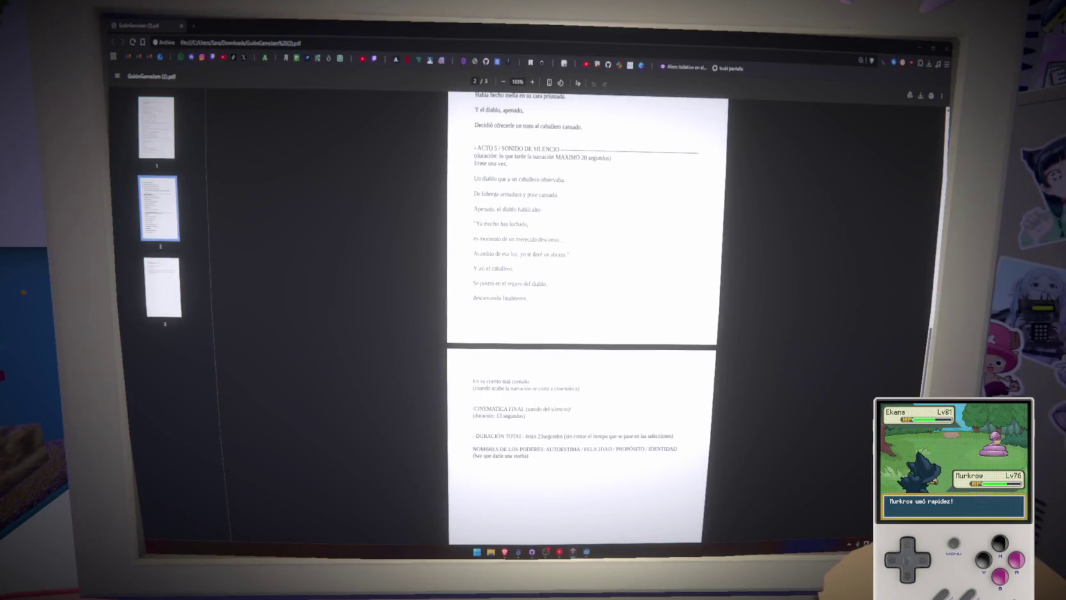
key("ctrl+plus")
scroll(480, 298, "up", 1)
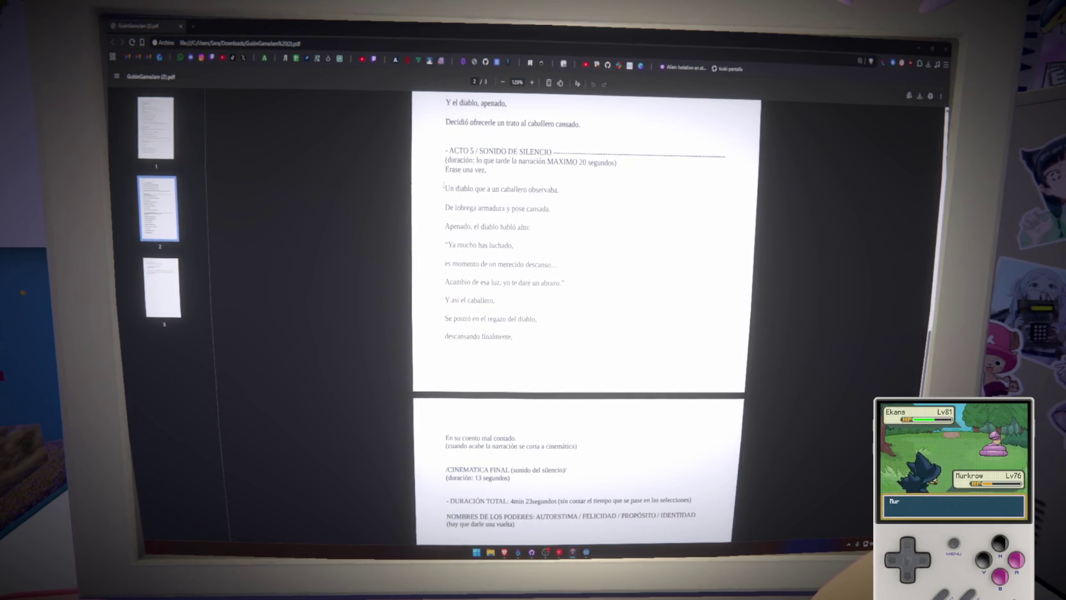
mouse_move(444, 183)
left_mouse_down()
mouse_move(513, 384)
mouse_move(578, 446)
mouse_move(560, 446)
mouse_move(478, 318)
mouse_move(531, 438)
left_mouse_up()
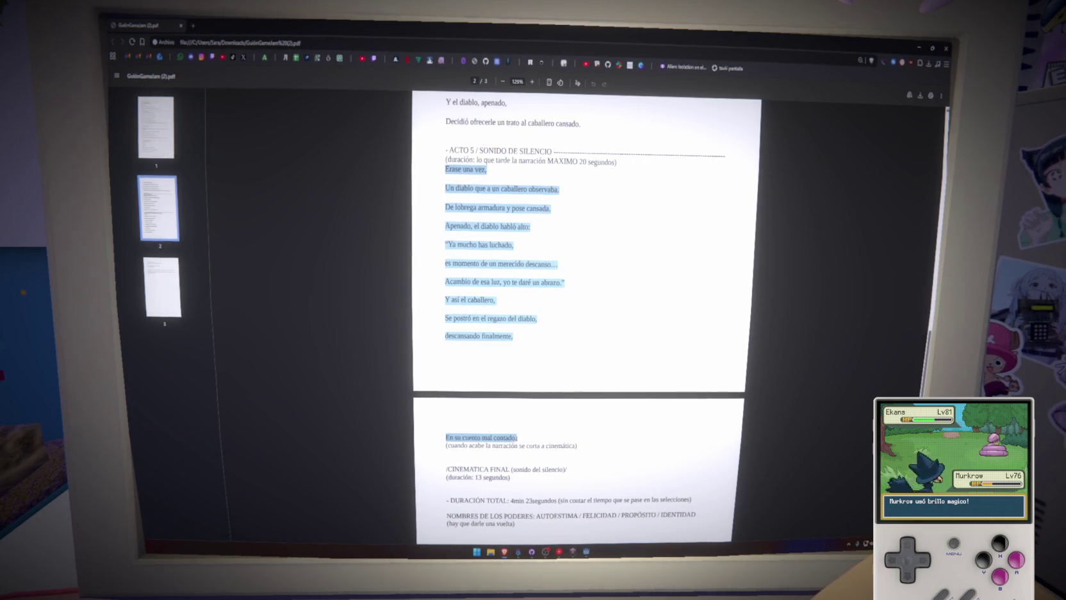
left_click(528, 443)
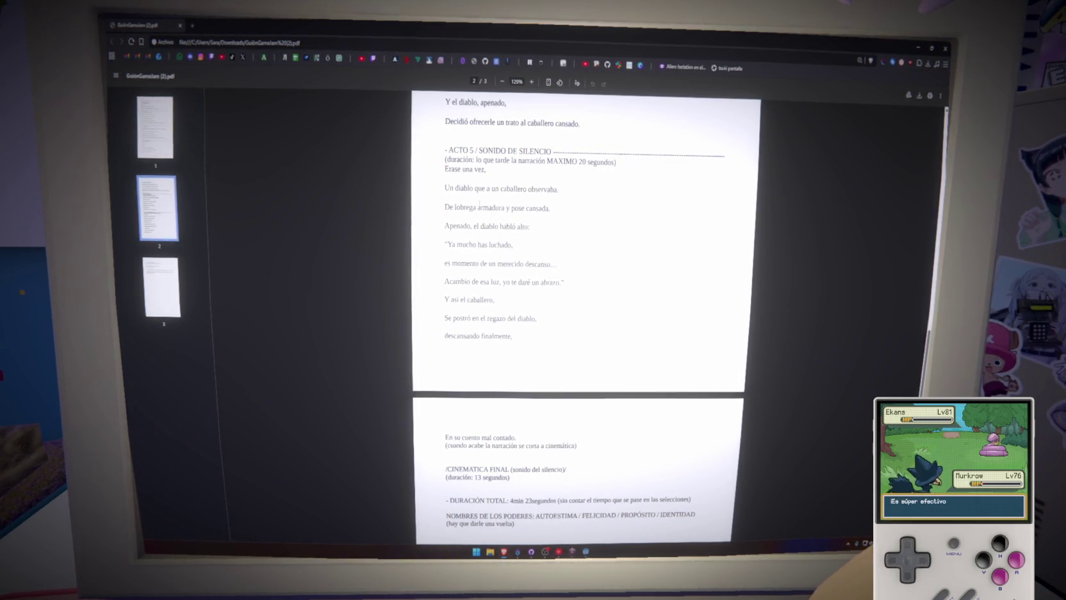
- Reselect the first three ACTO 5 lines, then scroll back to the top of page 1
mouse_move(447, 187)
left_mouse_down()
mouse_move(559, 190)
mouse_move(557, 209)
left_mouse_up()
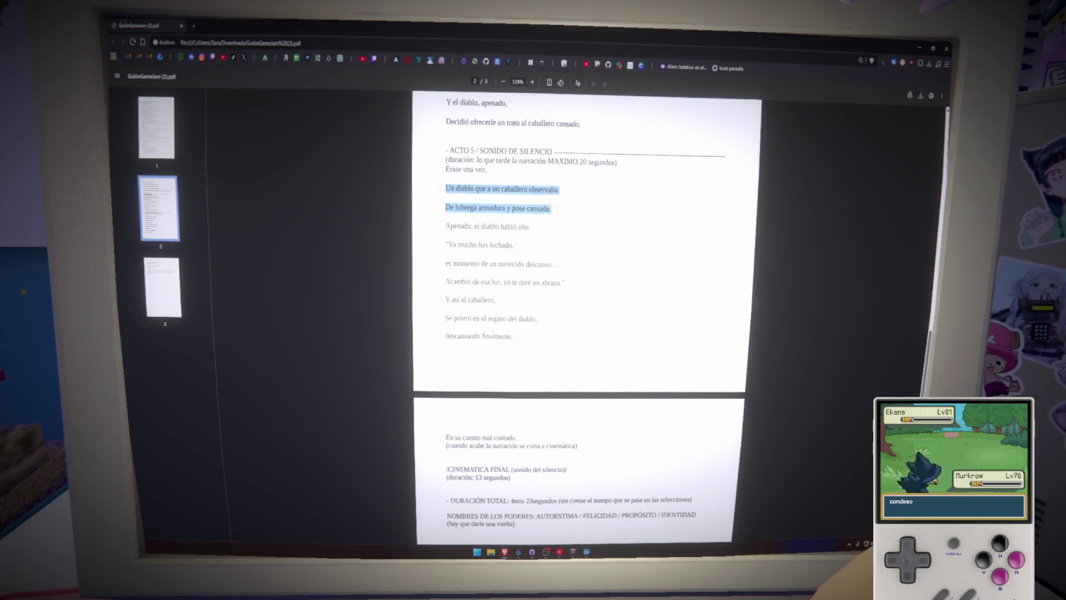
mouse_move(445, 169)
left_mouse_down()
mouse_move(559, 189)
mouse_move(550, 209)
left_mouse_up()
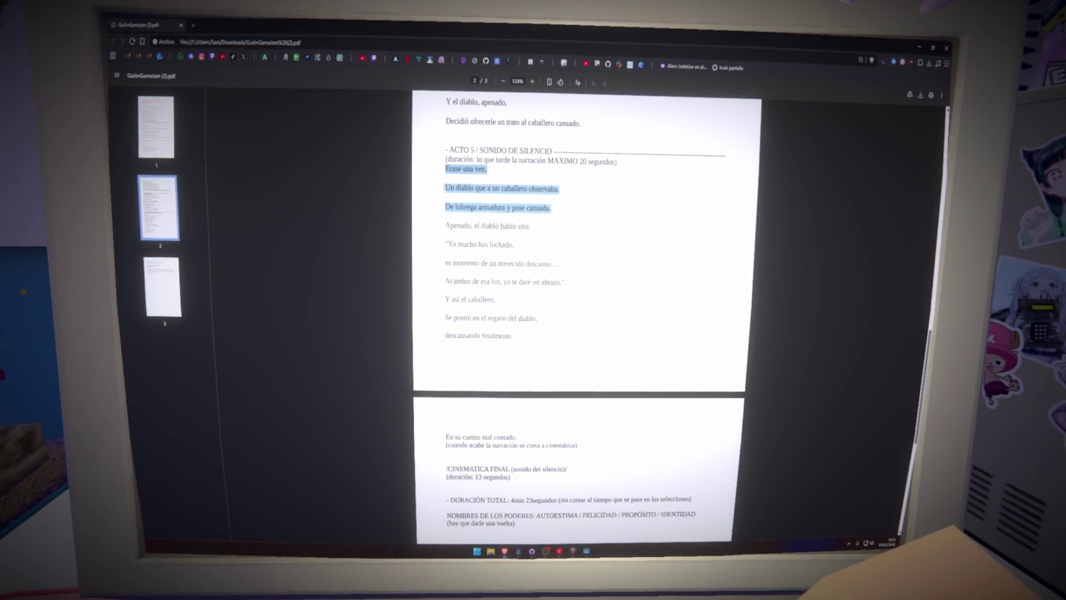
left_click_drag(444, 168, 569, 210)
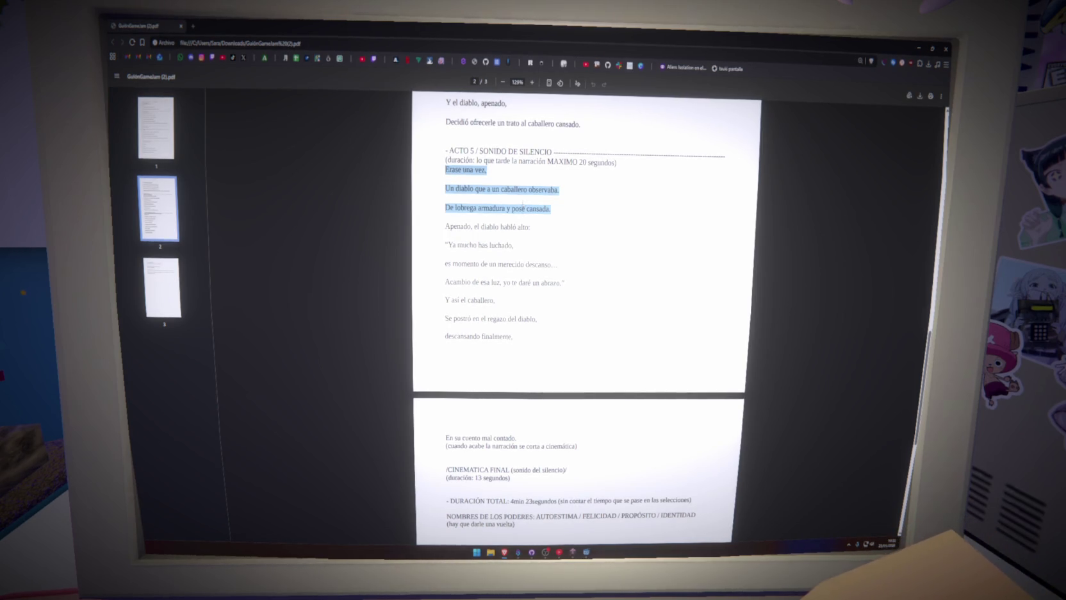
scroll(525, 212, "up", 5)
scroll(525, 211, "up", 4)
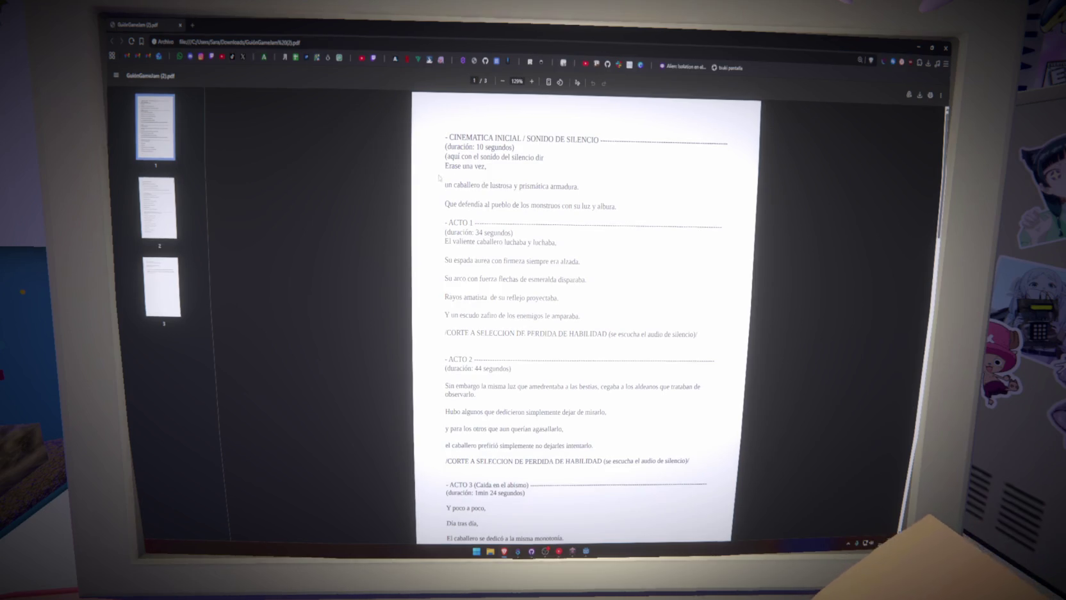
- Select 'Erase una vez,' on page 1 and the matching opening ACTO 5 lines on page 2
left_click_drag(445, 166, 489, 166)
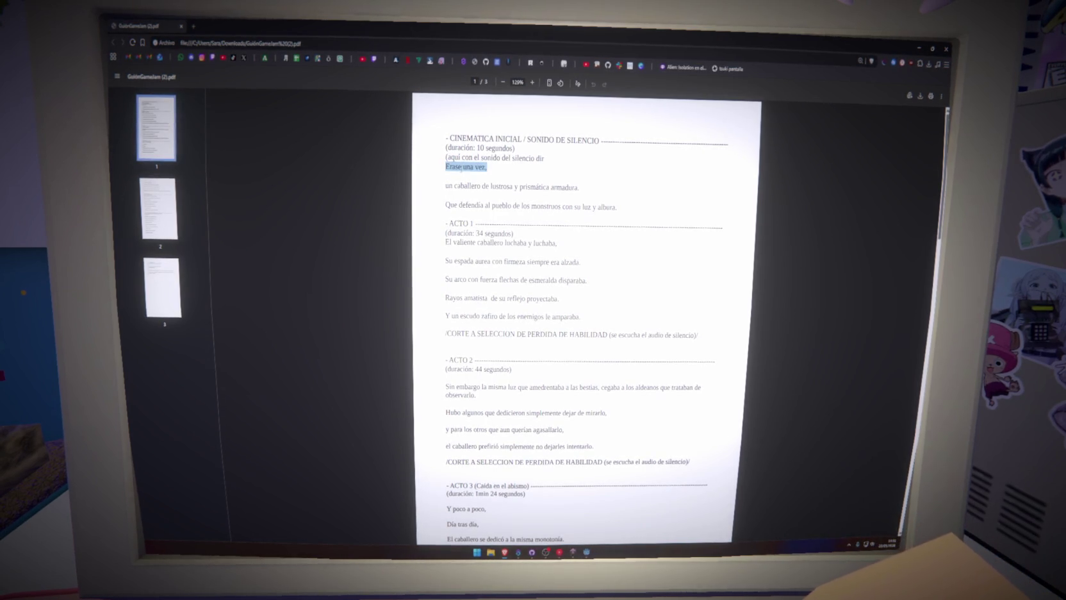
scroll(462, 168, "down", 12)
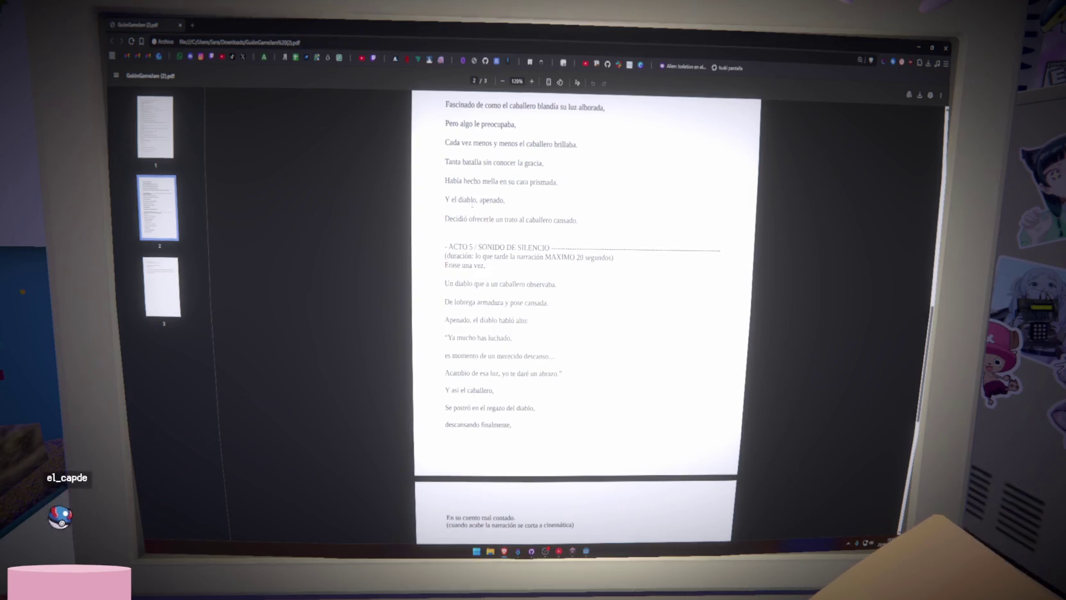
left_click_drag(446, 266, 487, 266)
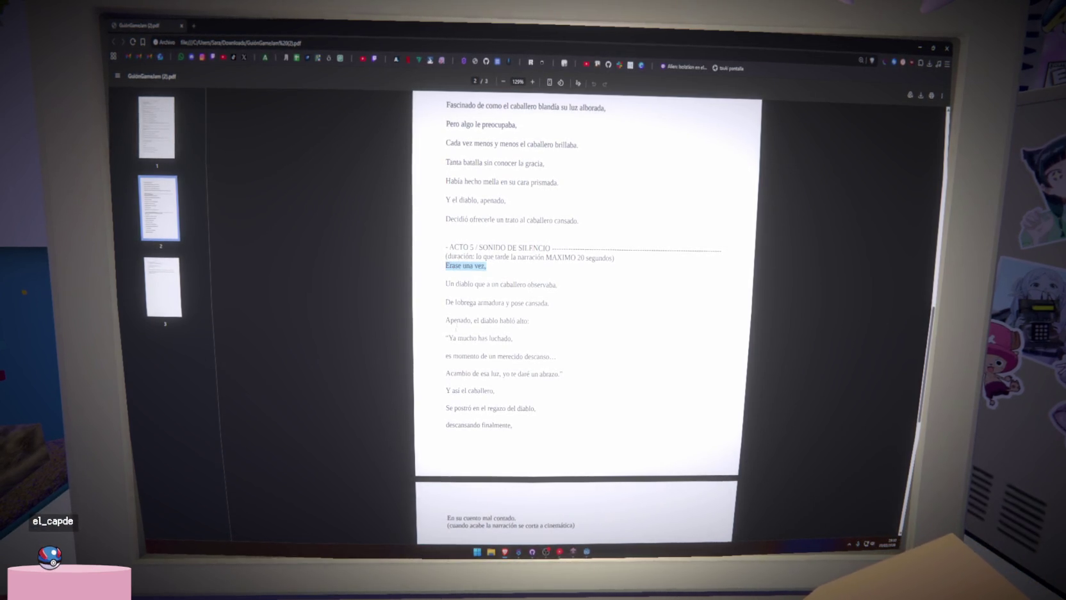
left_click_drag(446, 338, 512, 338)
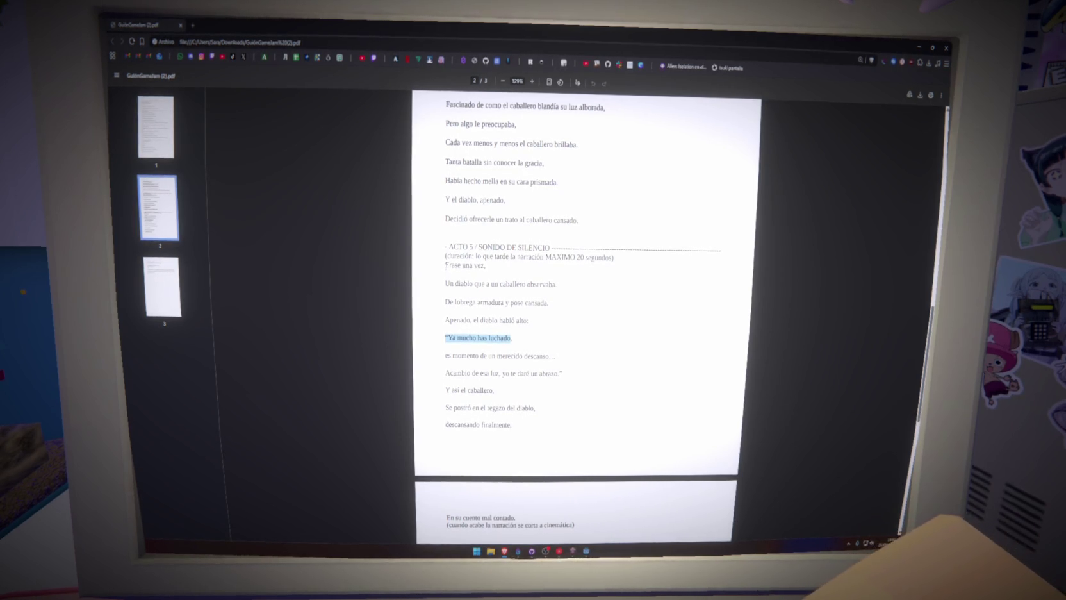
left_click_drag(446, 266, 557, 286)
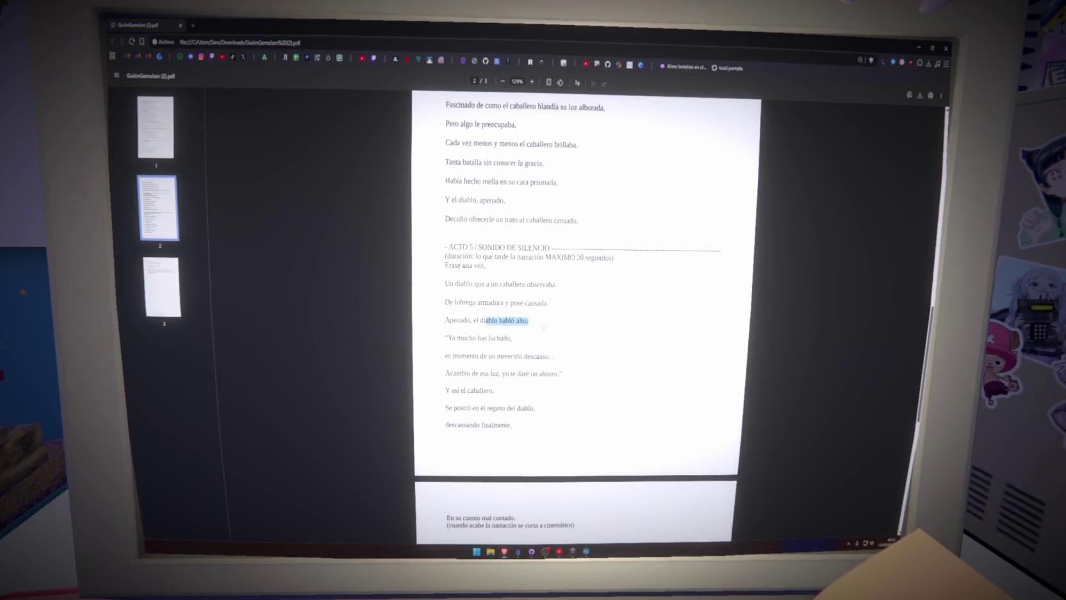
- Select the devil's lines, 'Ya mucho has luchado,' and the promise of an embrace
left_click(485, 353)
left_click_drag(446, 338, 524, 357)
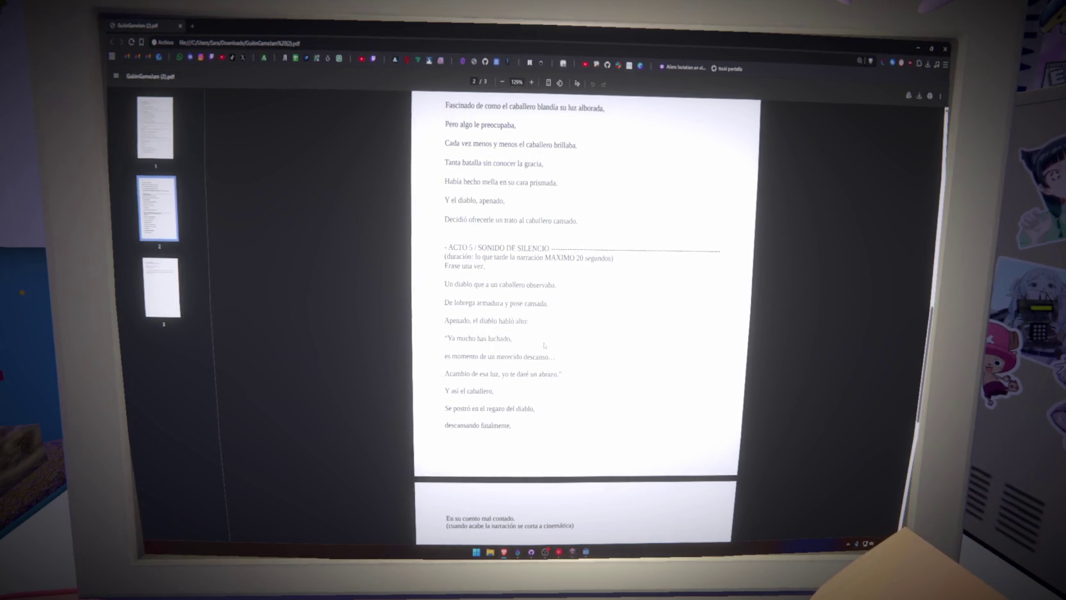
left_click_drag(516, 518, 504, 518)
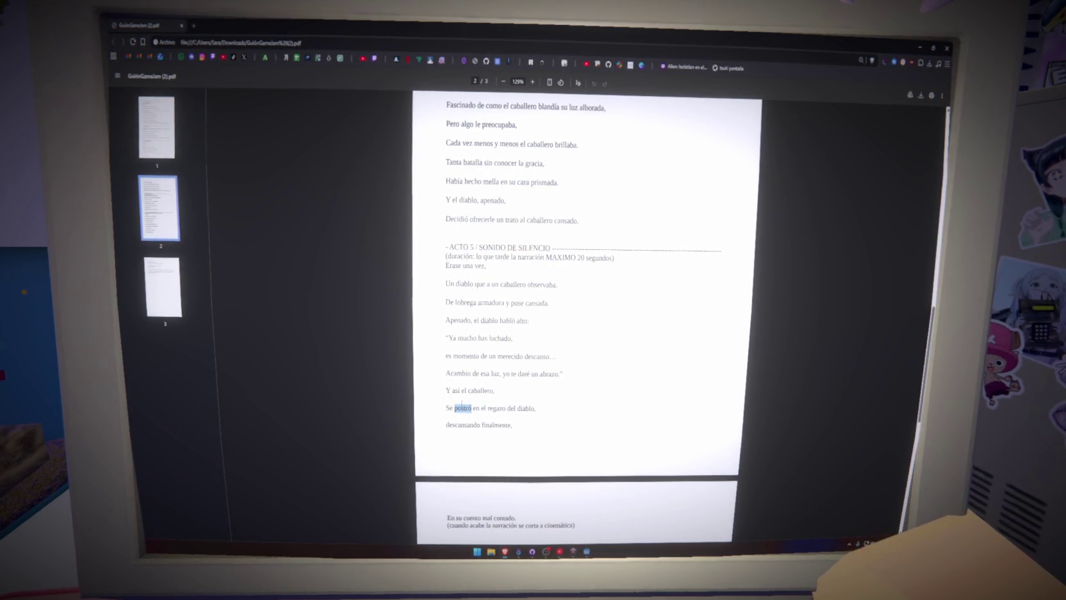
left_click_drag(445, 339, 557, 348)
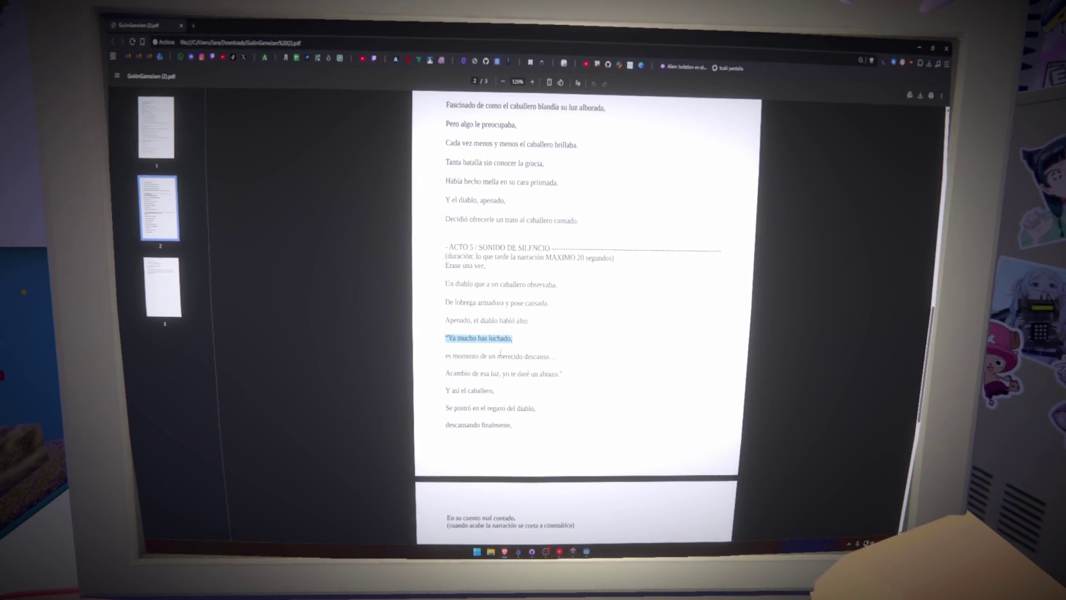
left_click_drag(493, 337, 559, 353)
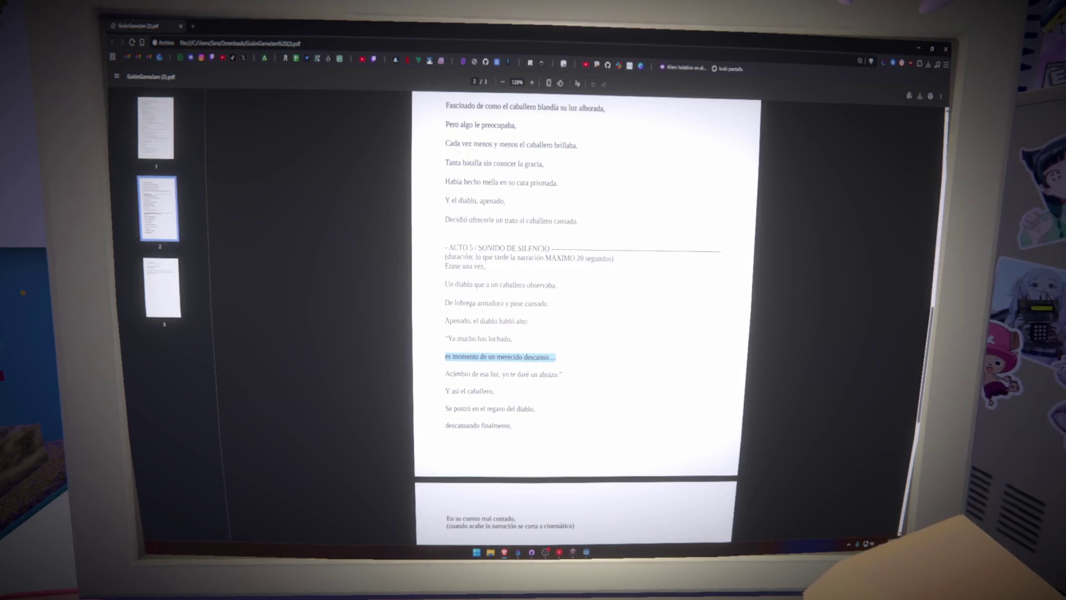
left_click_drag(445, 373, 564, 374)
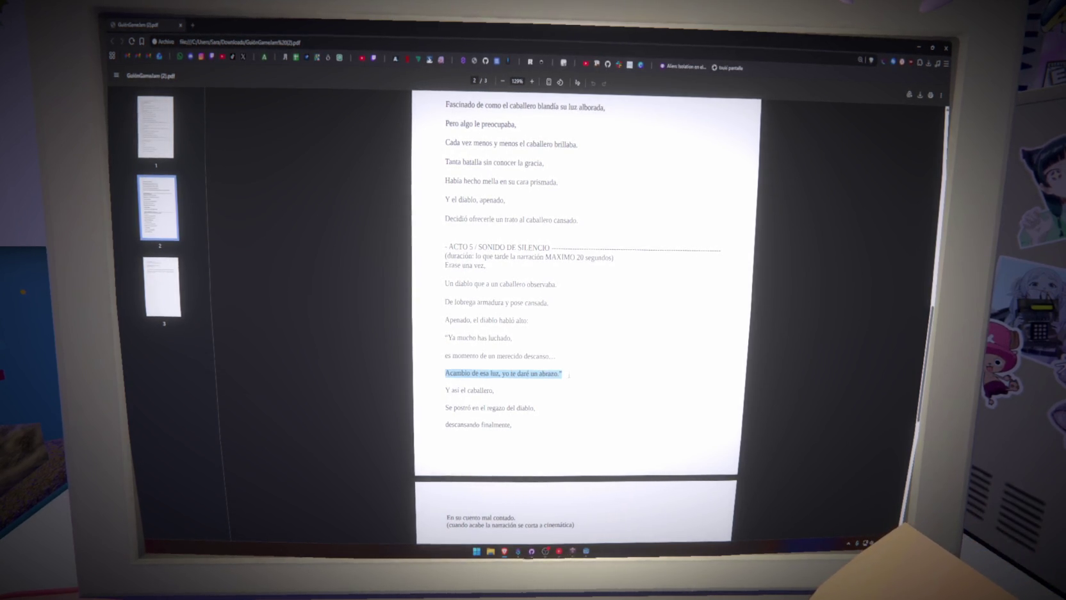
left_click(569, 377)
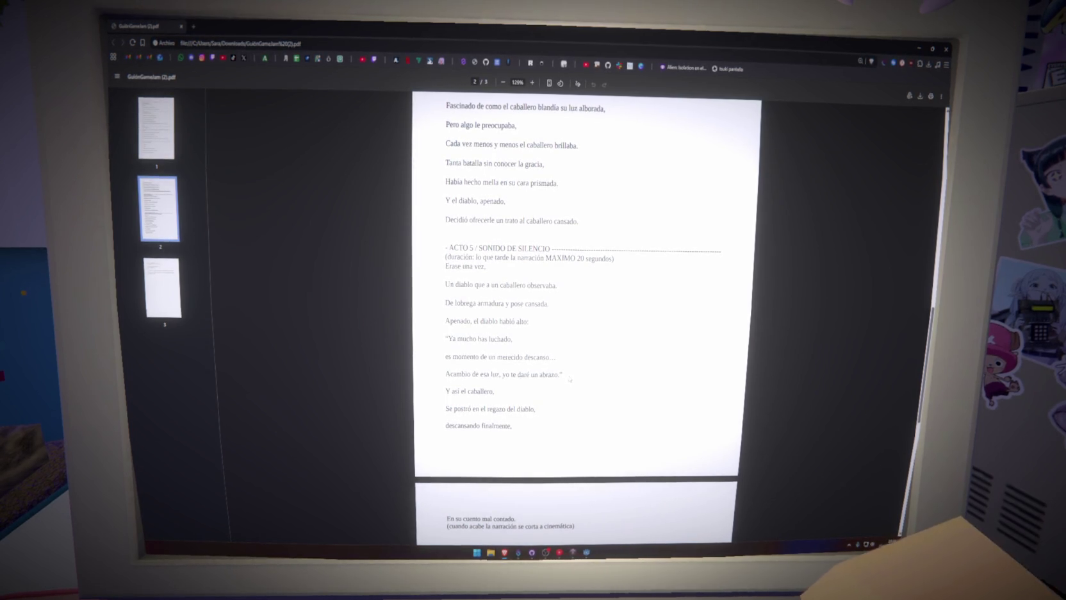
scroll(576, 288, "down", 3)
left_click_drag(445, 316, 492, 316)
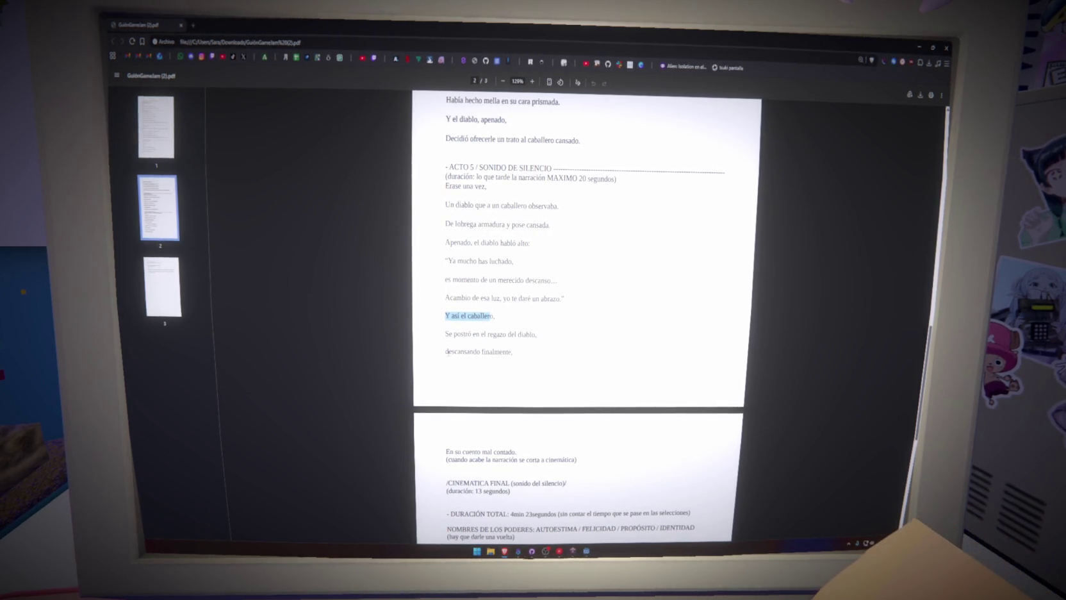
left_click_drag(448, 352, 473, 352)
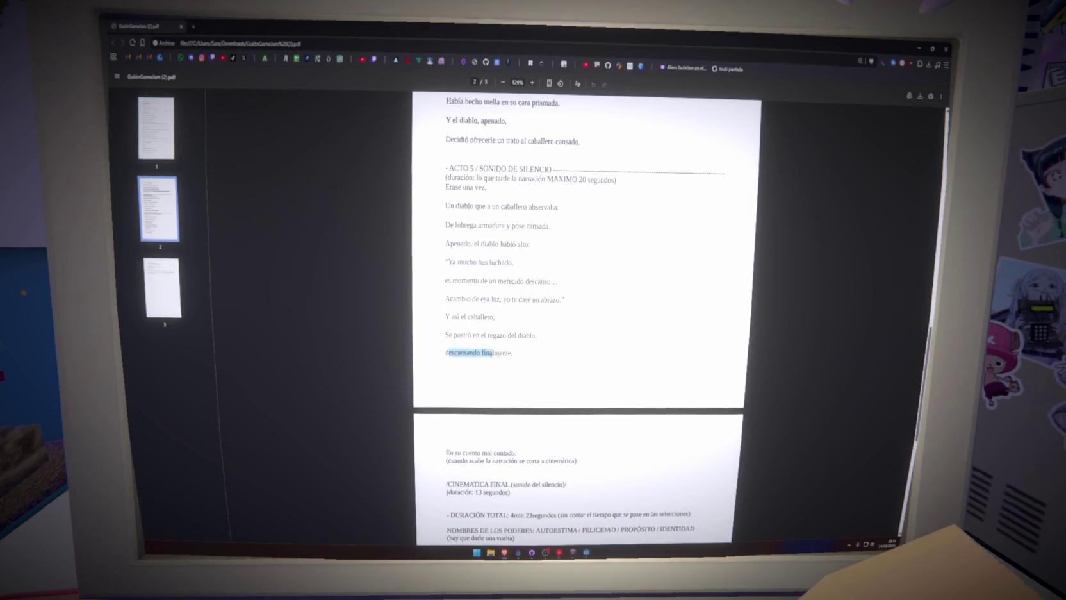
left_click(525, 359)
left_click_drag(449, 452, 527, 460)
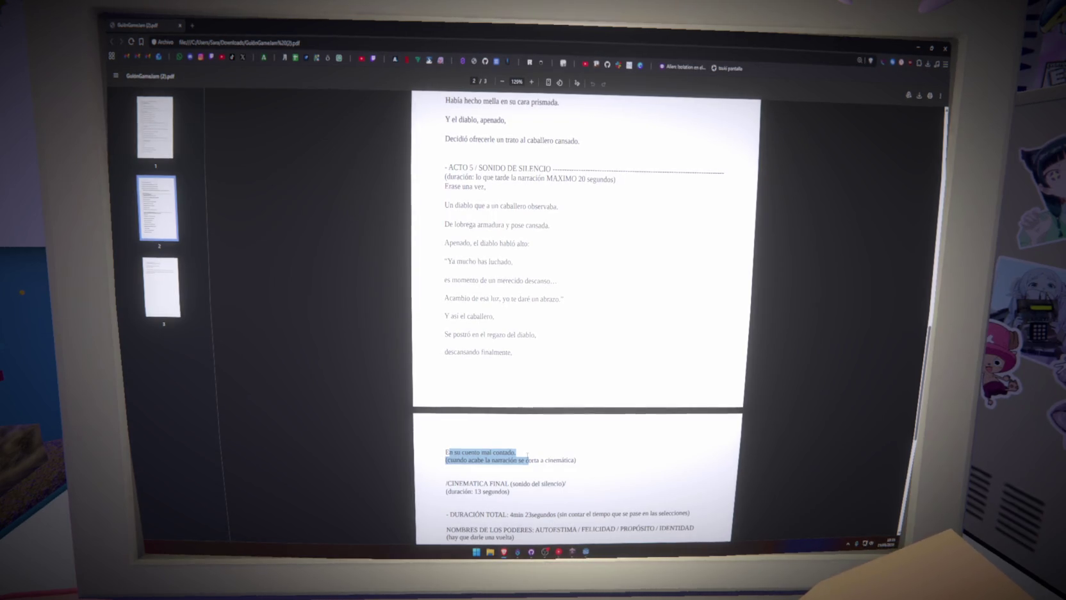
left_click_drag(604, 179, 616, 180)
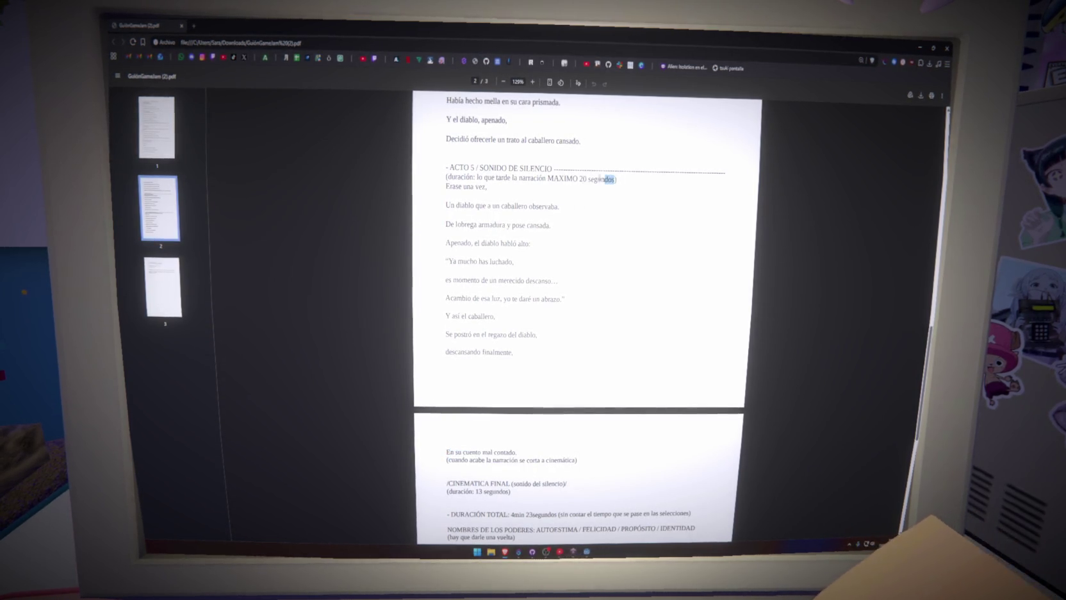
scroll(572, 280, "up", 3)
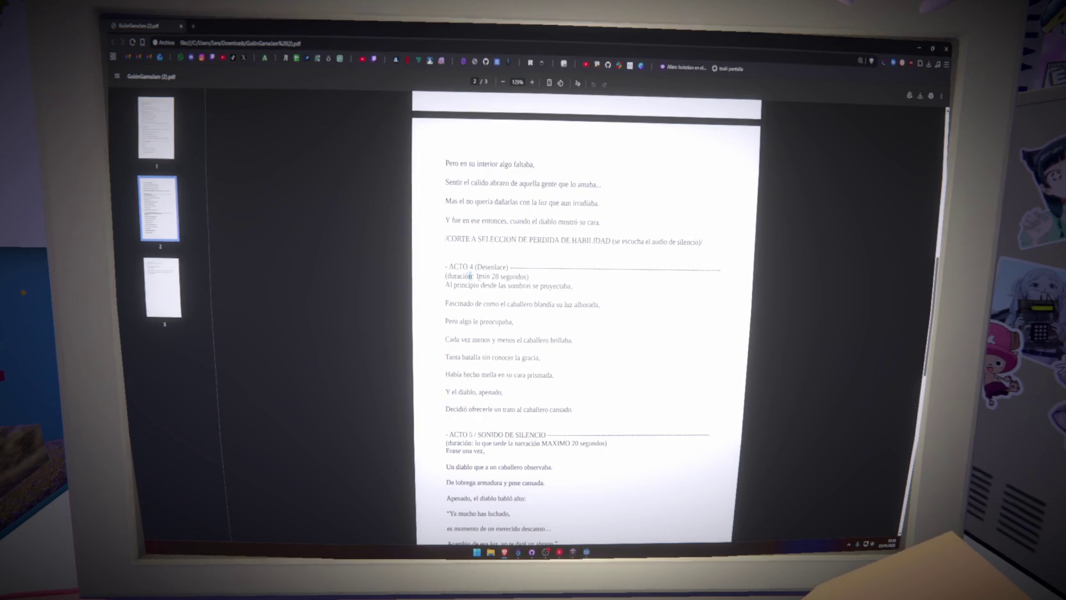
- Scroll the cutscene script PDF down to the ACTO 5 section and try selecting its text
left_click_drag(478, 276, 531, 276)
left_click(530, 277)
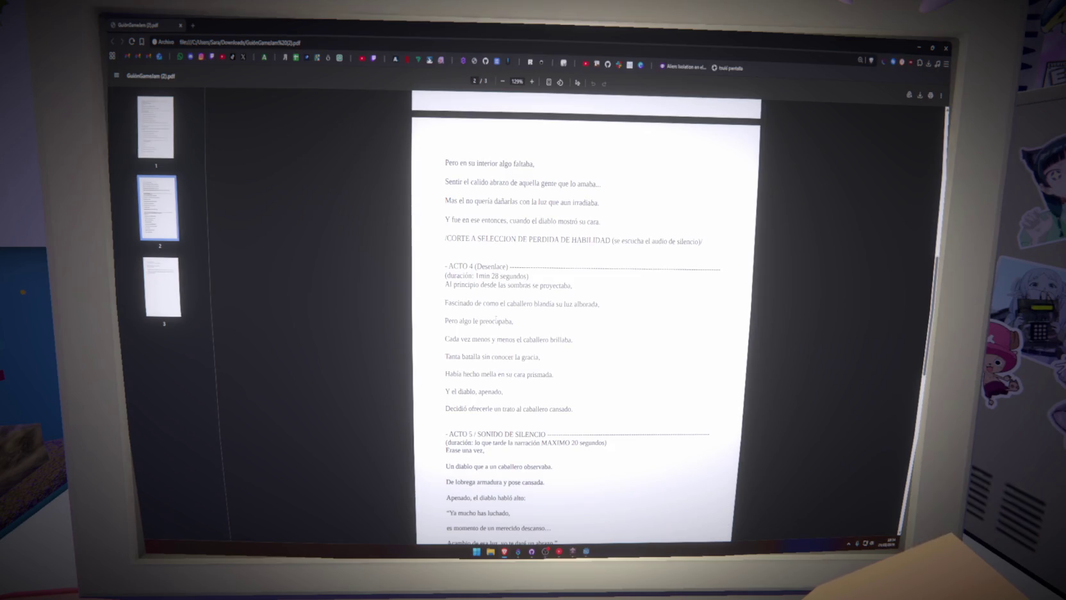
scroll(497, 320, "down", 3)
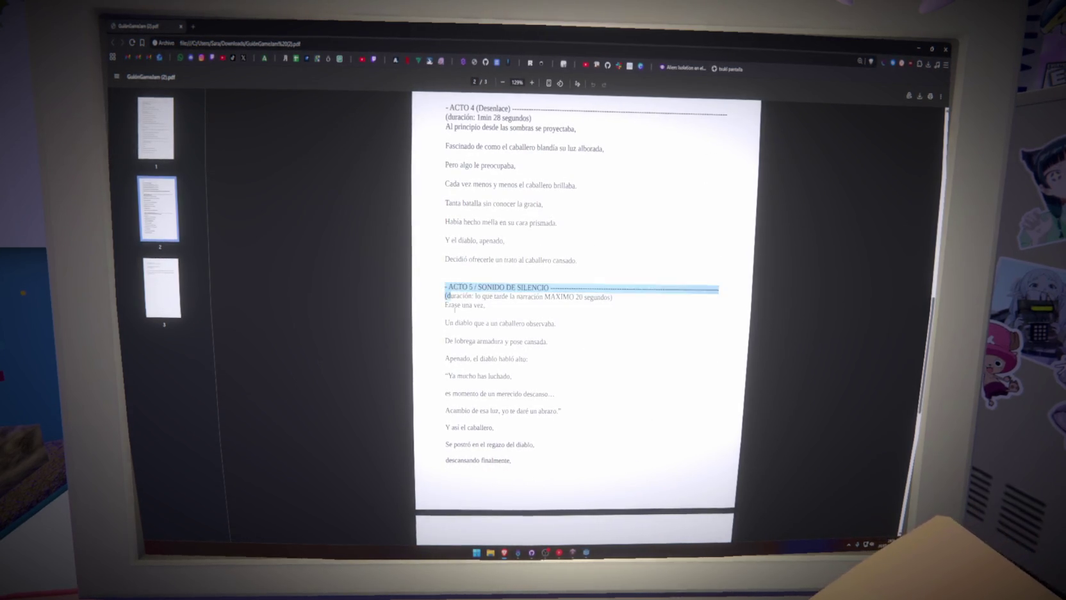
left_click_drag(455, 309, 535, 464)
left_click(538, 469)
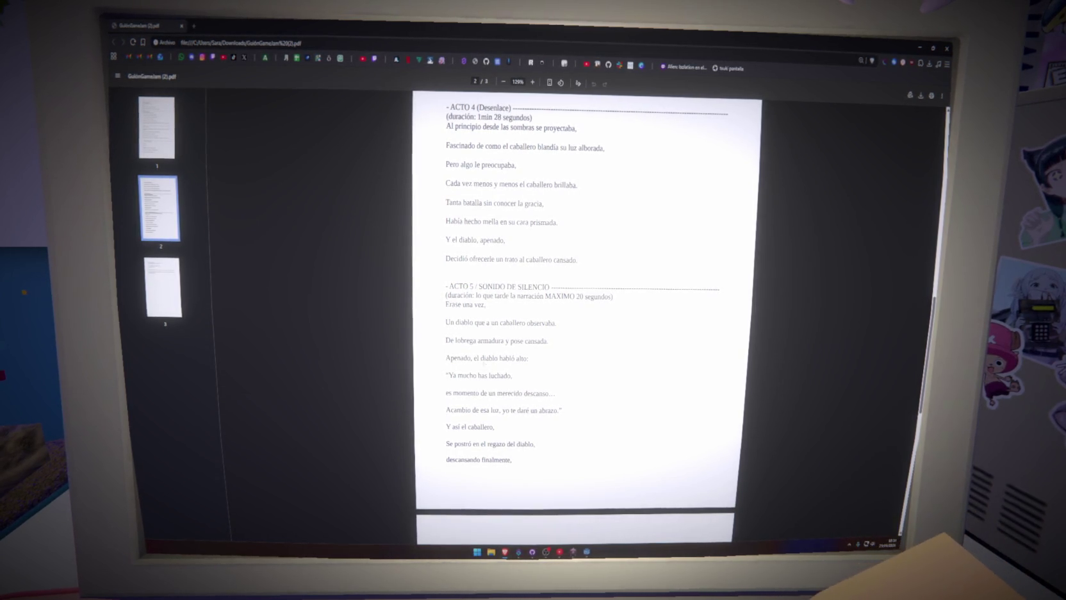
left_click(868, 542)
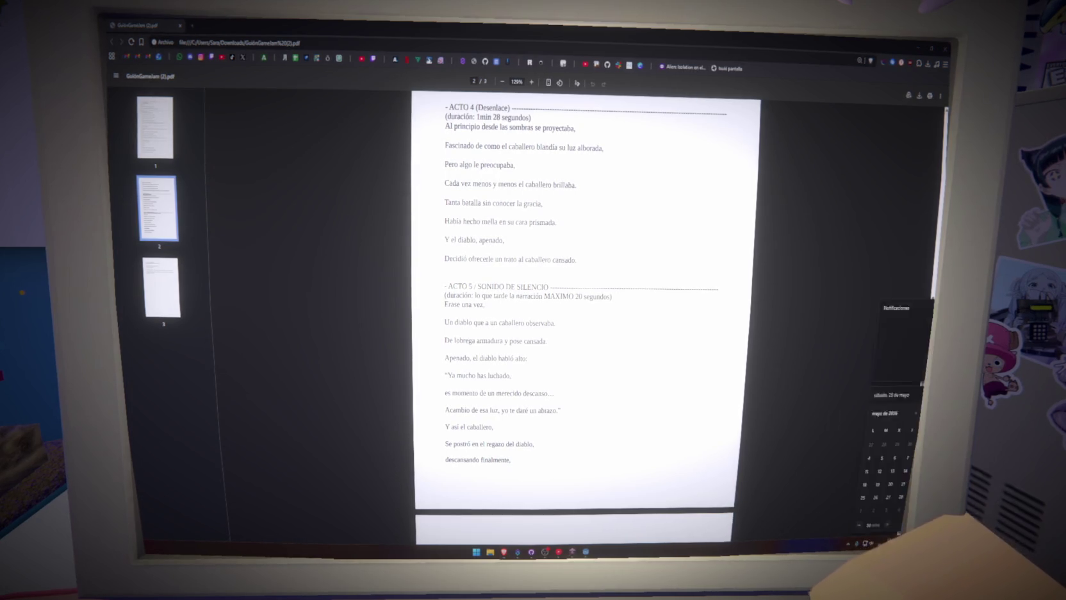
left_click(648, 448)
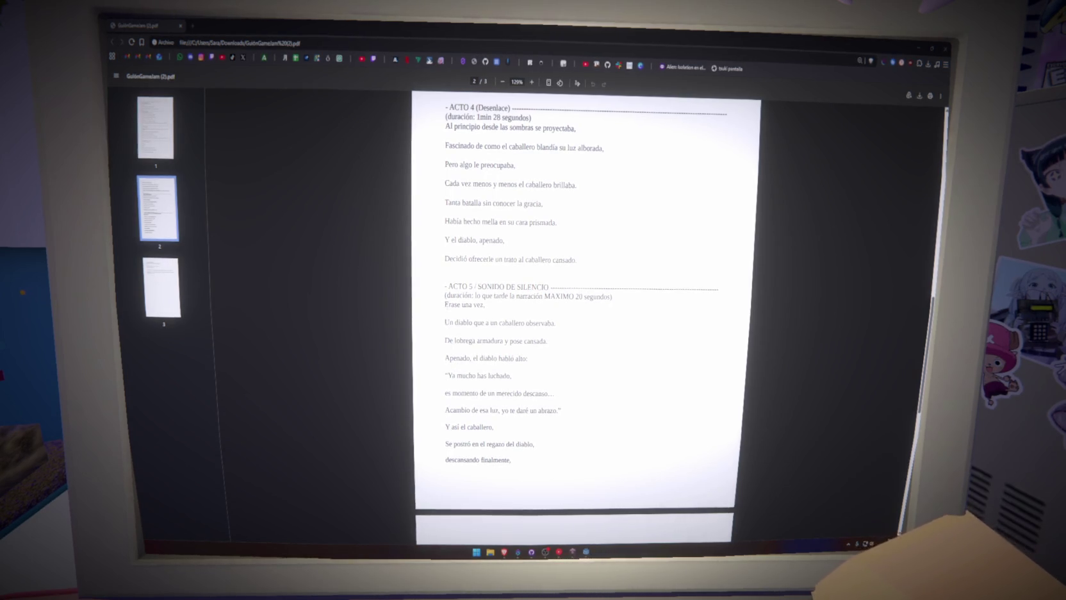
- Select the ACTO 5 narration from 'Erase una vez' to 'En su cuento mal contado', then open a new tab
mouse_move(445, 304)
left_mouse_down()
mouse_move(550, 326)
mouse_move(561, 409)
mouse_move(513, 459)
left_mouse_up()
left_click(512, 460)
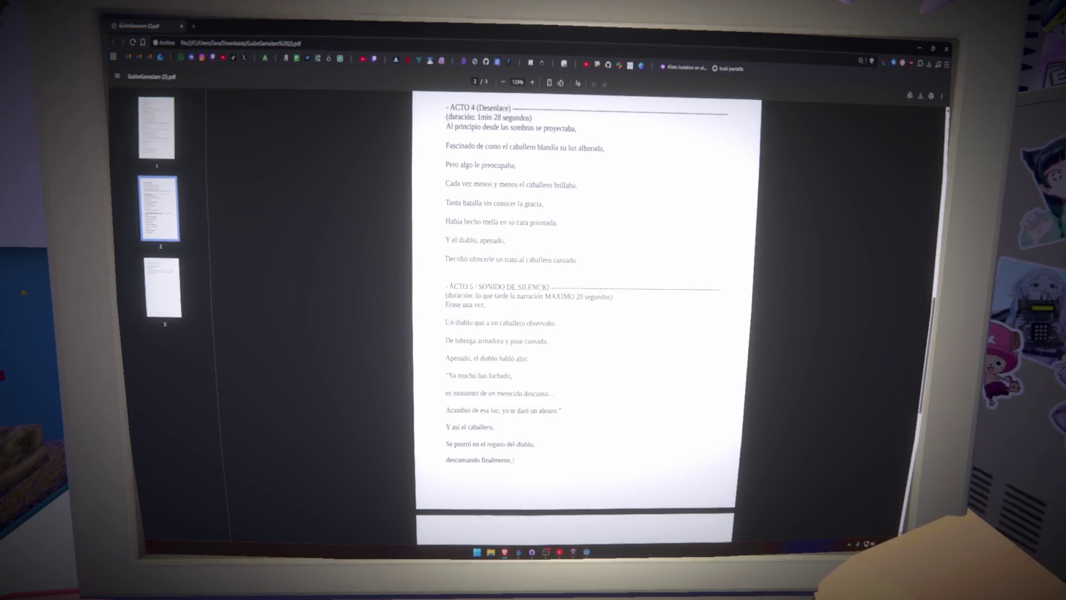
mouse_move(452, 375)
left_mouse_down()
mouse_move(511, 375)
mouse_move(501, 375)
mouse_move(509, 393)
mouse_move(528, 393)
left_mouse_up()
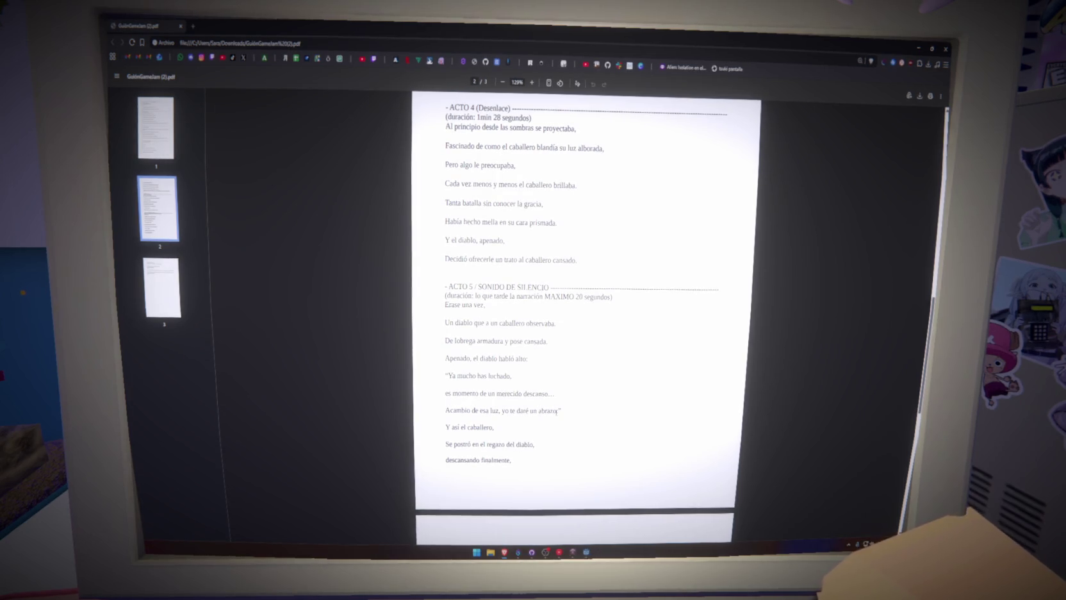
scroll(556, 412, "down", 2)
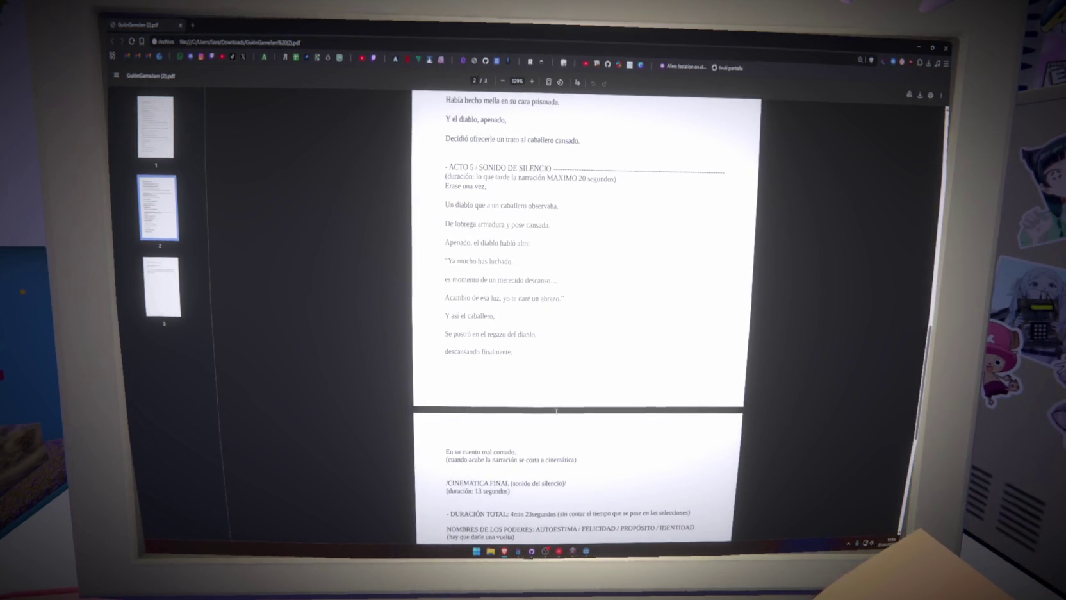
scroll(556, 410, "down", 1)
scroll(519, 452, "up", 1)
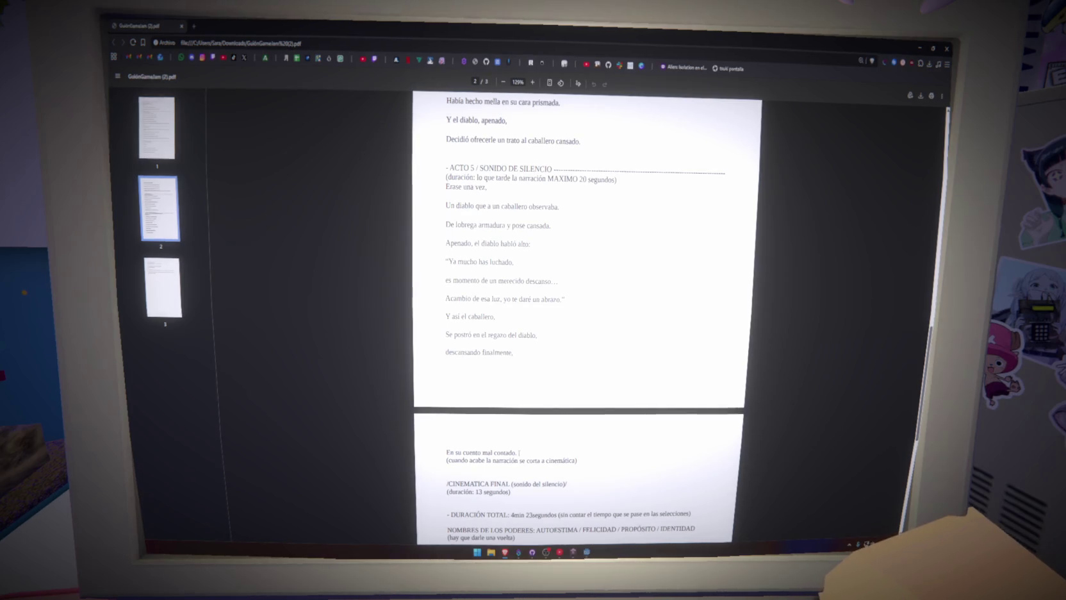
mouse_move(520, 453)
left_mouse_down()
mouse_move(449, 352)
mouse_move(447, 166)
left_mouse_up()
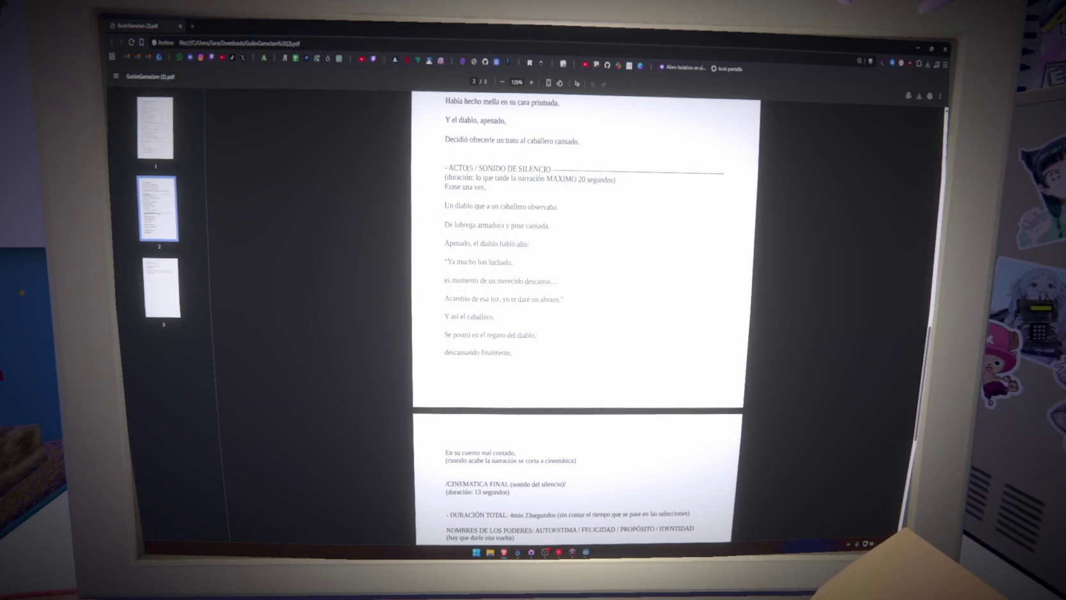
left_click_drag(447, 168, 617, 179)
left_click(636, 195)
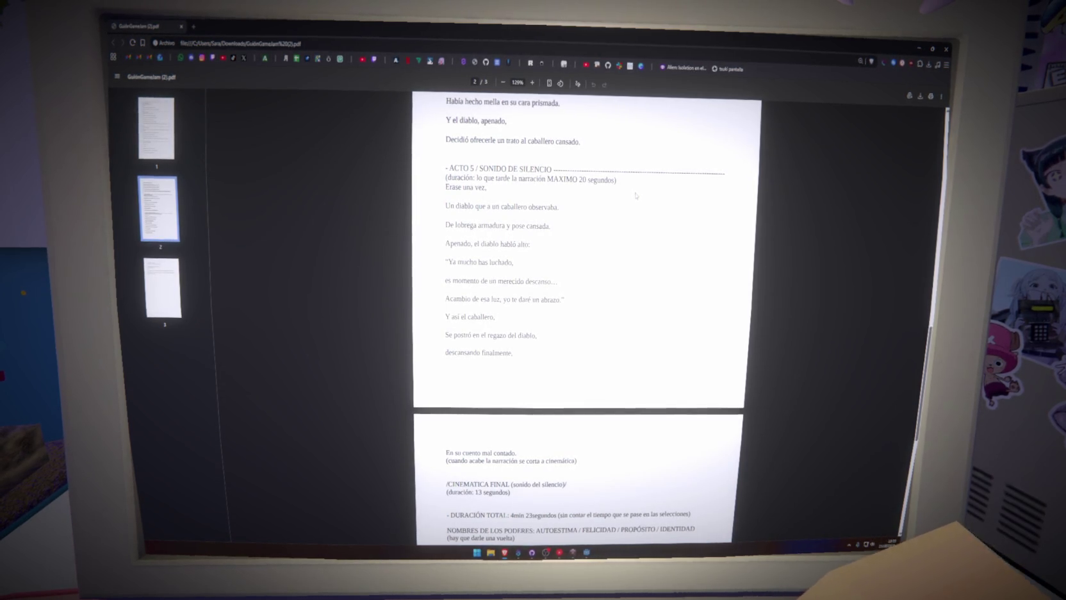
mouse_move(445, 186)
left_mouse_down()
mouse_move(513, 352)
mouse_move(517, 451)
left_mouse_up()
left_click(193, 25)
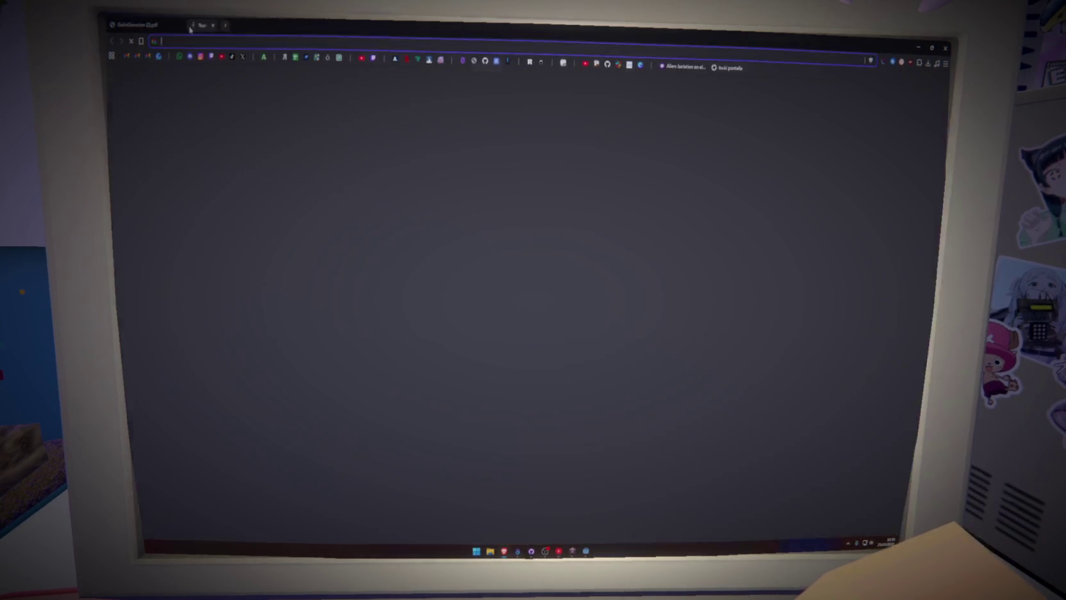
- Search 'contar caracter' and paste the narration into ContarCaracteres.com to get a 248-character count
type("contar caractere")
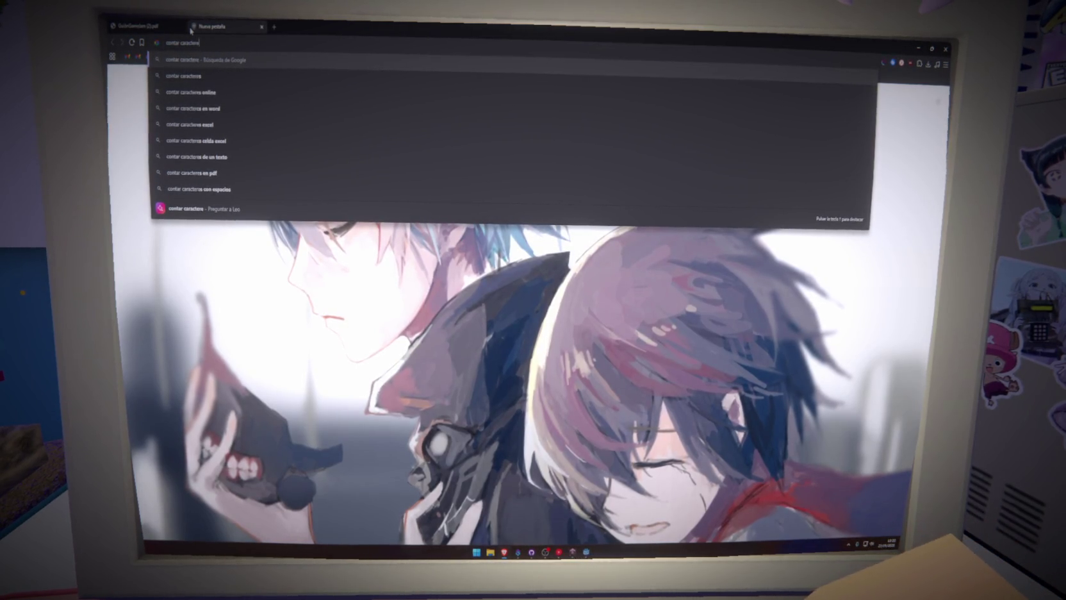
key("Return")
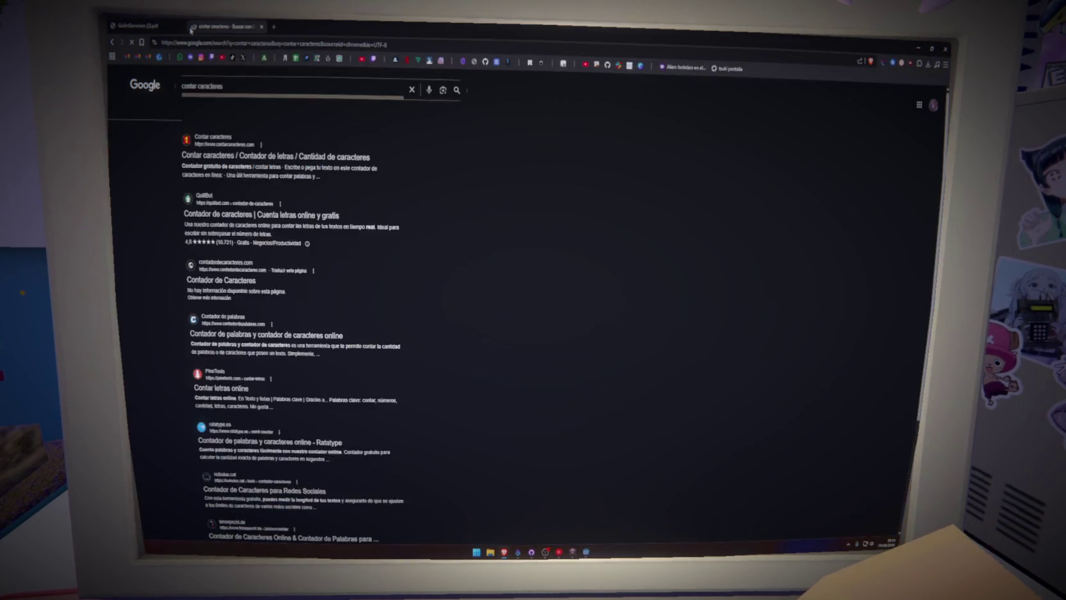
left_click(363, 165)
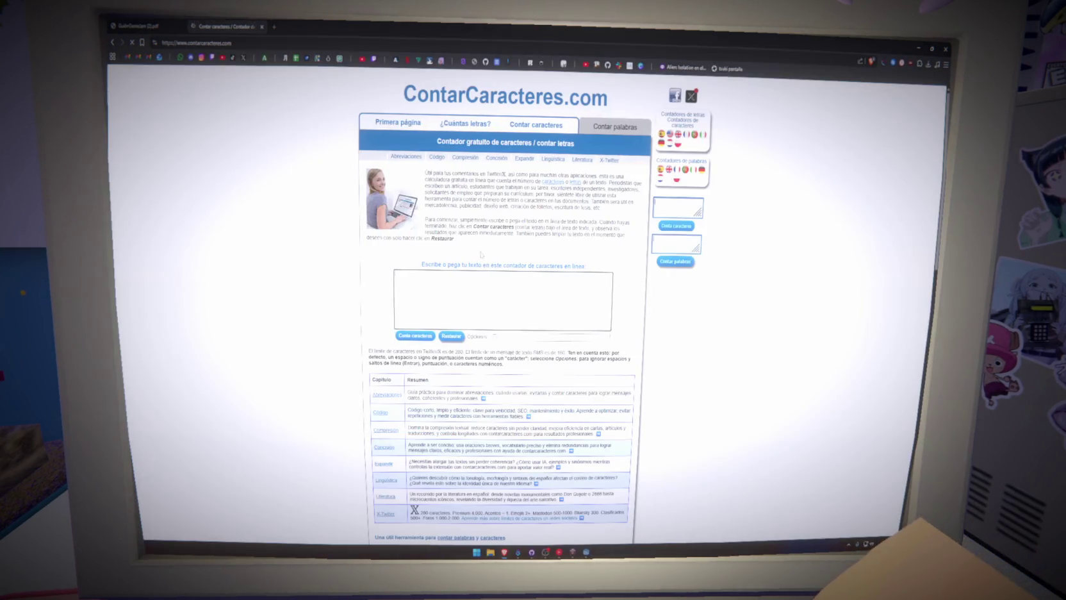
left_click(413, 335)
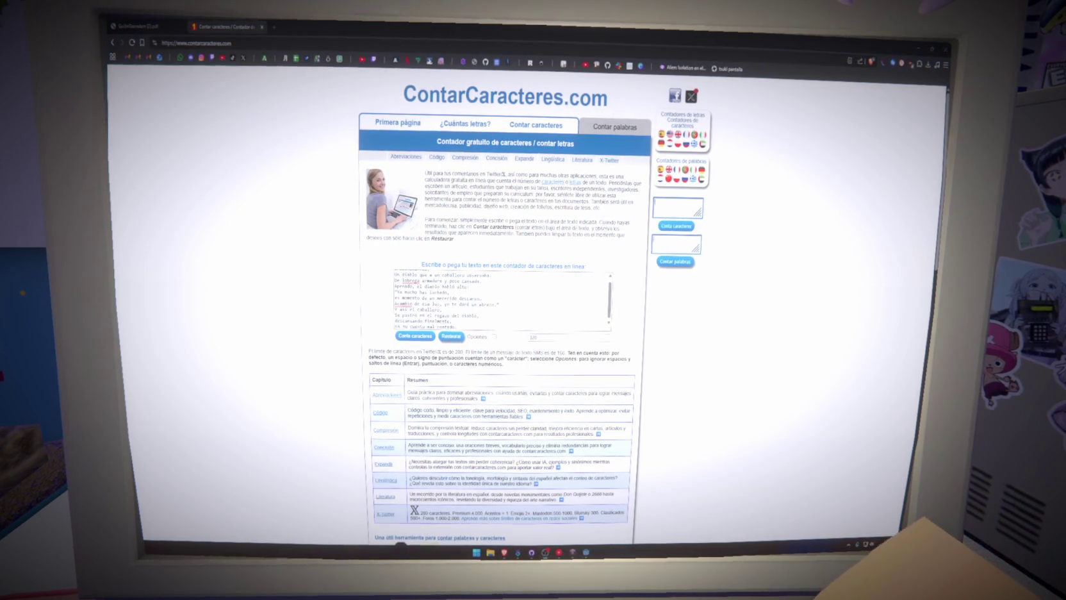
key("ctrl+a")
left_click(452, 335)
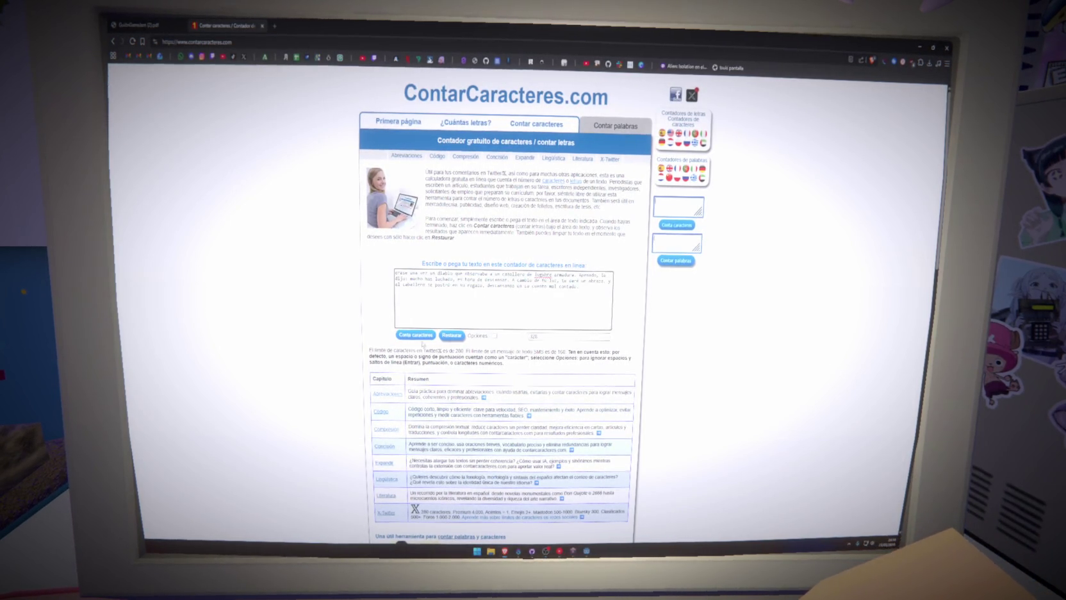
key("ctrl+v")
left_click(415, 336)
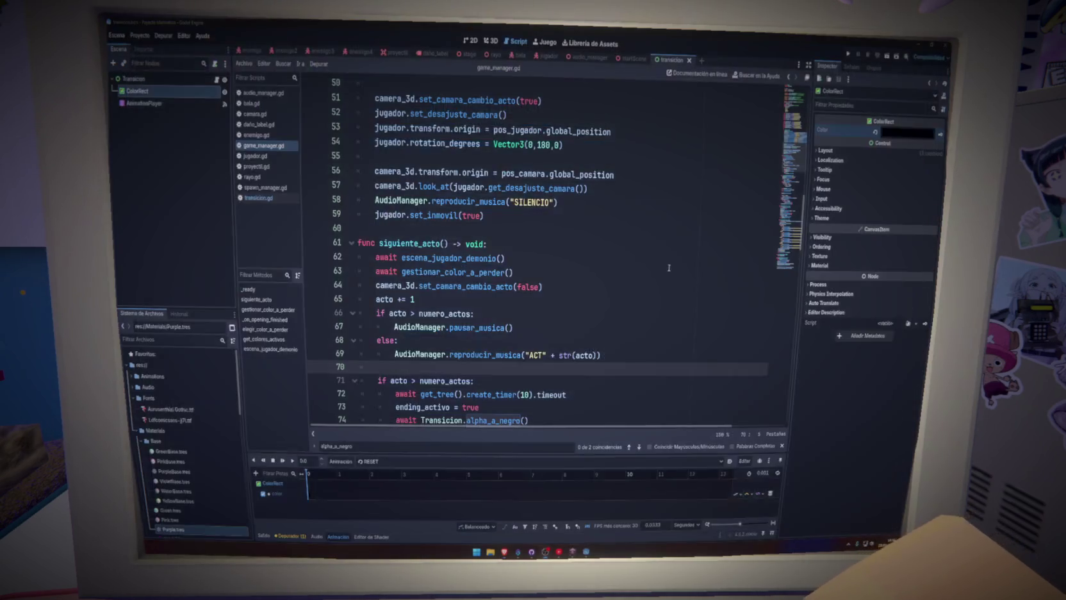
- Run the game from the game manager script to test the opening fade
left_click(669, 268)
left_click(614, 305)
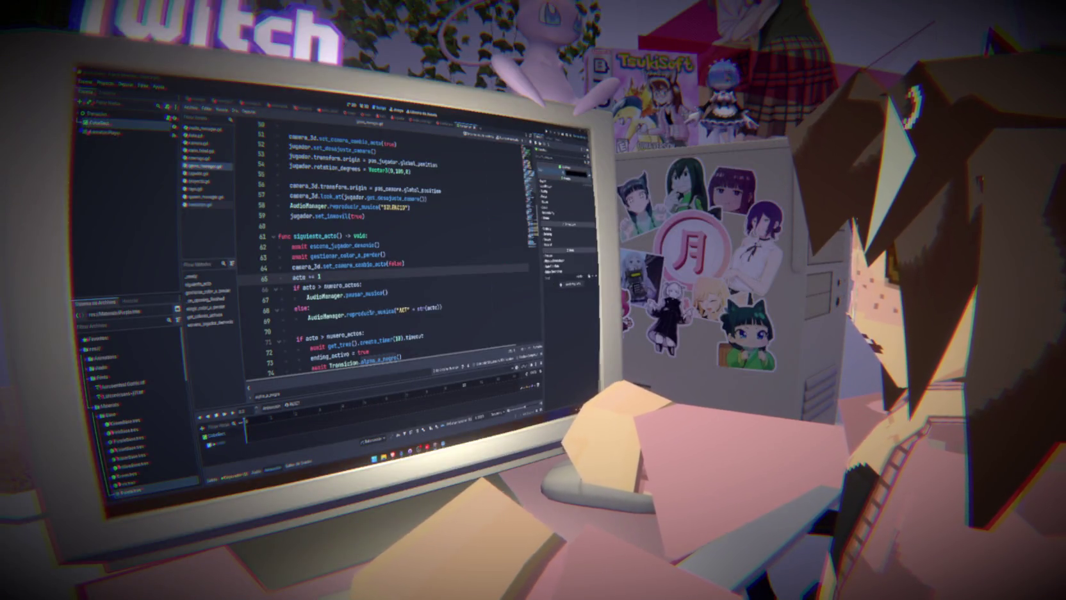
left_click(295, 331)
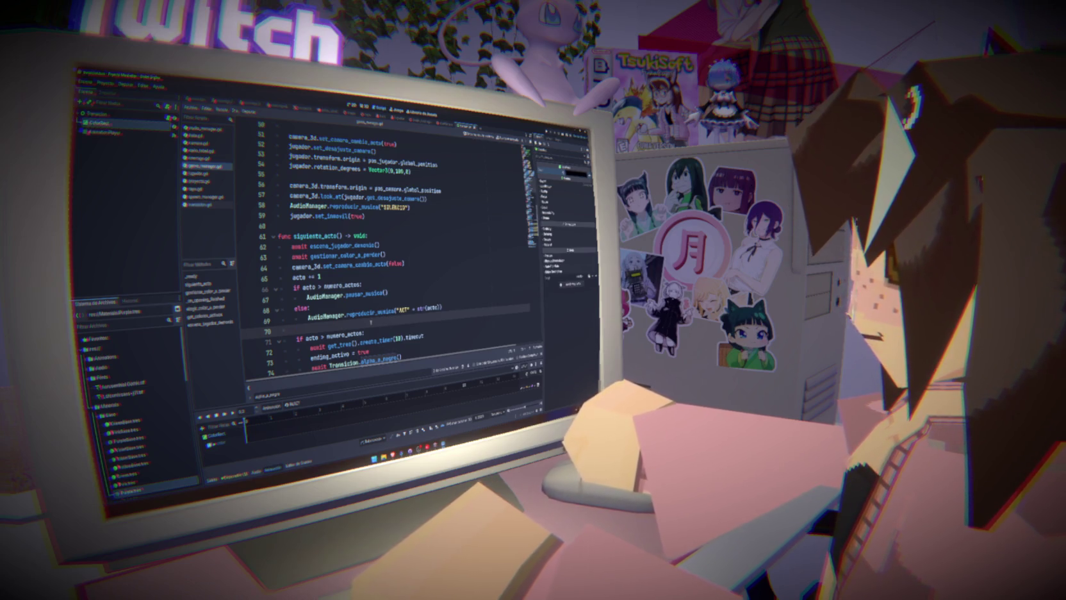
mouse_move(324, 352)
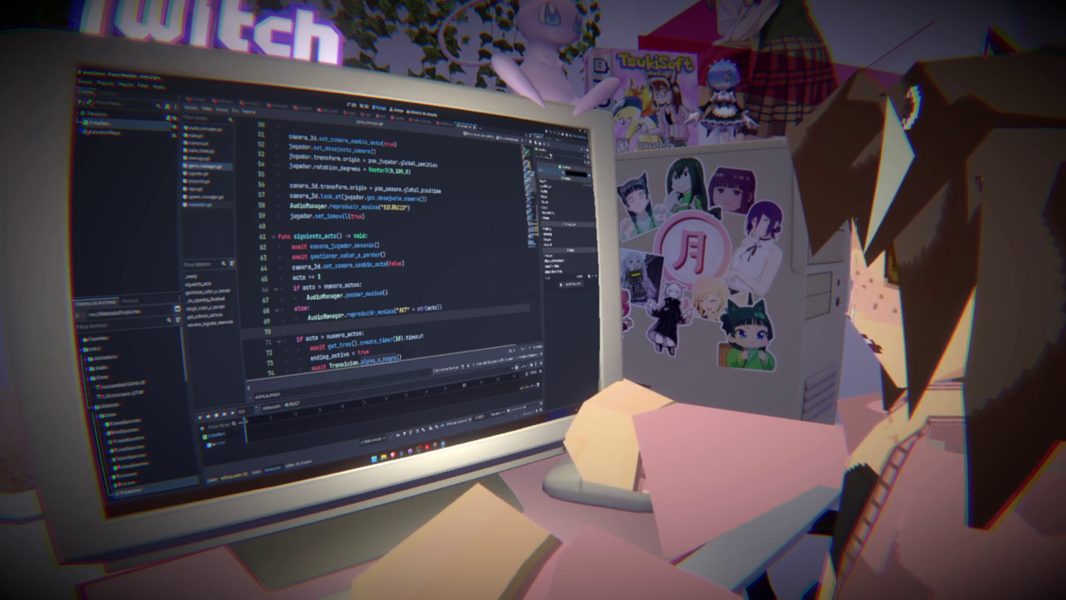
key("F5")
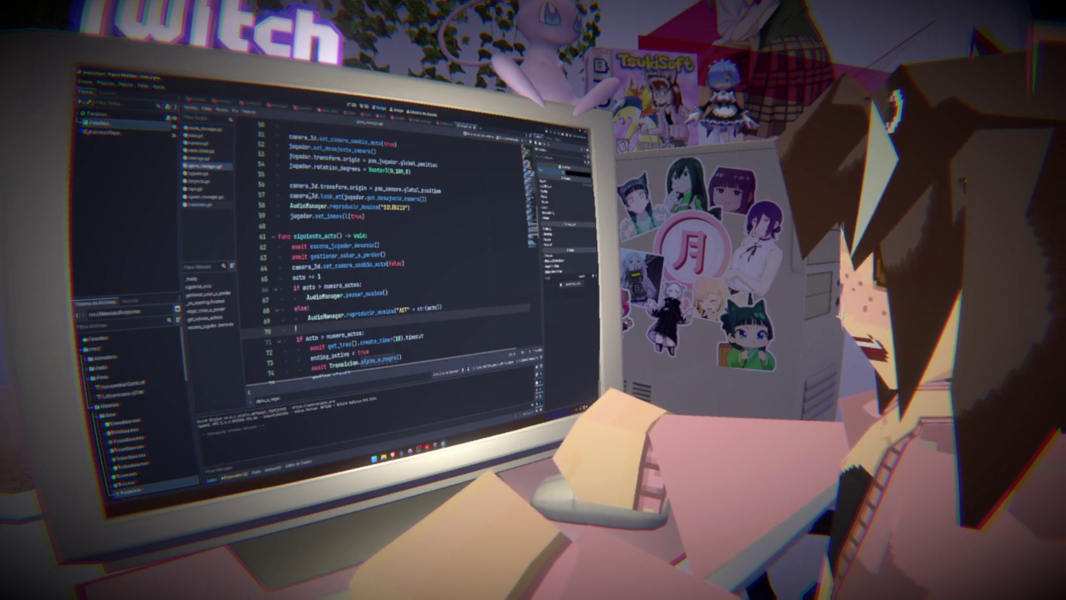
left_click(126, 123)
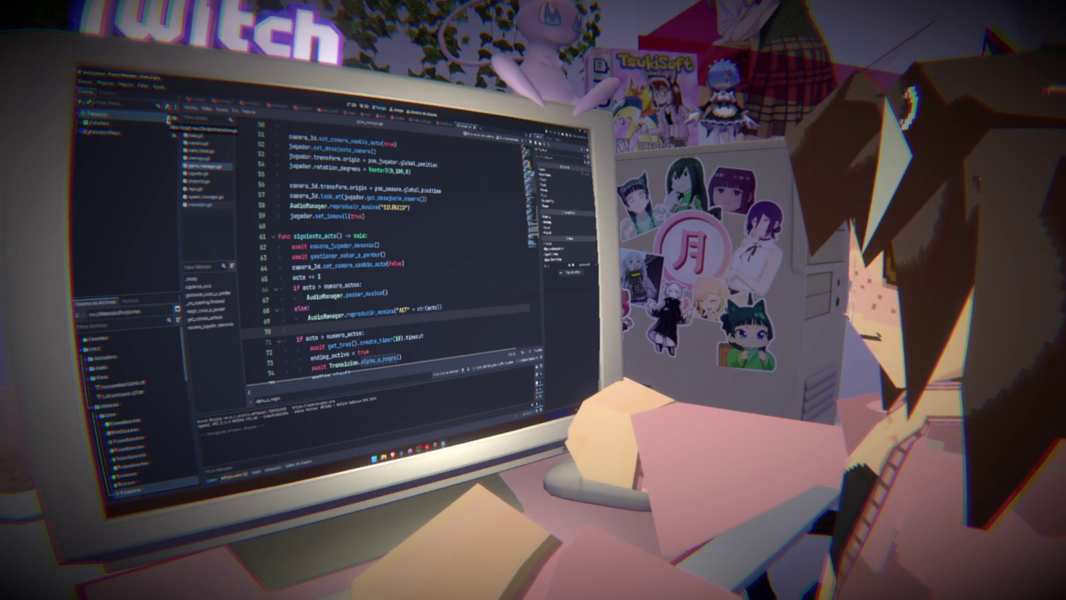
- Relaunch the game, inspect the live AnimationPlayer and ColorRect nodes, then stop and rerun it
key("F5")
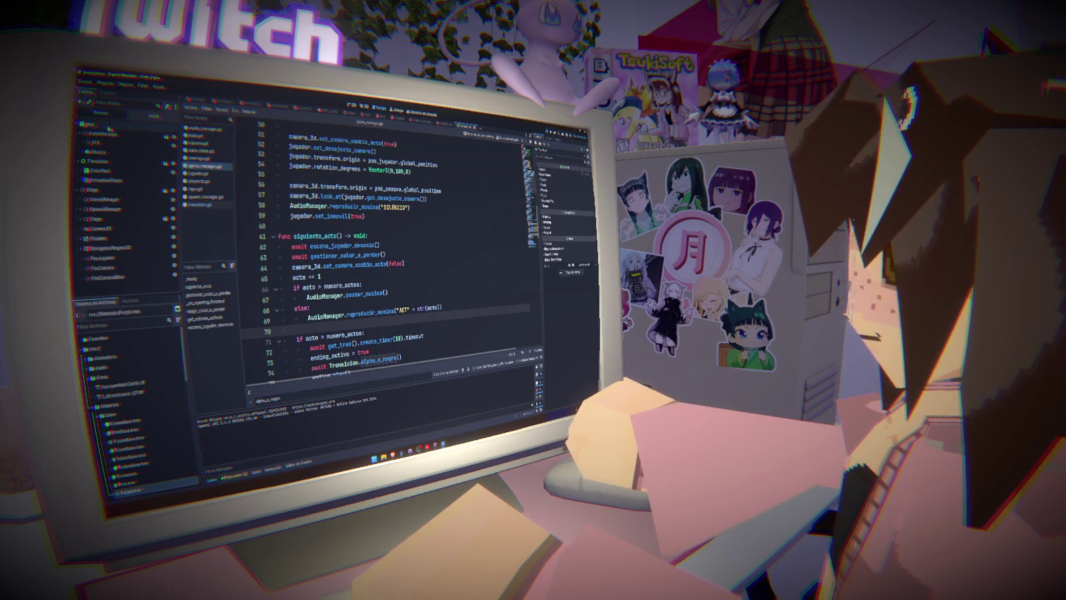
left_click(113, 180)
left_click(100, 170)
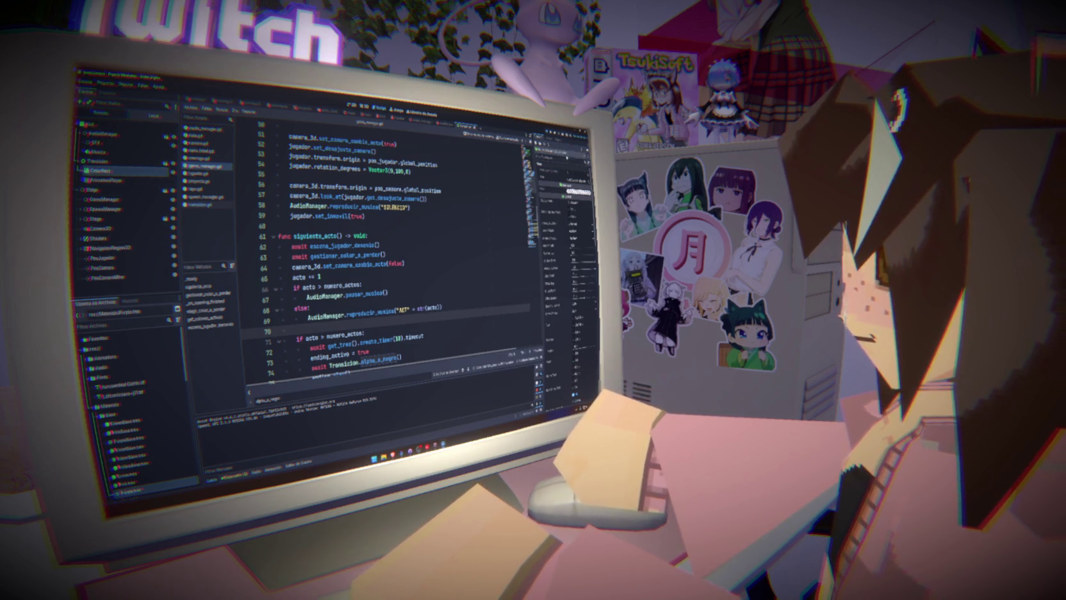
key("F8")
key("F5")
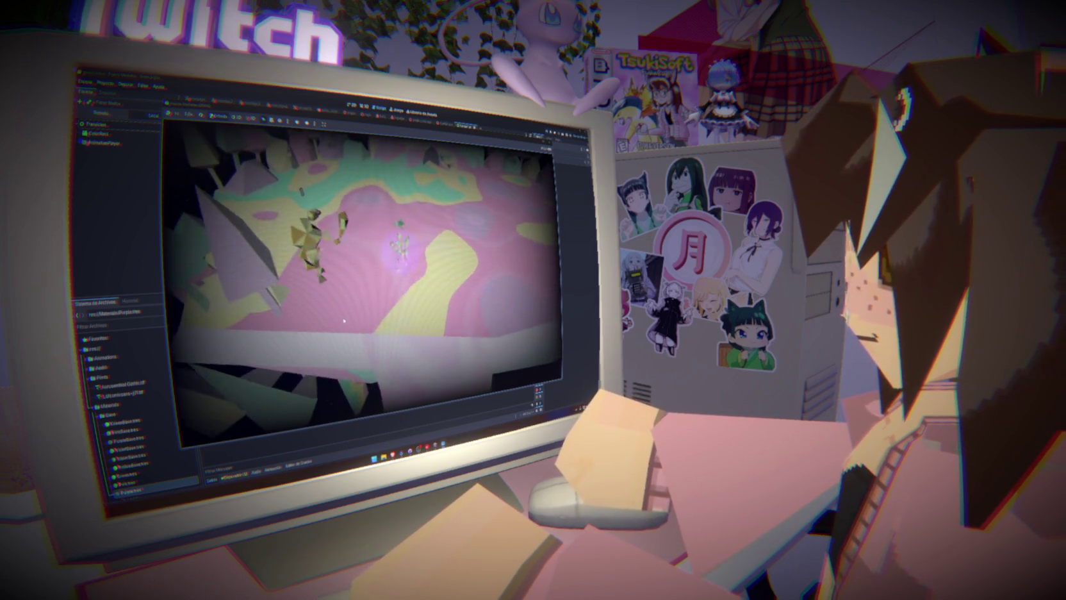
- Restart the game to watch the opening again, then stop it and return to the script
key("F5")
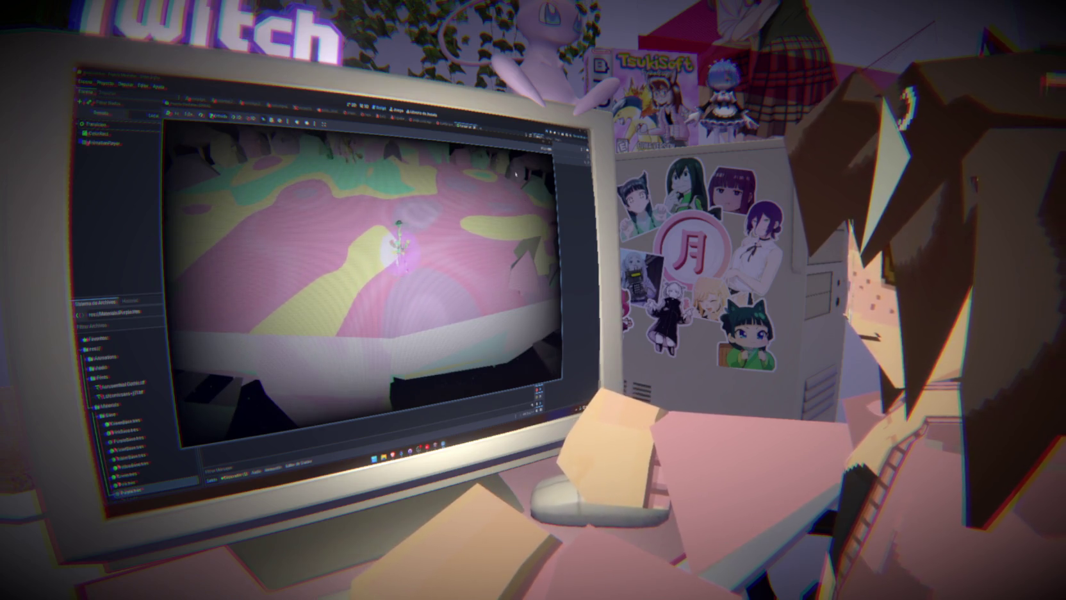
key("F8")
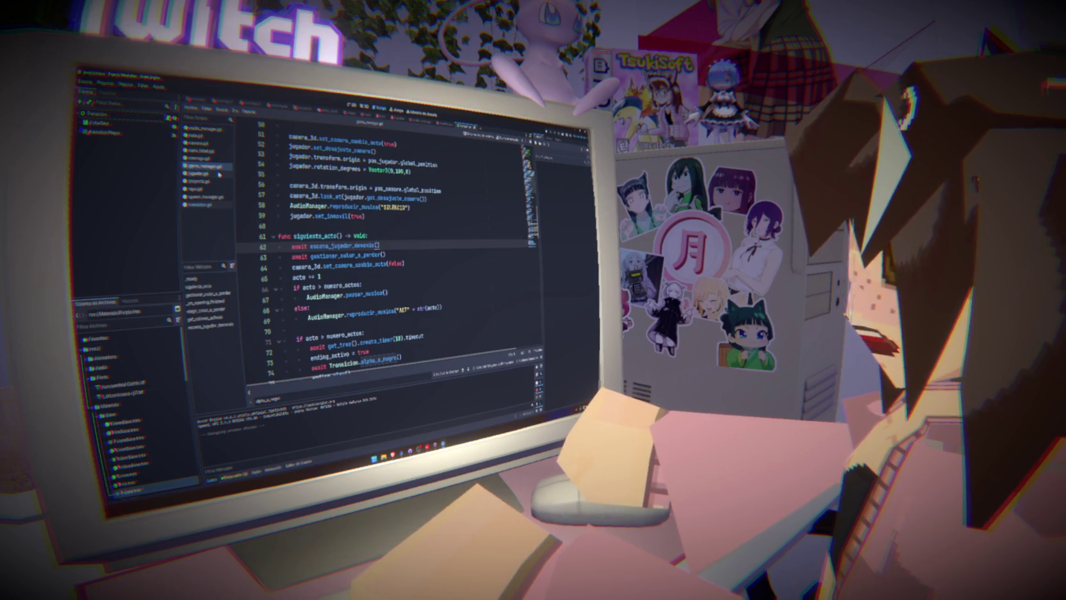
left_click(203, 136)
- Follow the Transicion.alpha_a_negro() call in _on_opening_finished to its definition in transicion.gd
left_click(207, 165)
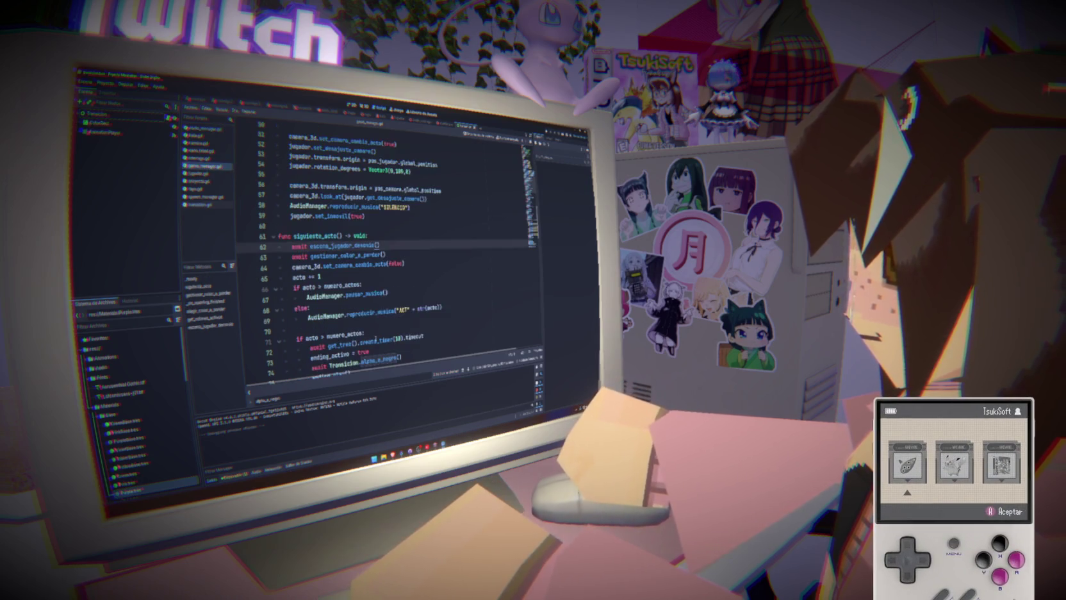
left_click(206, 293)
scroll(399, 300, "down", 10)
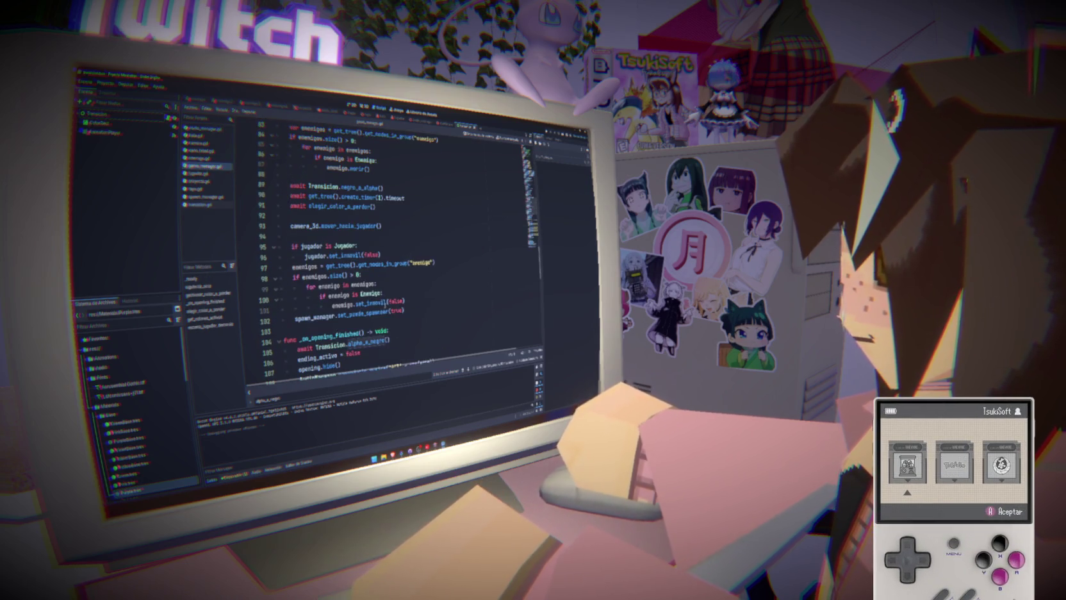
double_click(322, 216)
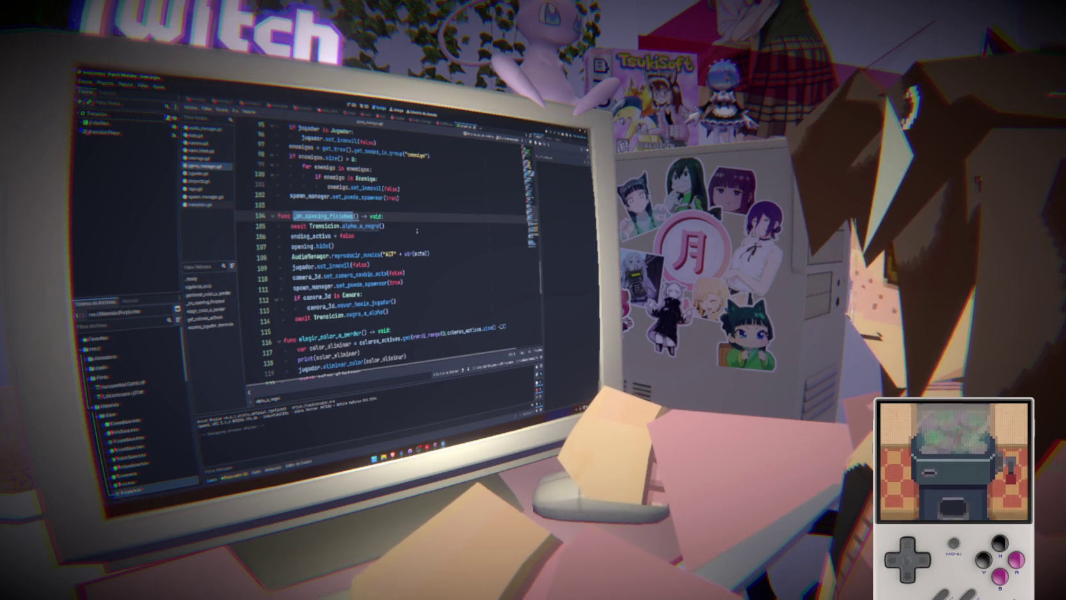
left_click_drag(309, 225, 385, 226)
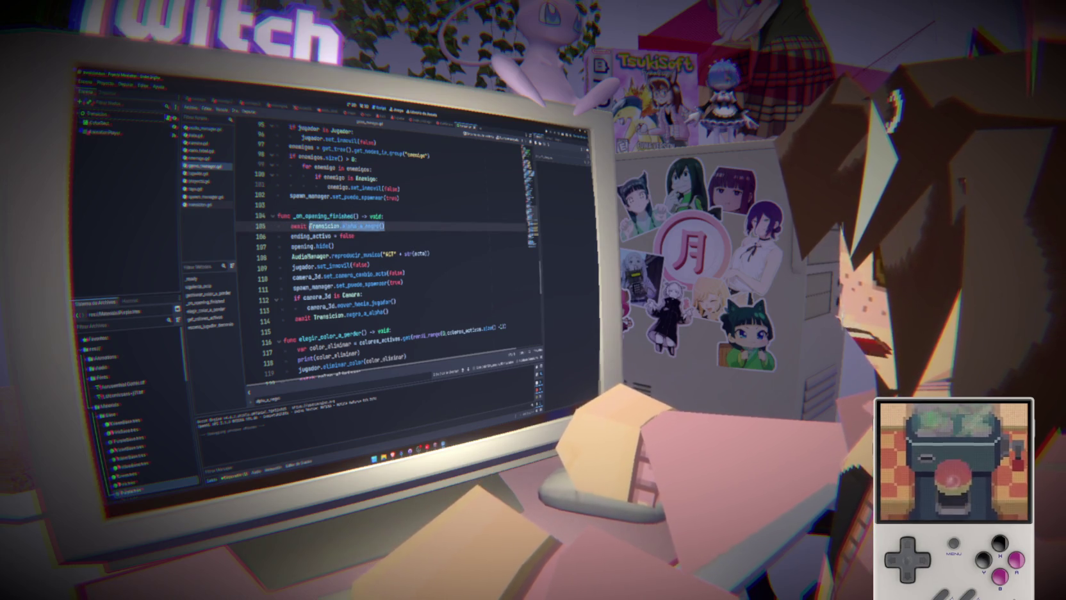
double_click(362, 225)
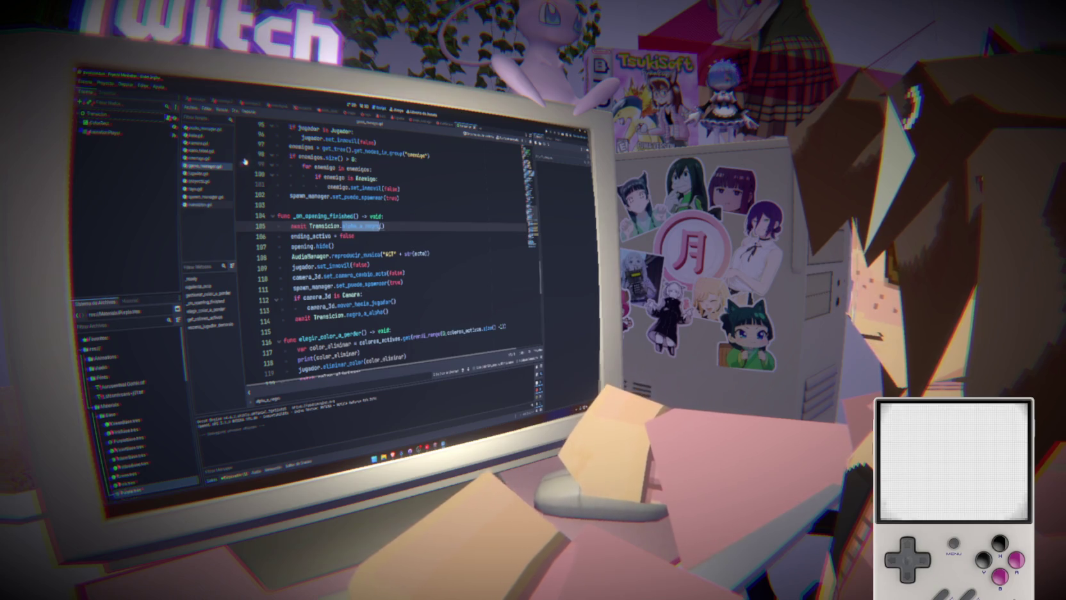
left_click(203, 204)
double_click(313, 196)
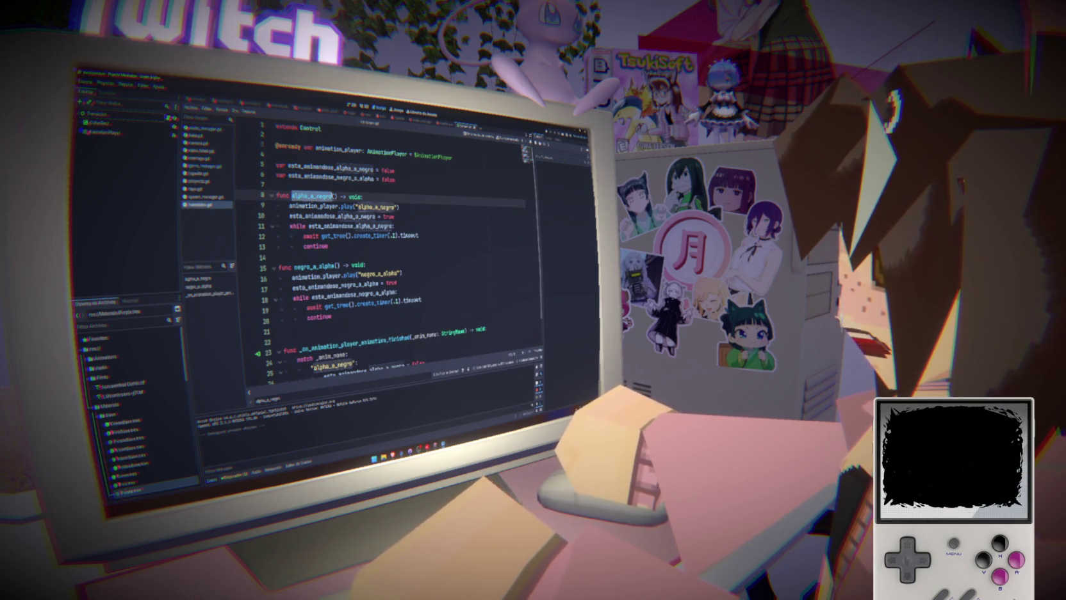
- Show the animation timeline and switch between the two fade animations
left_click_drag(290, 207, 400, 208)
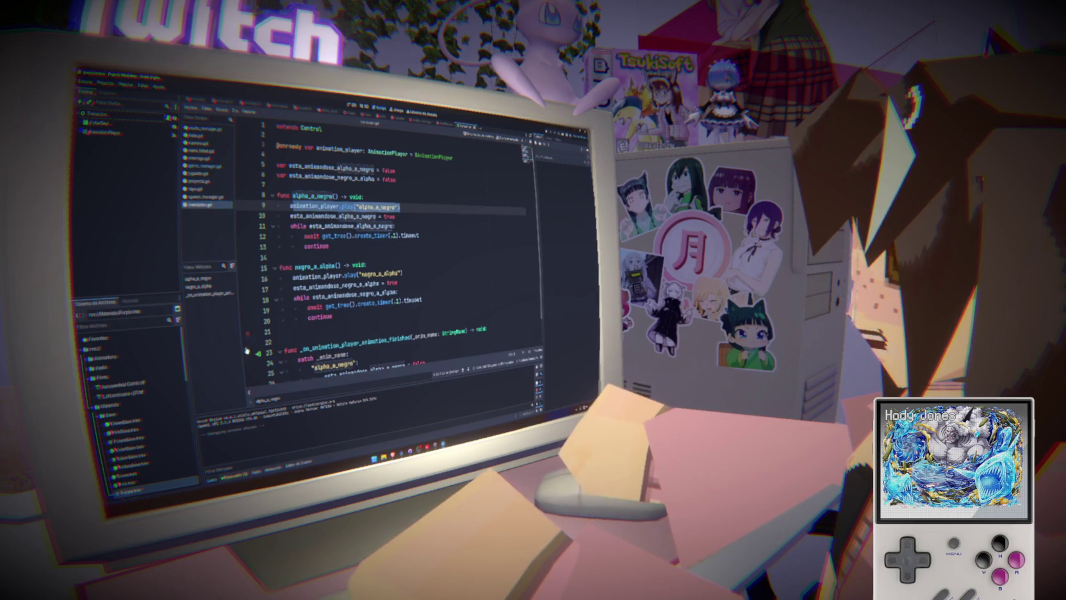
left_click(273, 469)
left_click(292, 404)
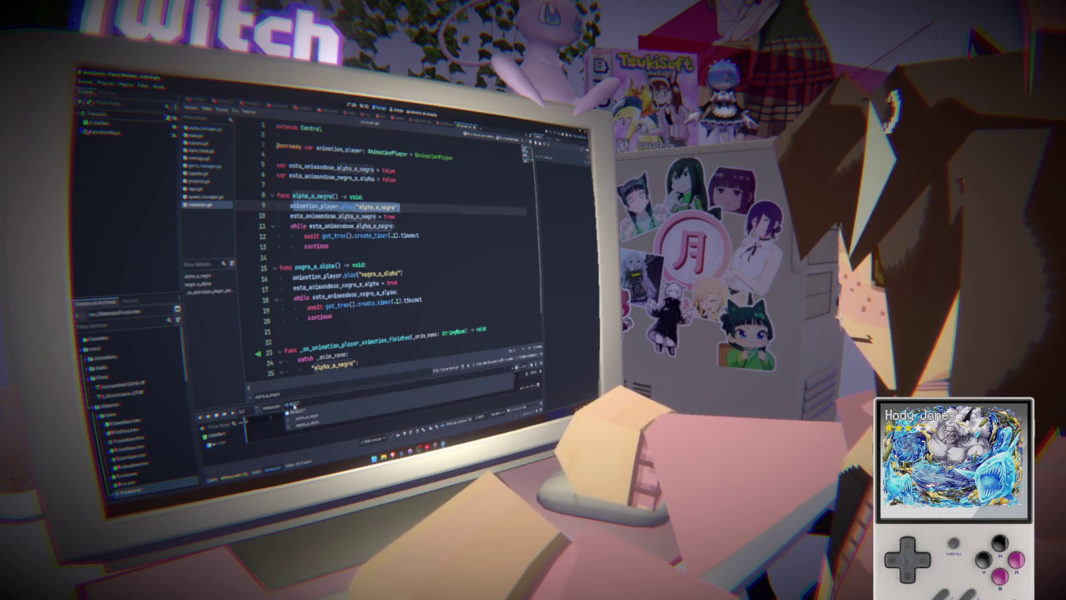
left_click(298, 393)
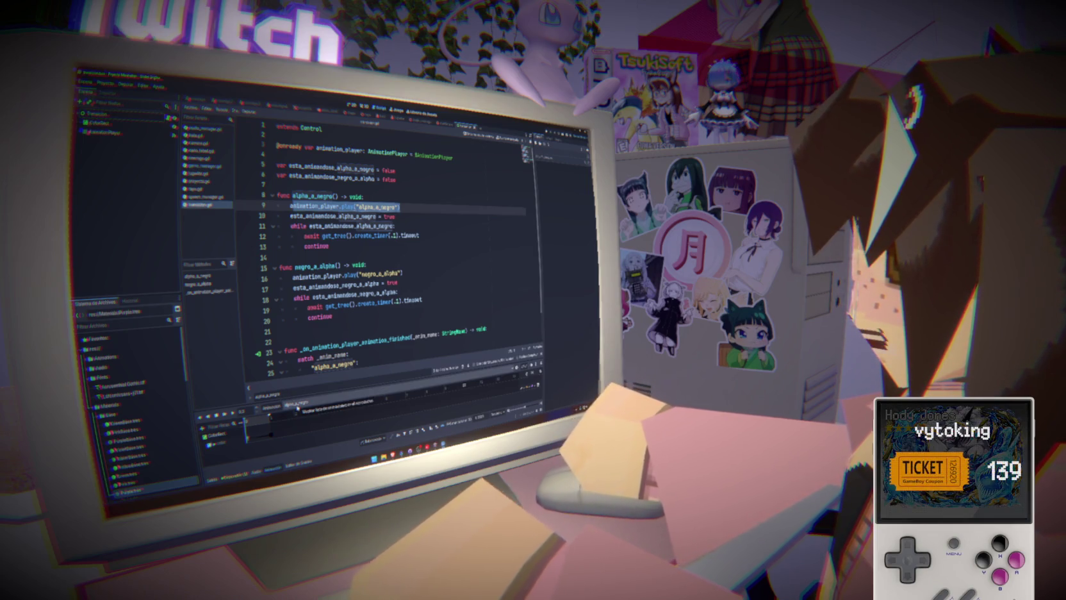
- Trace the esta_animandose_alpha_a_negro flag through the wait loop and match case, then return to game_manager.gd
left_click_drag(418, 216, 290, 216)
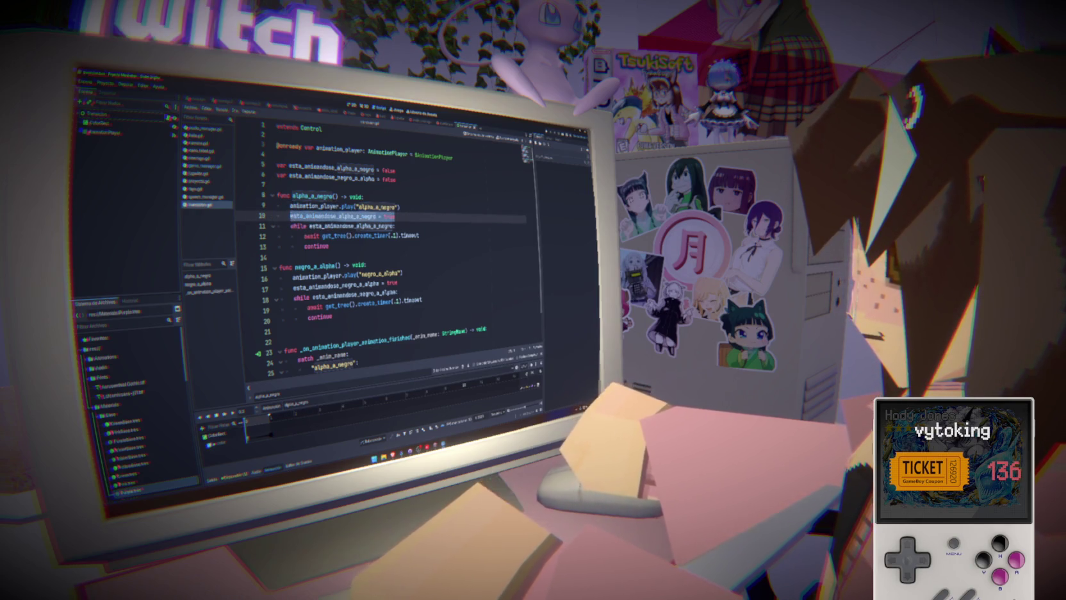
double_click(333, 216)
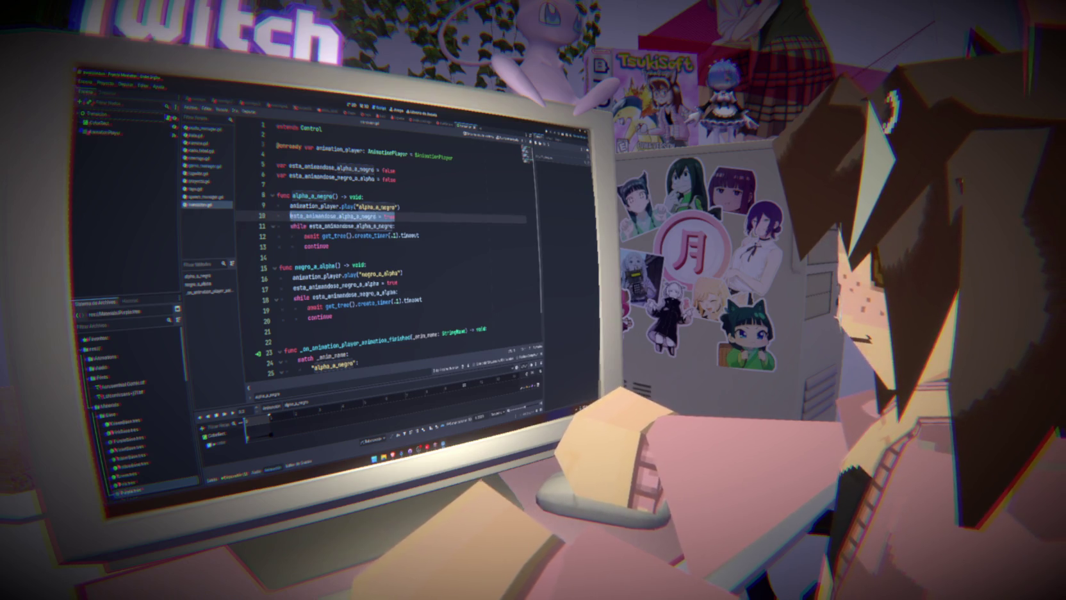
double_click(351, 226)
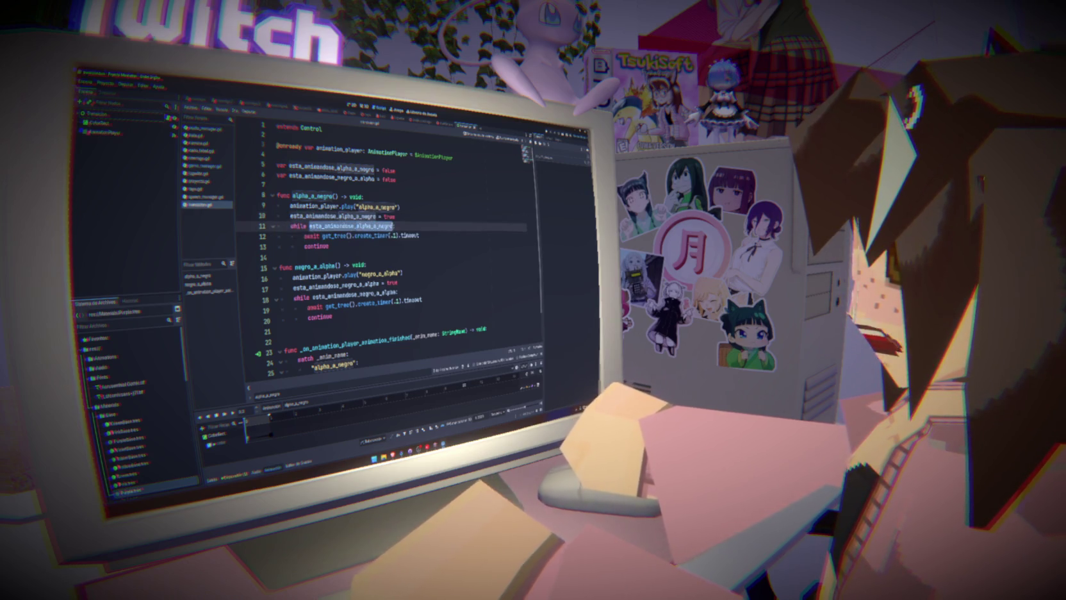
left_click_drag(304, 235, 345, 248)
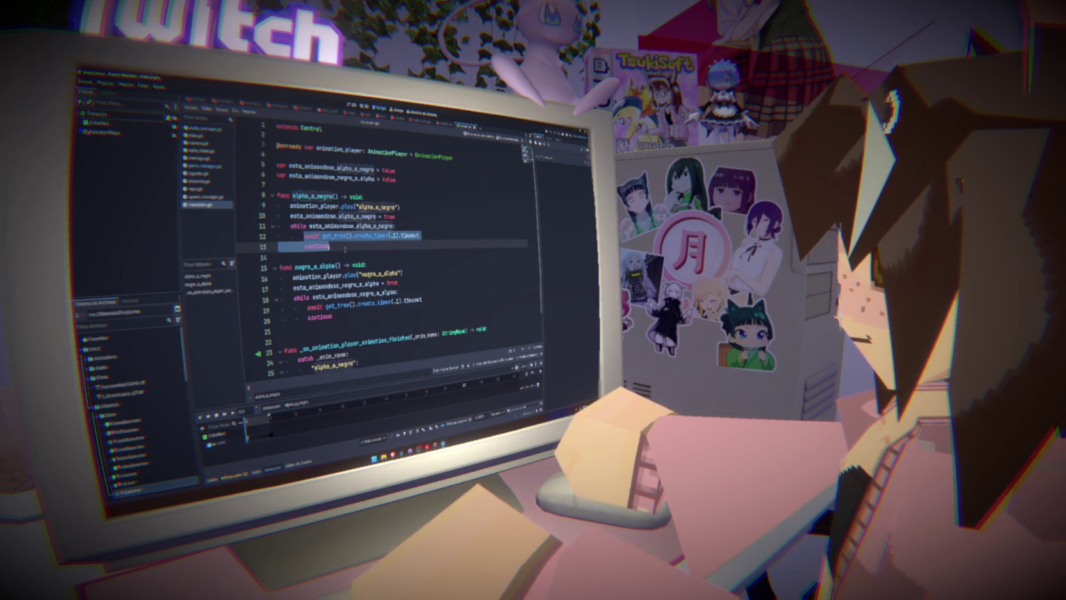
scroll(347, 246, "down", 2)
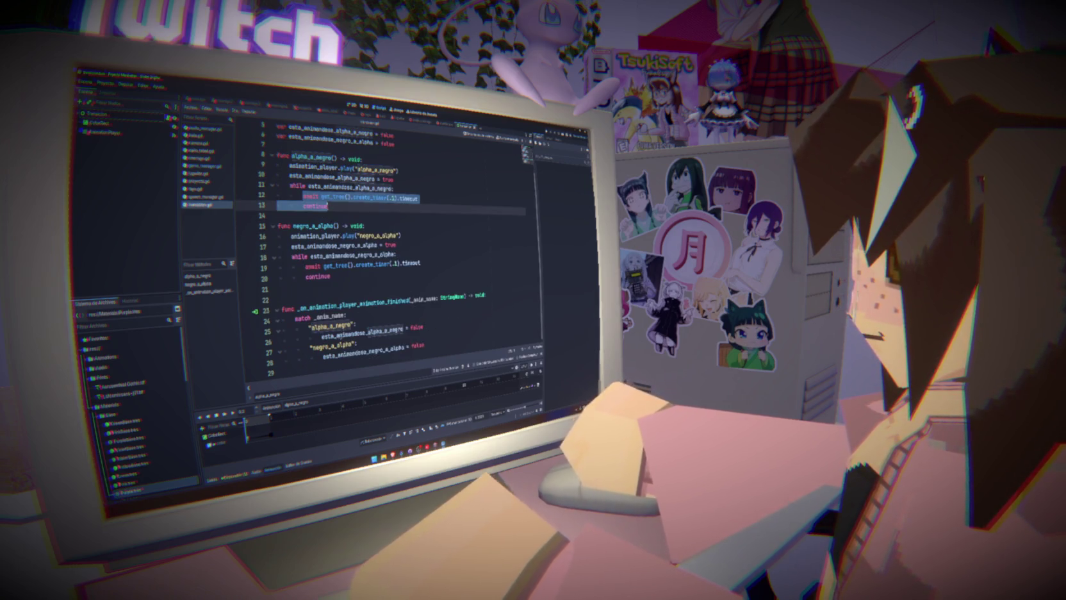
double_click(346, 326)
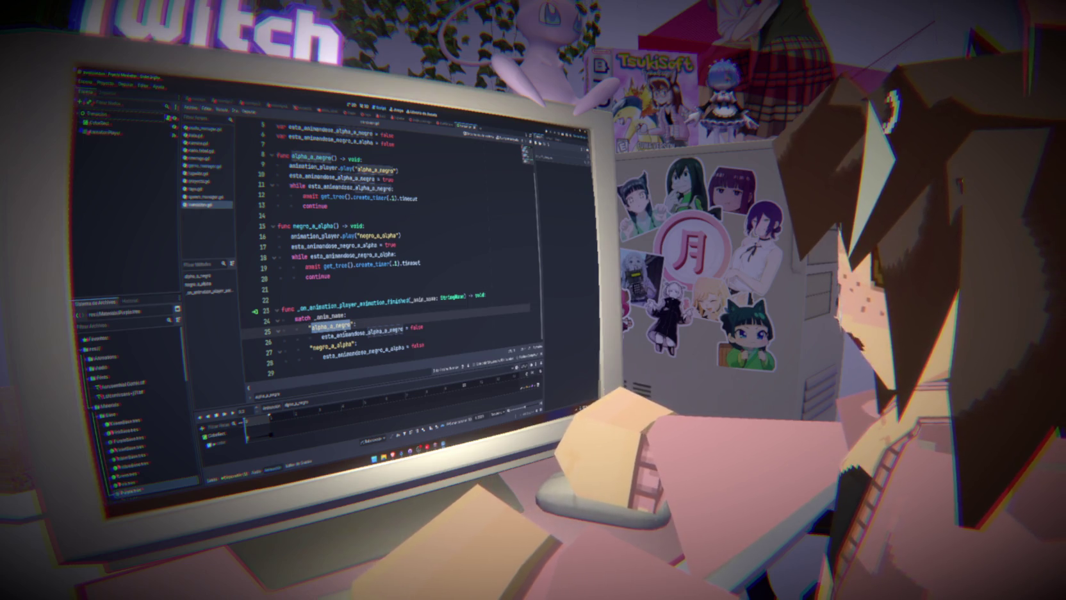
left_click_drag(321, 334, 422, 328)
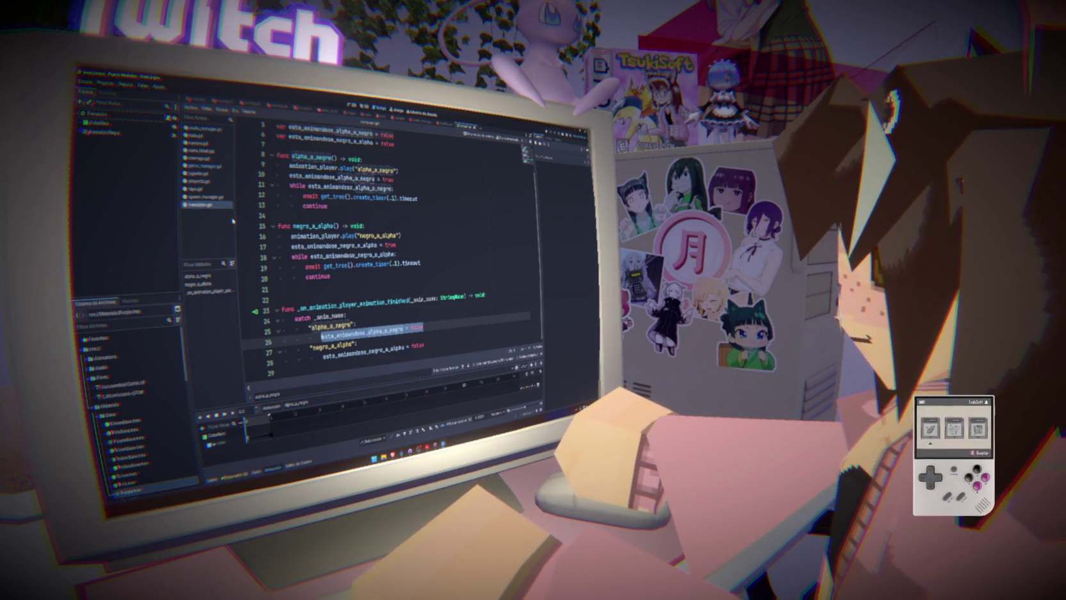
left_click(204, 165)
- Review the await on Transicion.alpha_a_negro() and the lines run after the fade in _on_opening_finished
left_click_drag(291, 225, 422, 225)
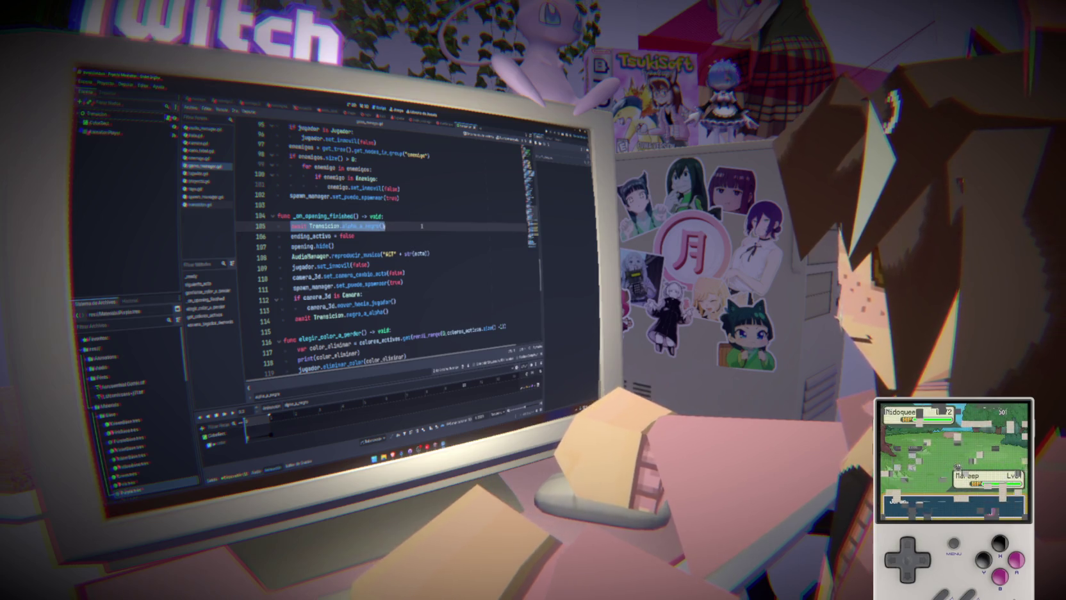
left_click(299, 226)
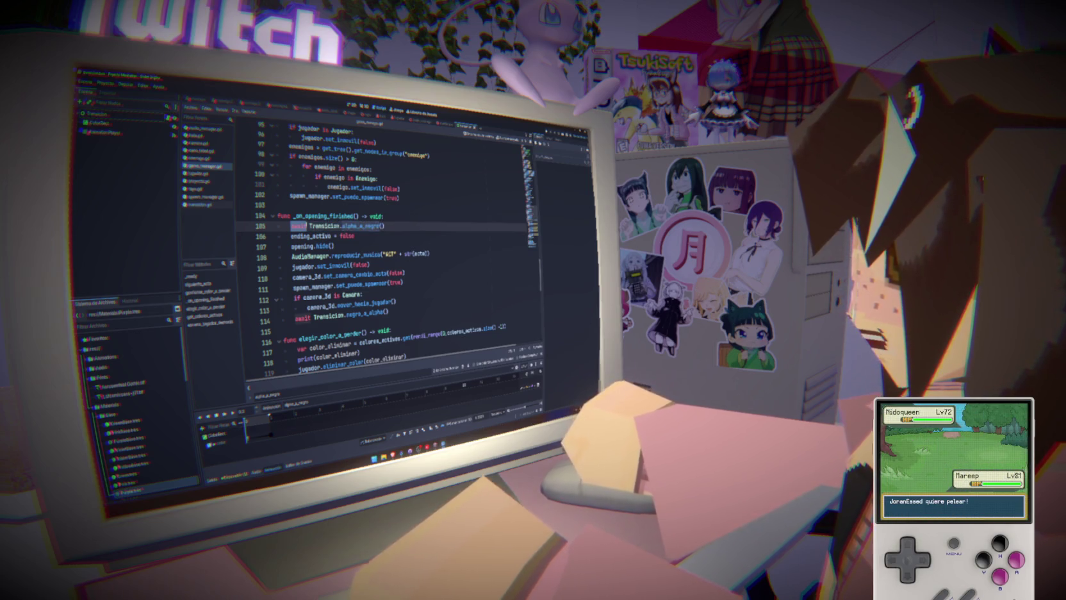
mouse_move(354, 236)
left_mouse_down()
mouse_move(292, 236)
mouse_move(334, 246)
left_mouse_up()
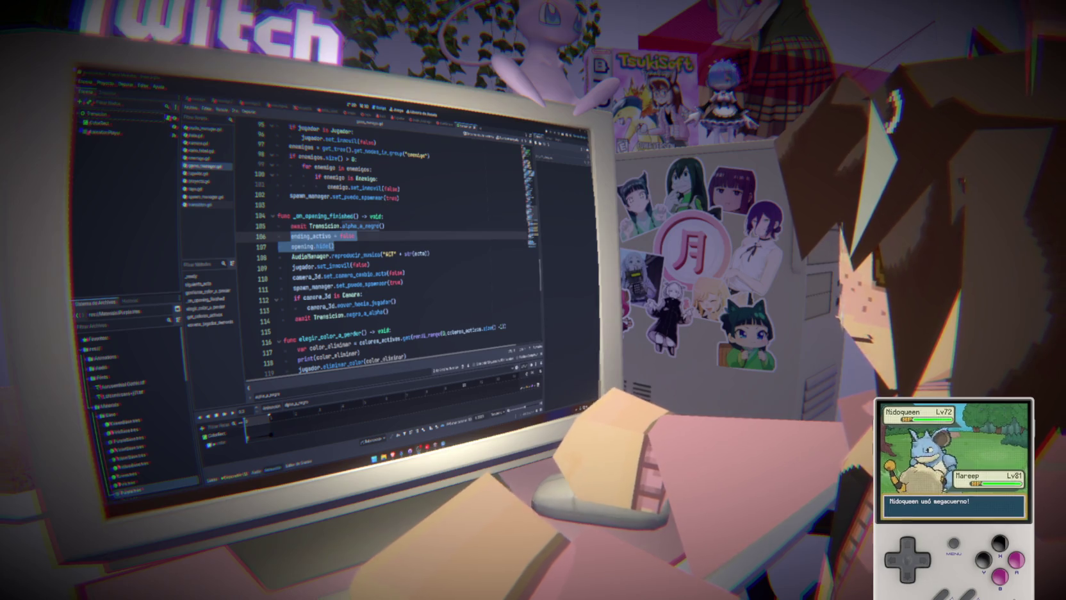
left_click(332, 247)
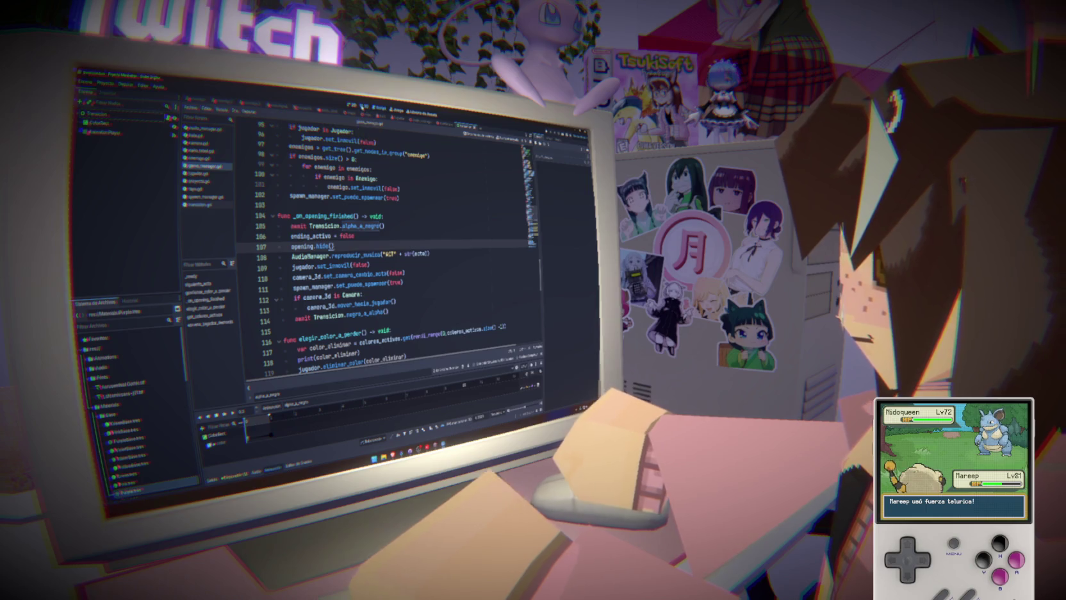
left_click(364, 106)
left_click(379, 108)
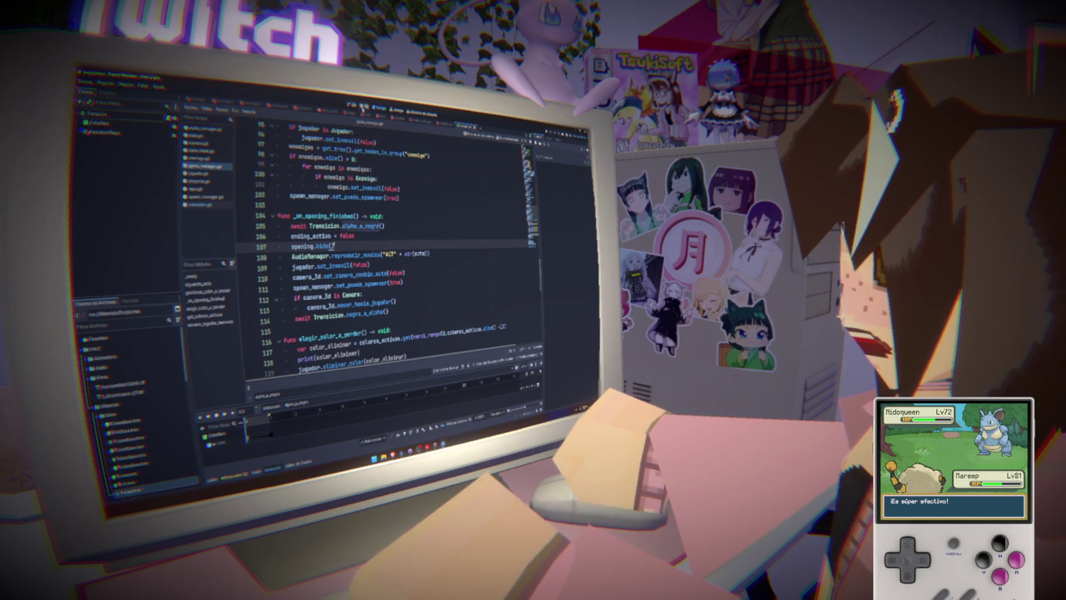
- Delete the Negro and NegroGameplay nodes from the Stage scene and return to the script
left_click(314, 122)
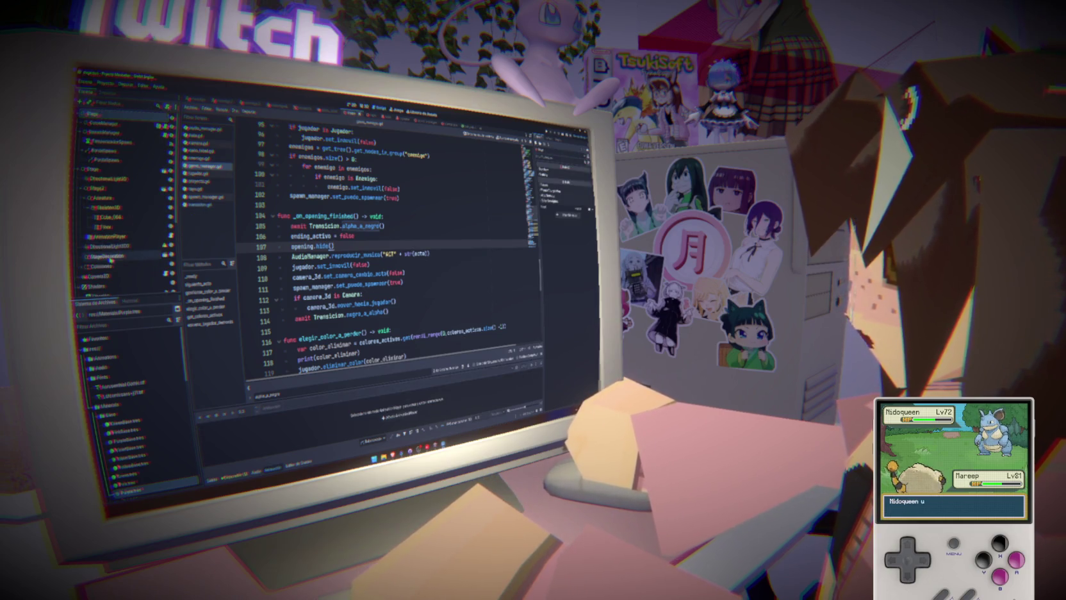
scroll(112, 264, "down", 3)
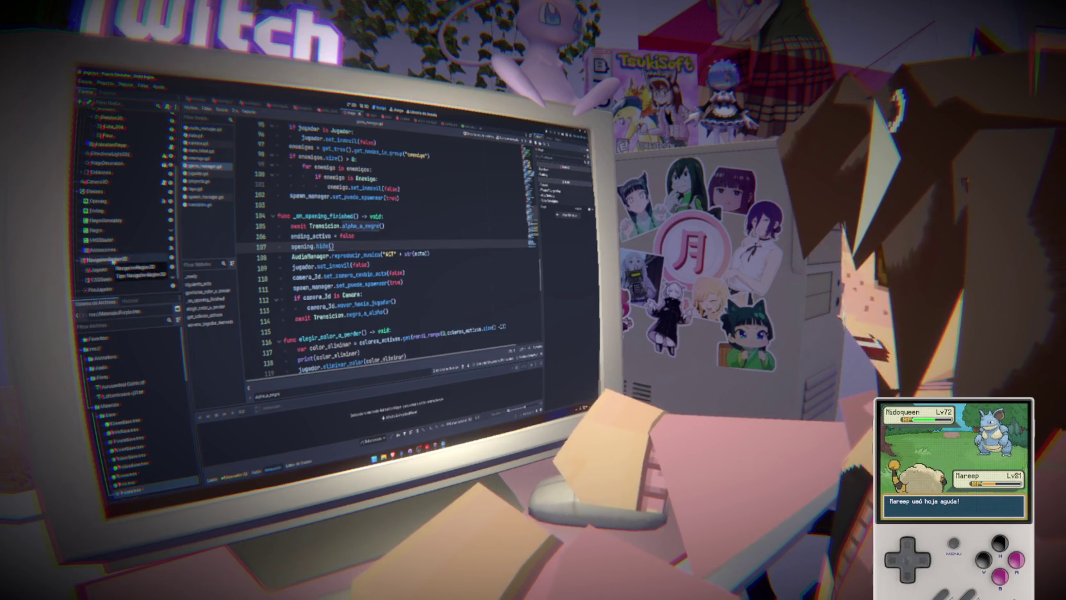
left_click(128, 232)
key("Delete")
key("Return")
left_click(114, 221)
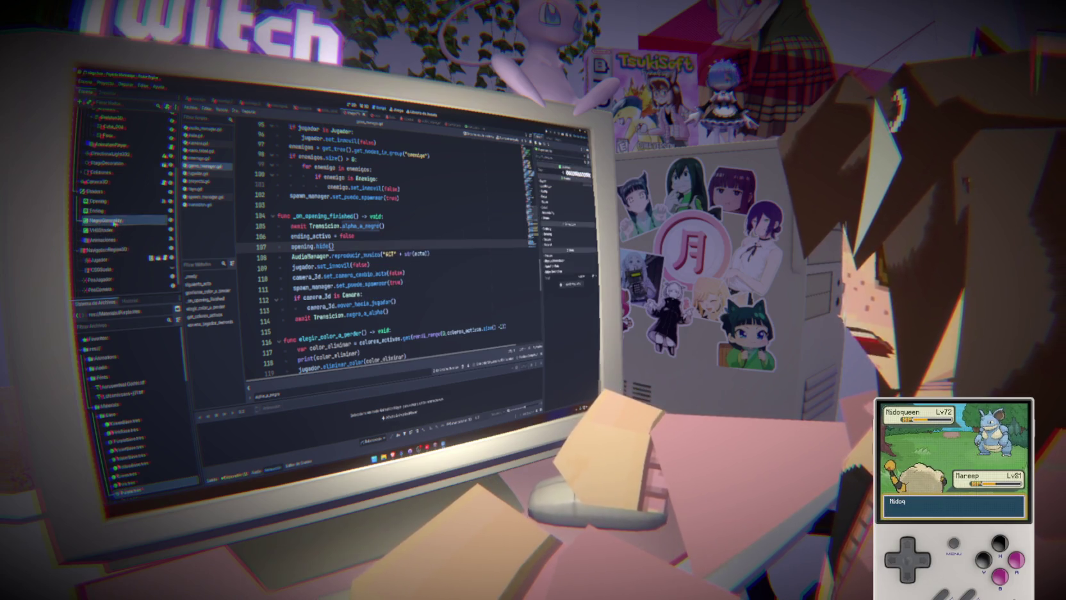
key("Delete")
key("Return")
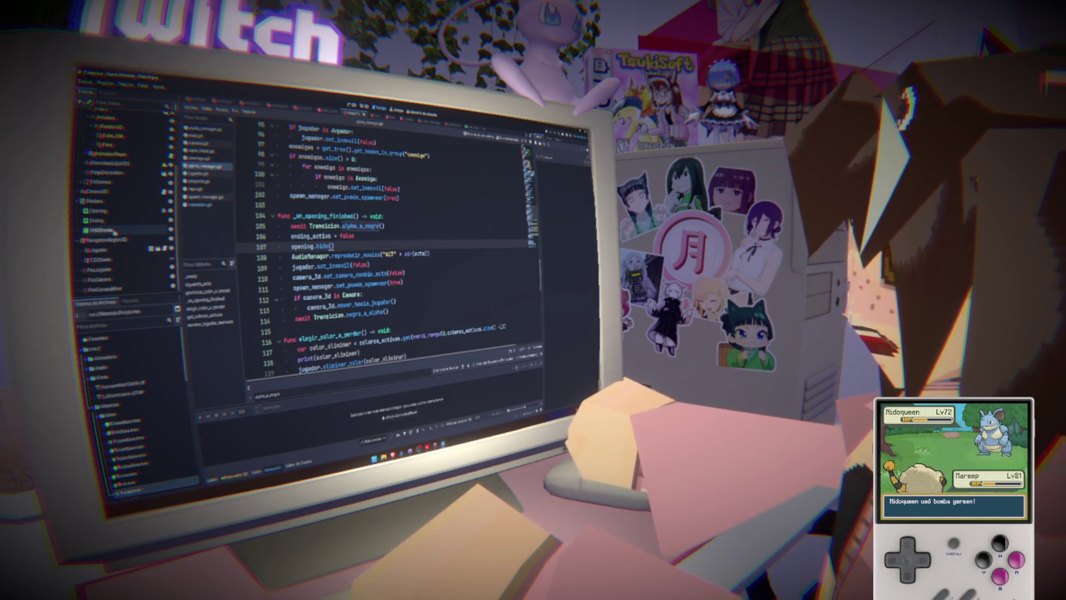
left_click(440, 208)
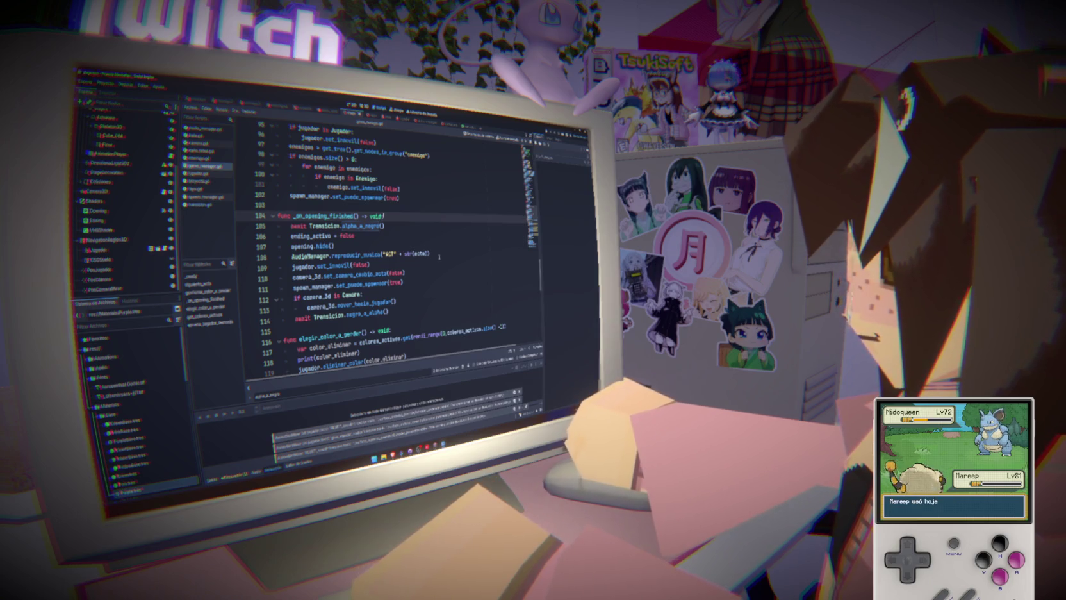
scroll(398, 243, "up", 20)
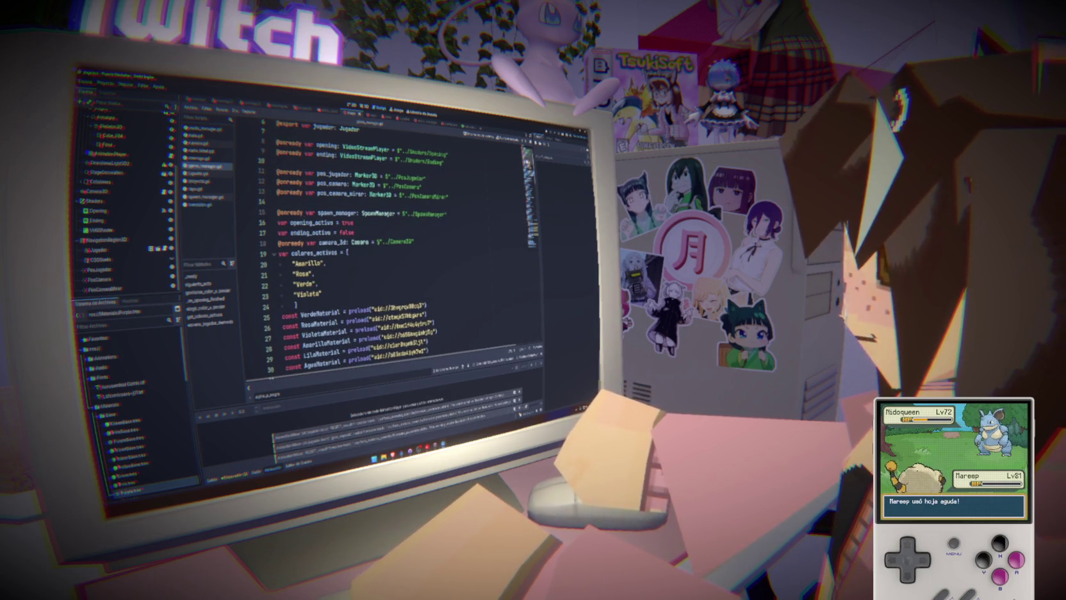
- Test-run the game to check the opening from black, then stop it
left_click(398, 186)
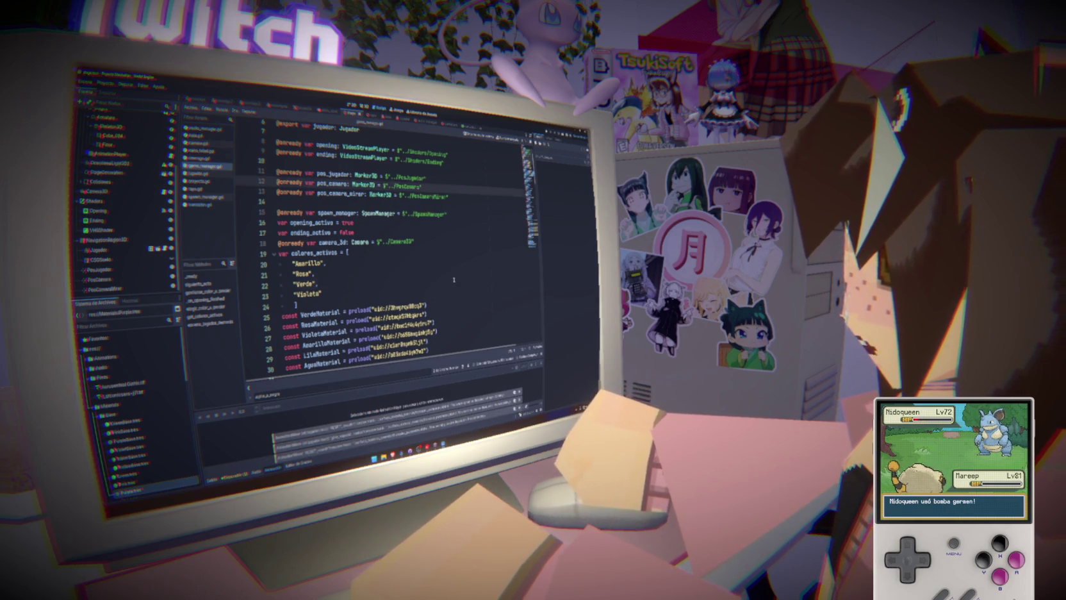
left_click(318, 283)
left_click(445, 300)
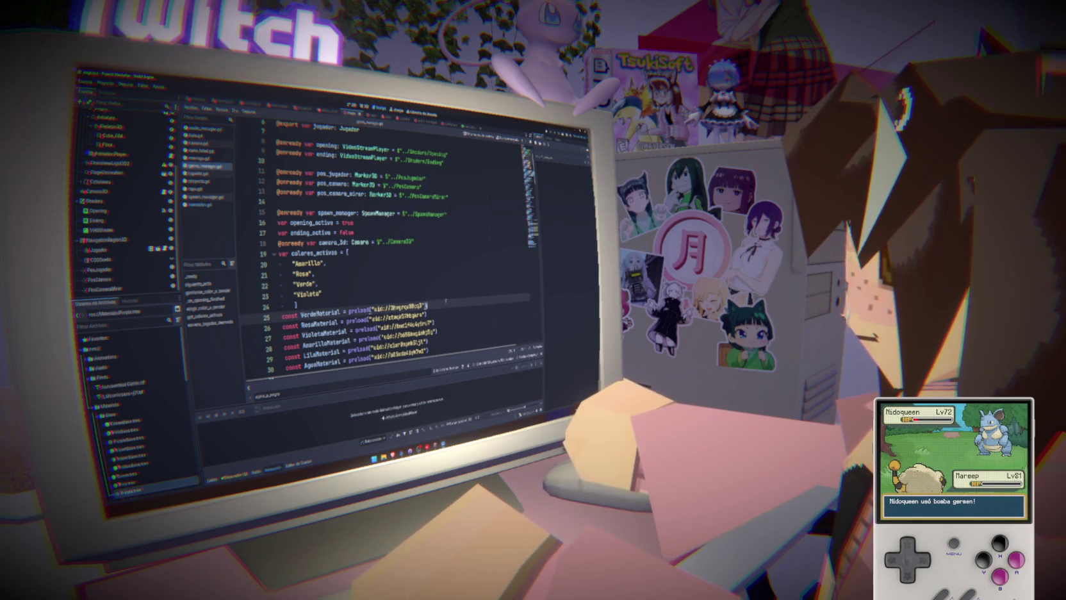
key("F5")
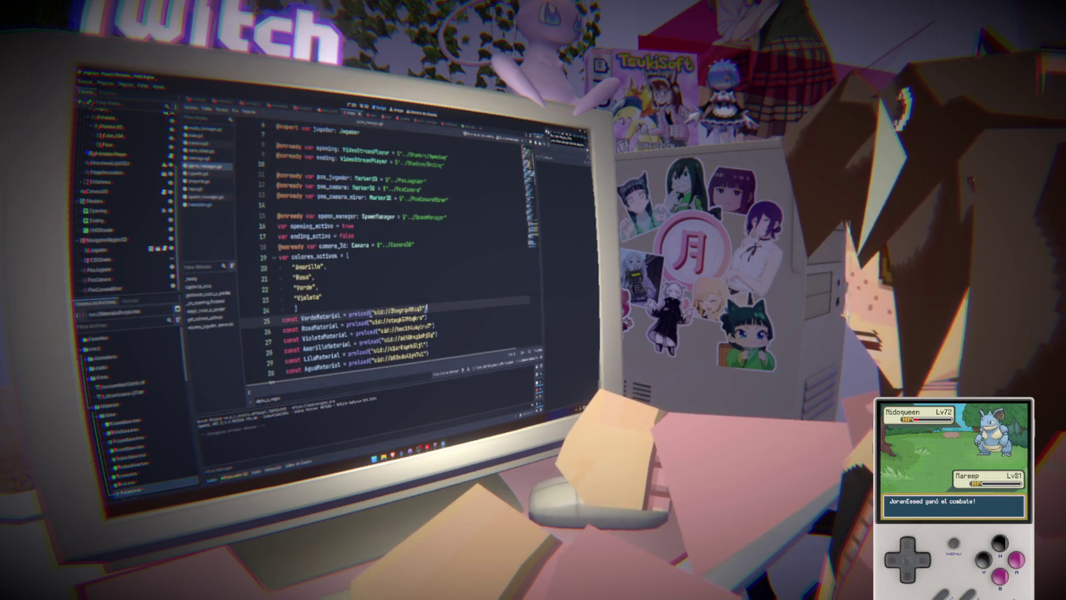
key("F5")
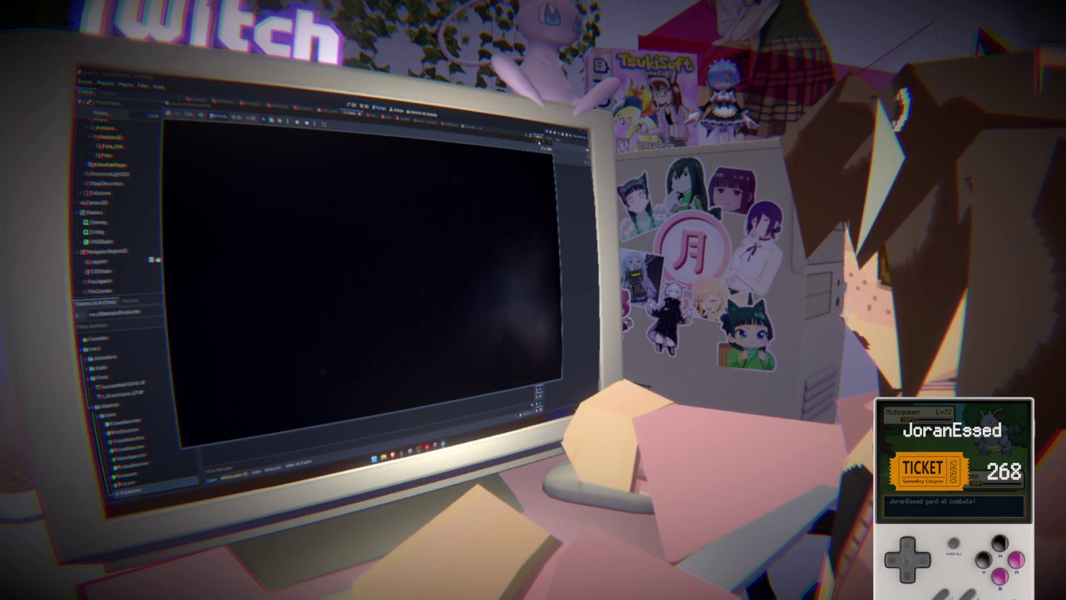
key("F8")
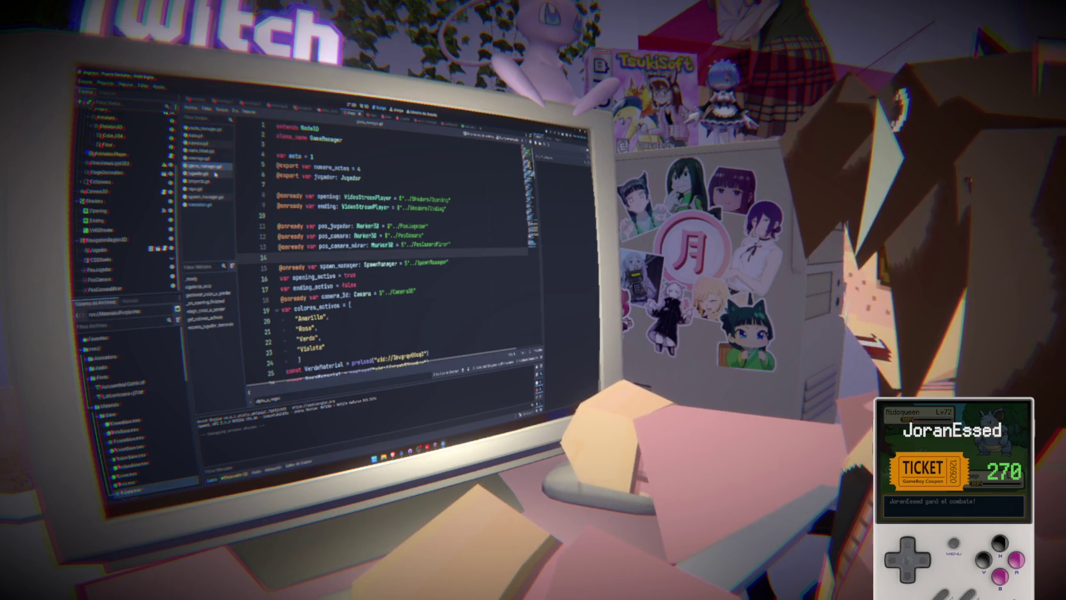
- Inspect the Transicion.negro_a_alpha() call in _ready(), then bring up the Transicion scene
scroll(398, 250, "down", 8)
left_click_drag(347, 265, 280, 257)
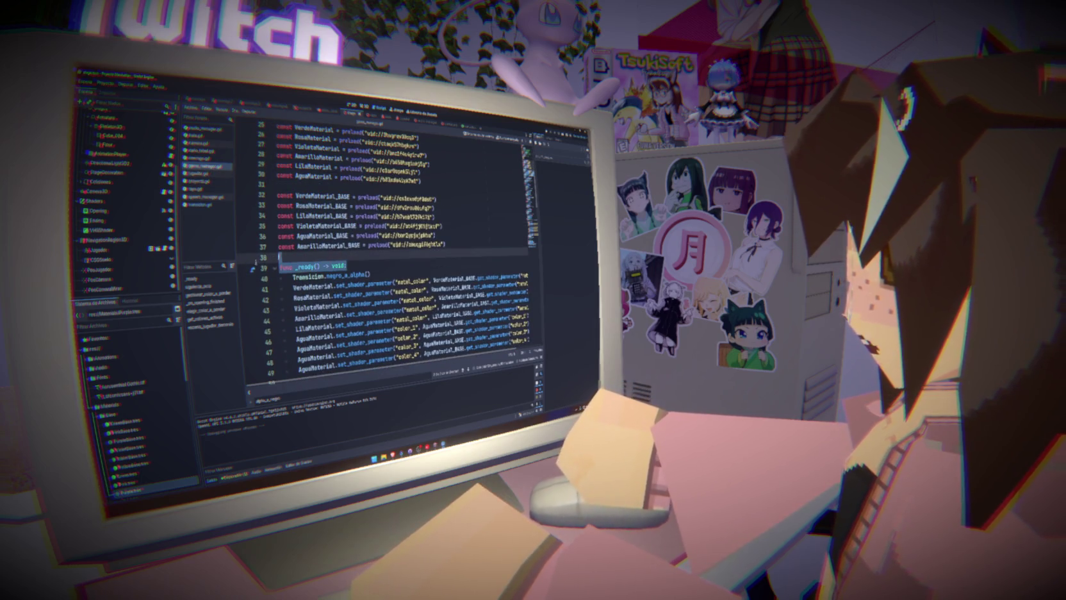
left_click_drag(370, 275, 292, 275)
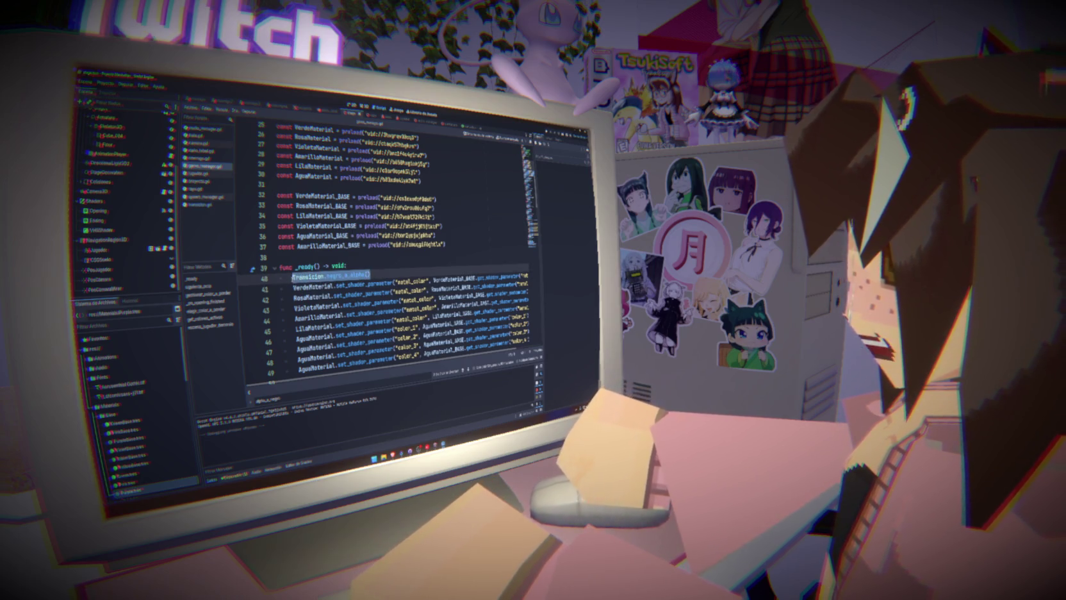
triple_click(305, 278)
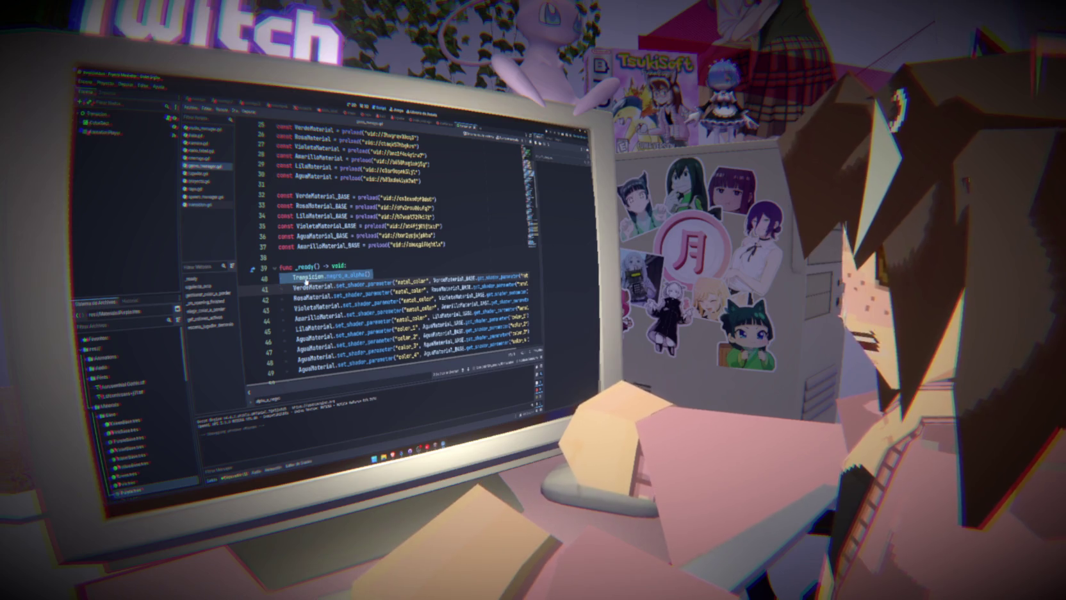
left_click(96, 115)
left_click(127, 137)
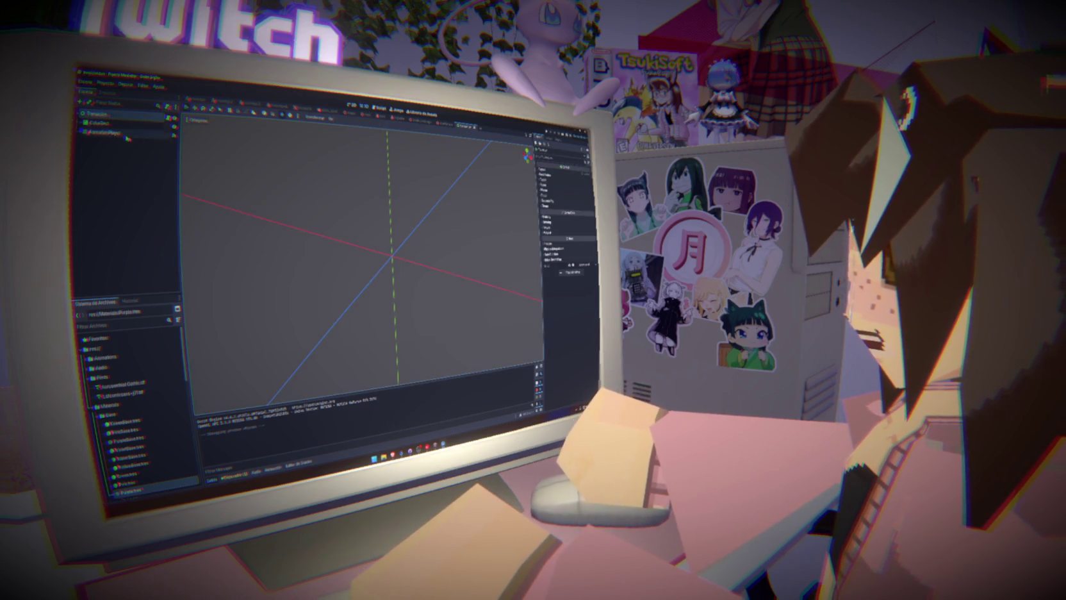
- Select the Transicion AnimationPlayer, load the other fade animation and play it as a preview
left_click(101, 123)
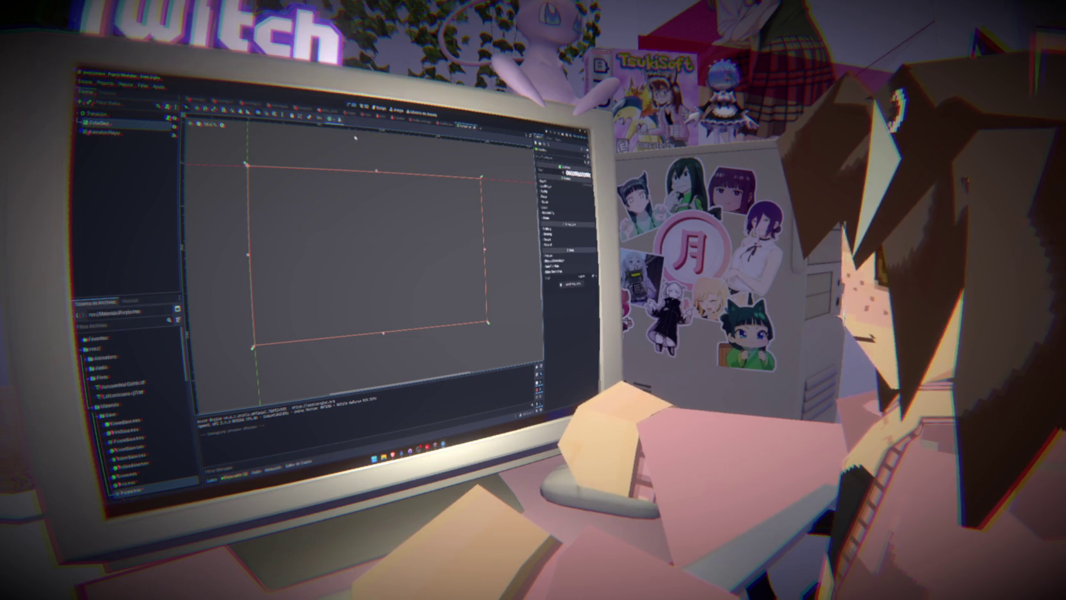
left_click(106, 132)
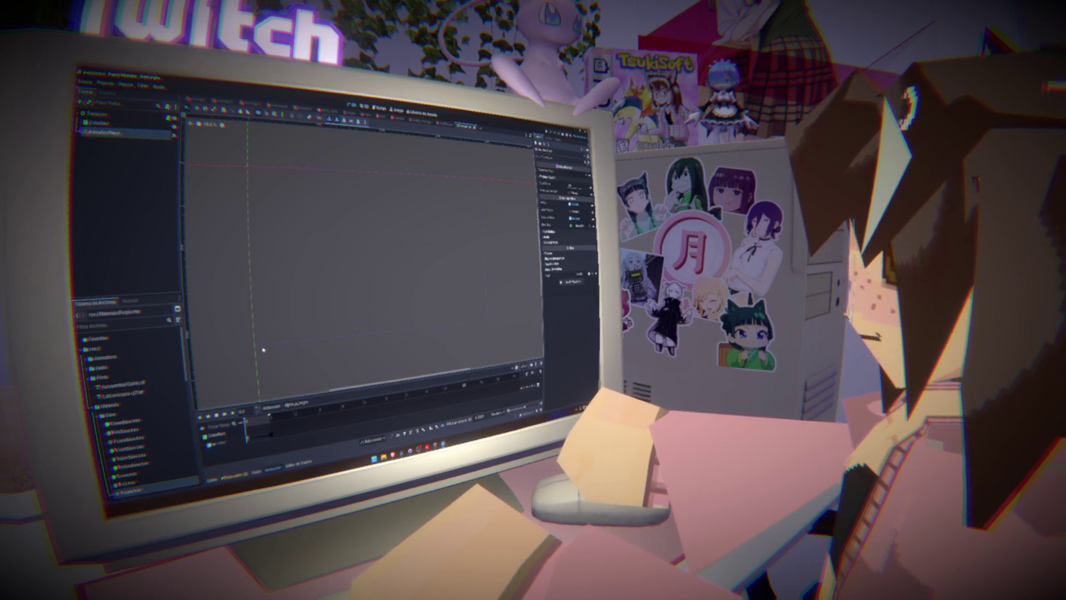
left_click(314, 402)
left_click(305, 416)
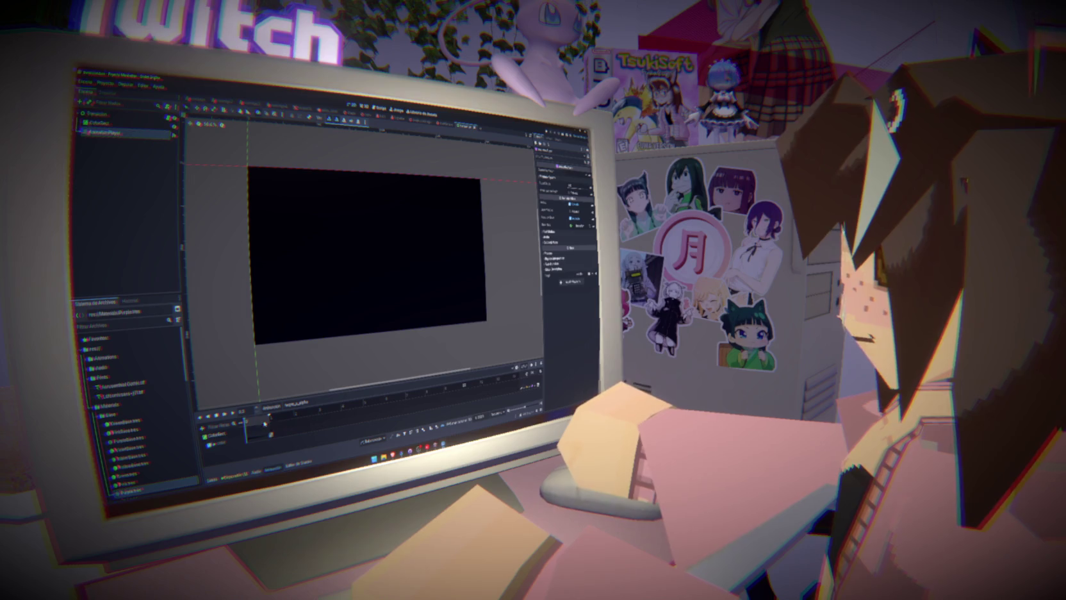
left_click(234, 414)
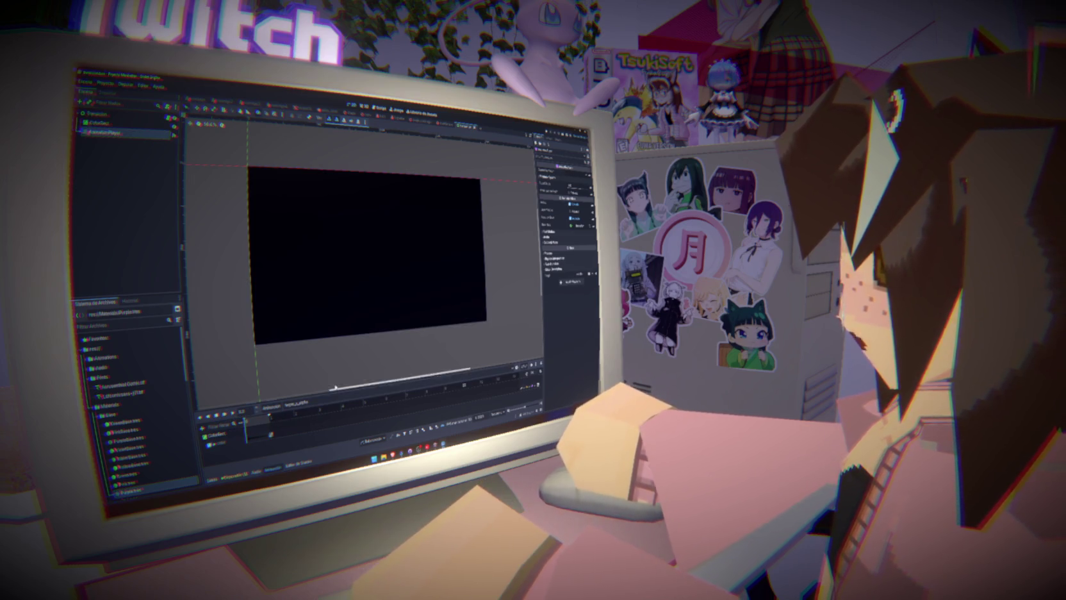
- Back in the script editor, follow negro_a_alpha on line 40 to its transicion.gd definition
key("ctrl+F3")
left_click_drag(370, 274, 292, 275)
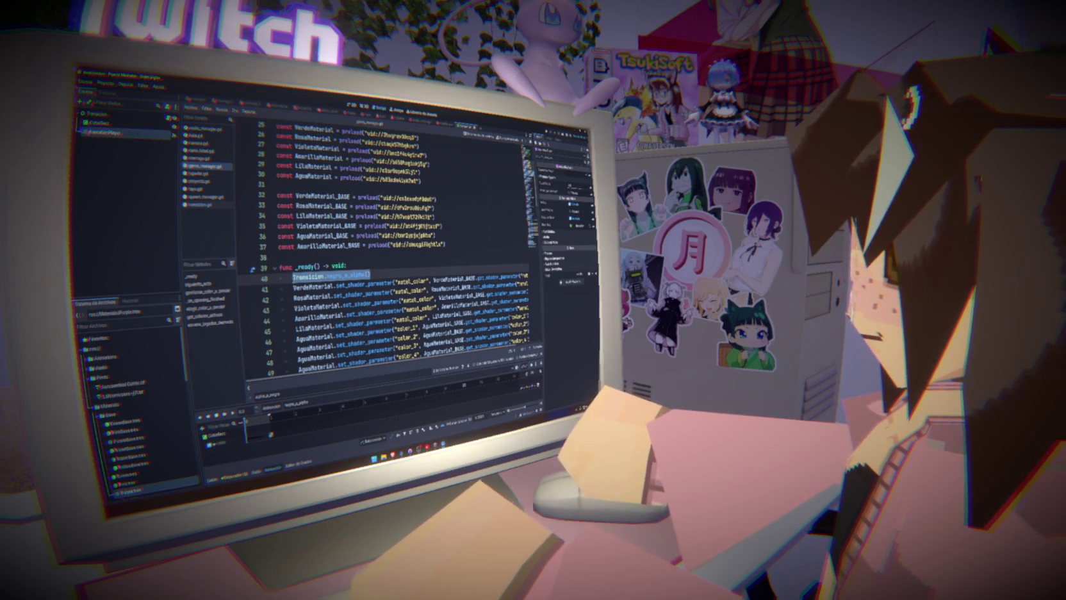
mouse_move(293, 282)
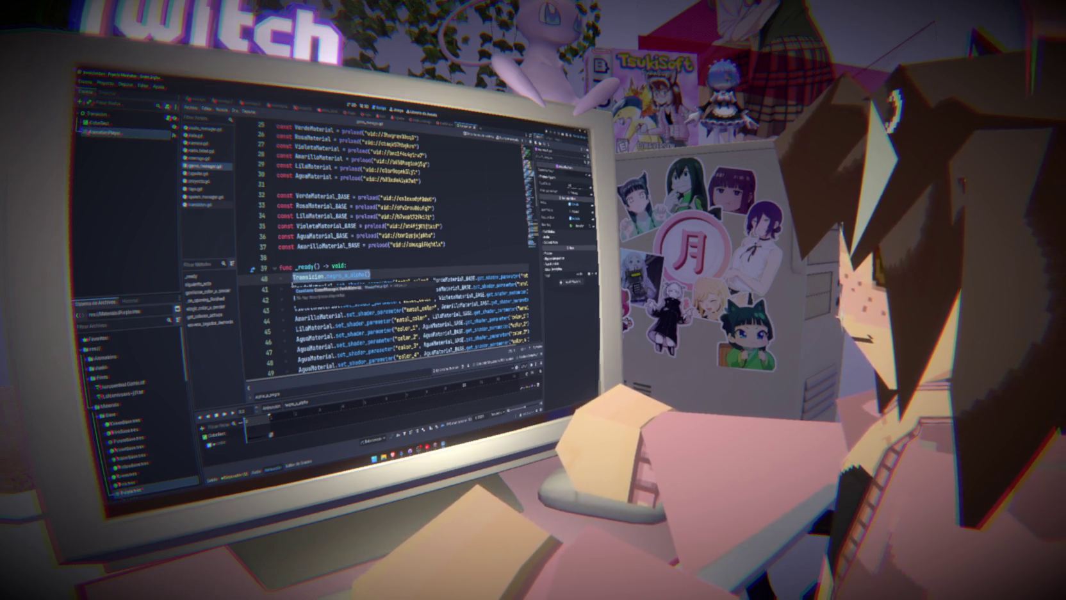
left_click_drag(370, 274, 326, 274)
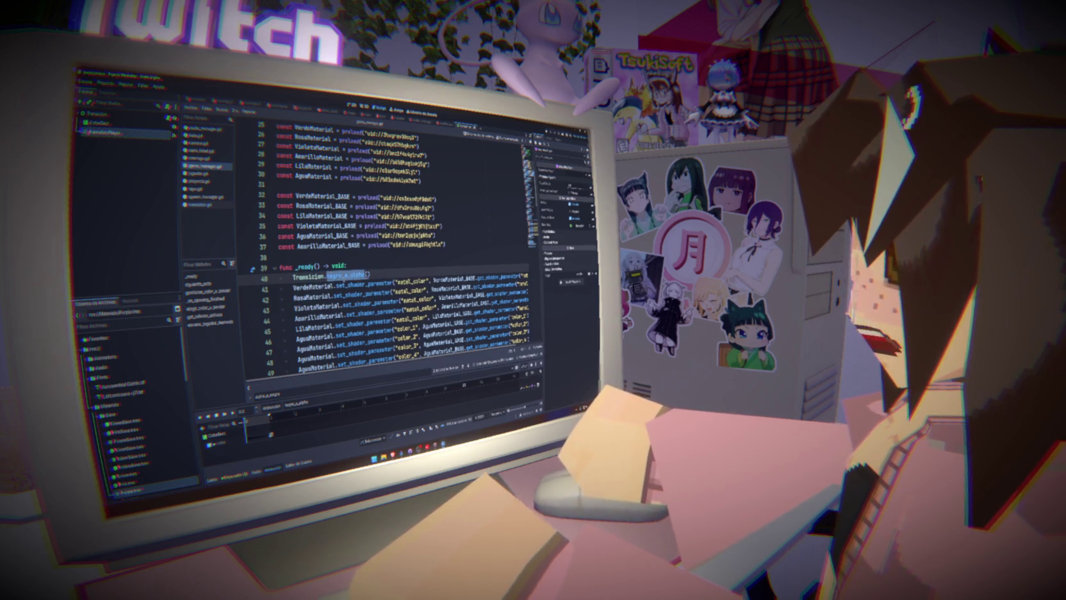
left_click(346, 276, "ctrl")
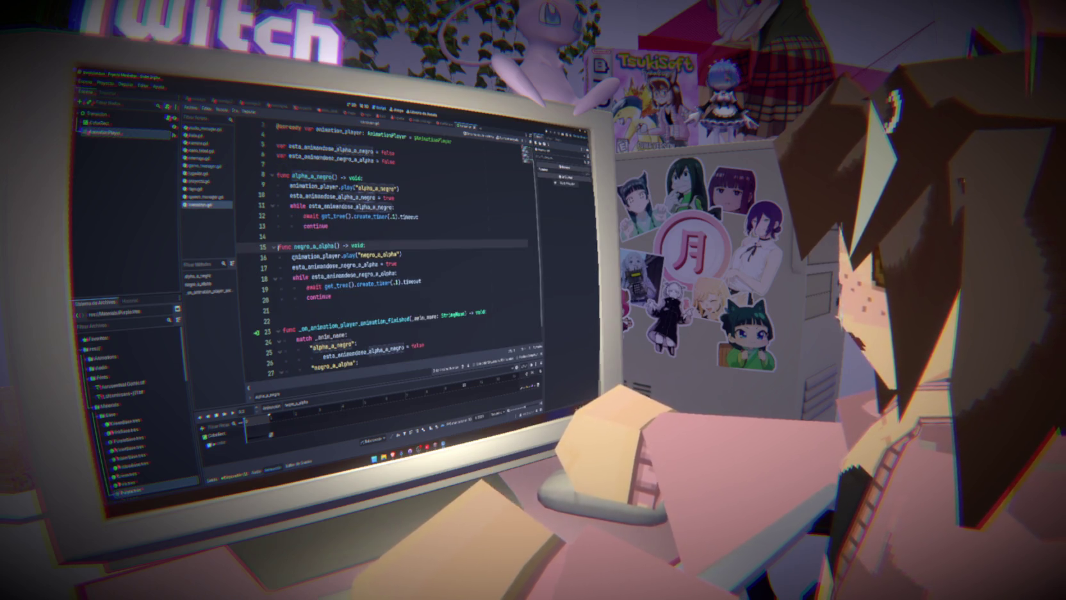
- Inspect negro_a_alpha's animation_player use, esta_animandose_negro_a_alpha flag and timer wait loop
double_click(317, 256)
scroll(385, 257, "up", 1)
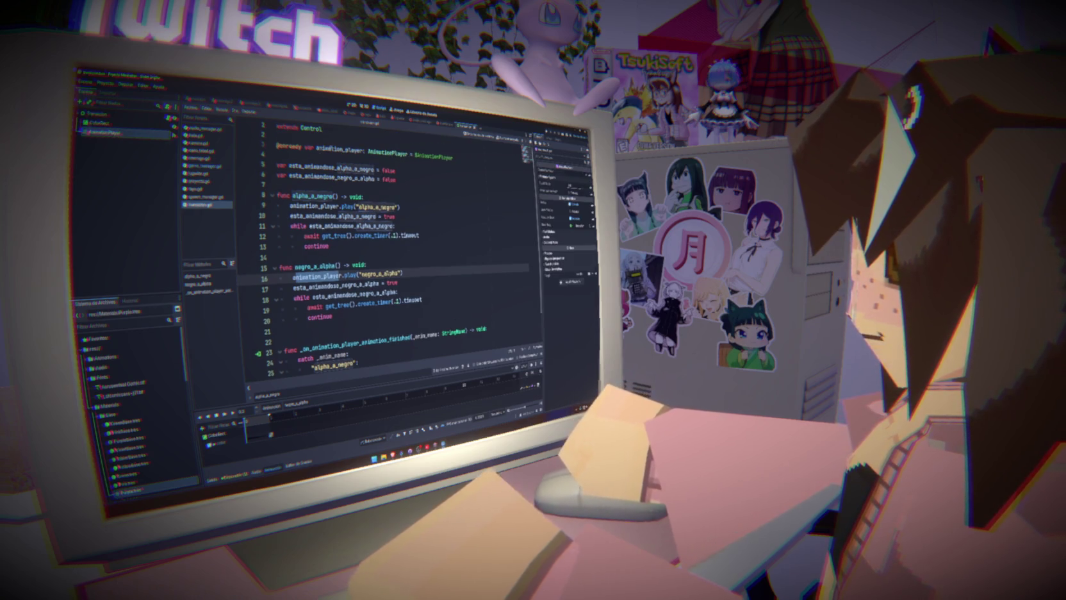
left_click(317, 276, "ctrl")
left_click(328, 284)
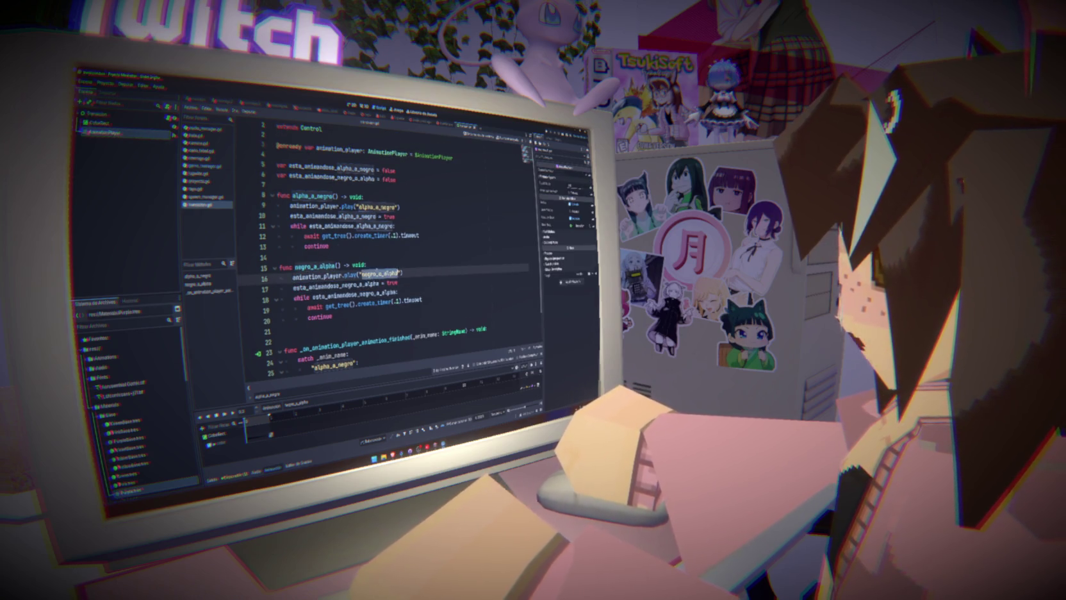
double_click(327, 284)
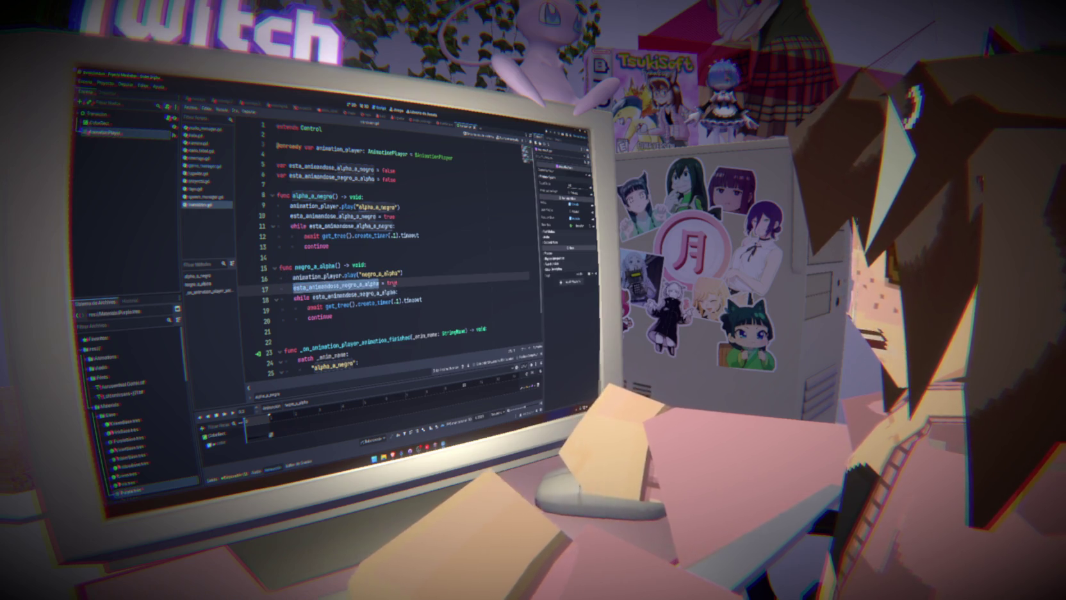
double_click(392, 283)
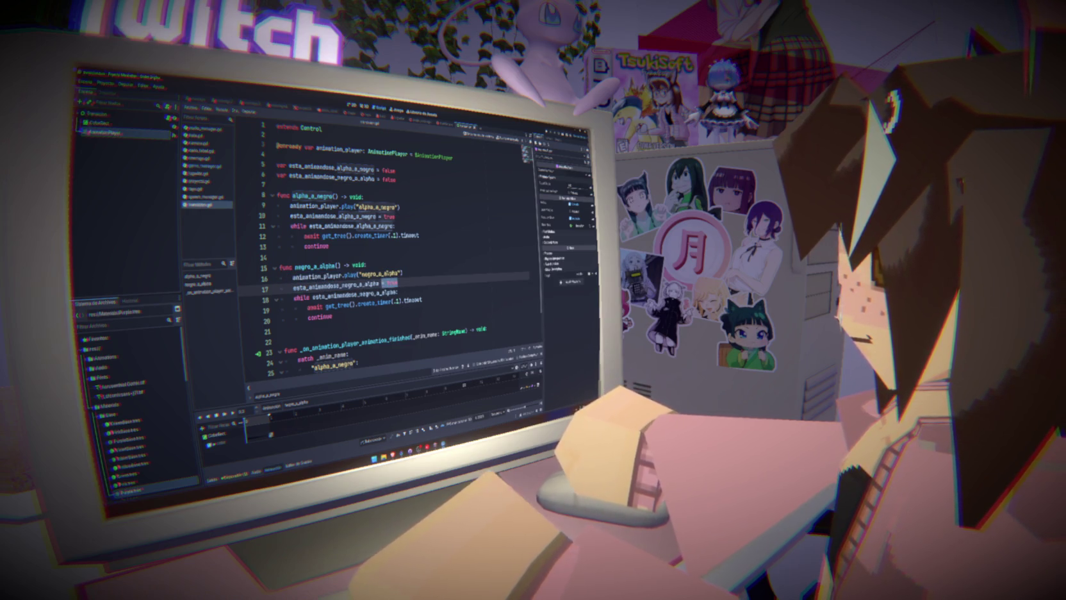
double_click(384, 294)
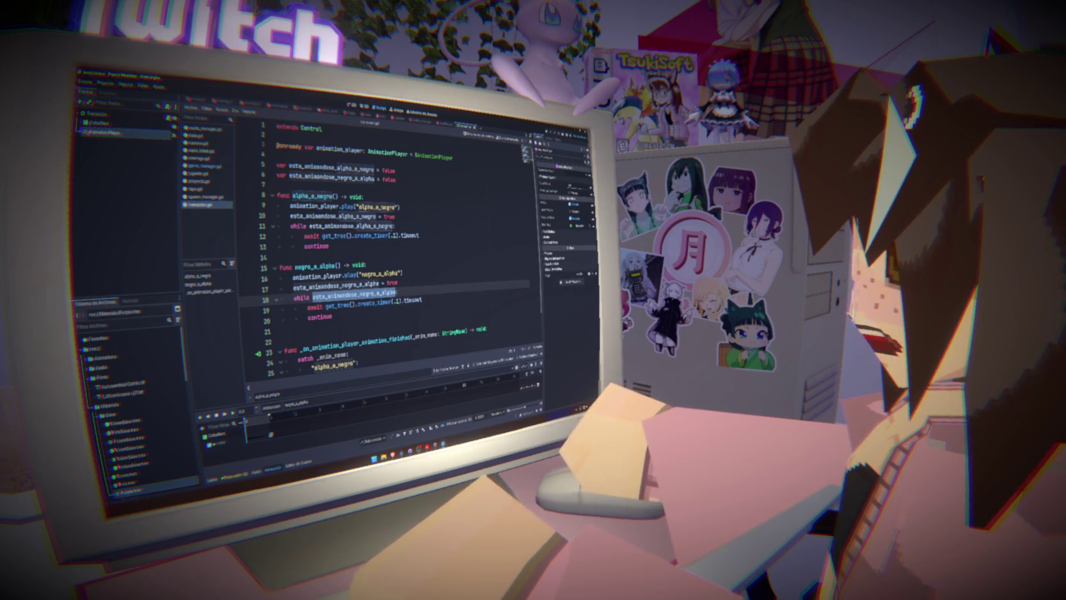
double_click(323, 284)
left_click_drag(308, 307, 445, 298)
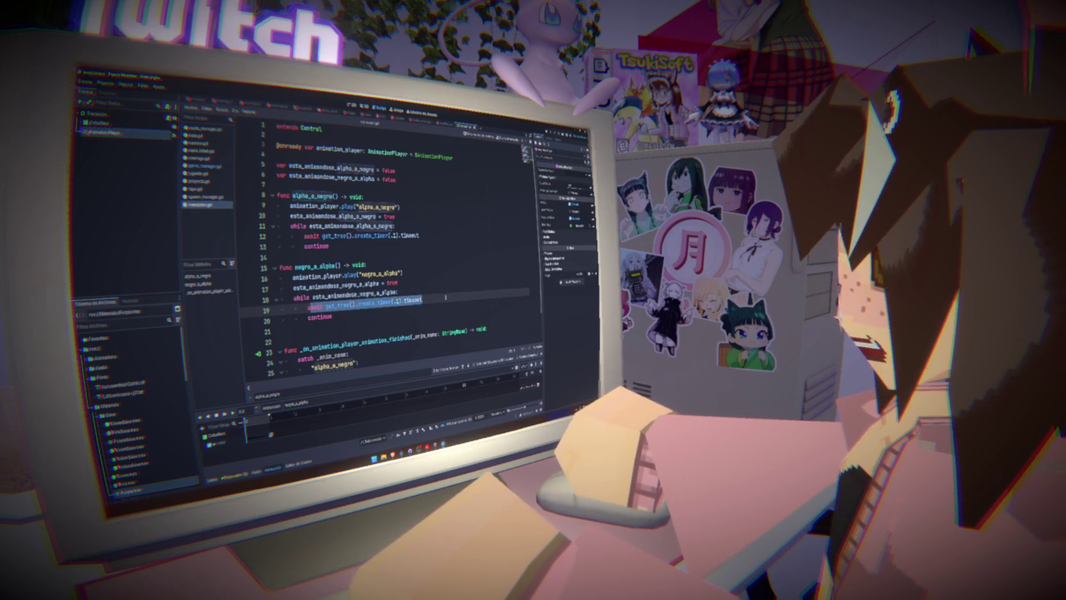
scroll(446, 298, "down", 2)
- Review the animation-finished handler's flag resets, then select the start of _ready in game_manager.gd
double_click(405, 301)
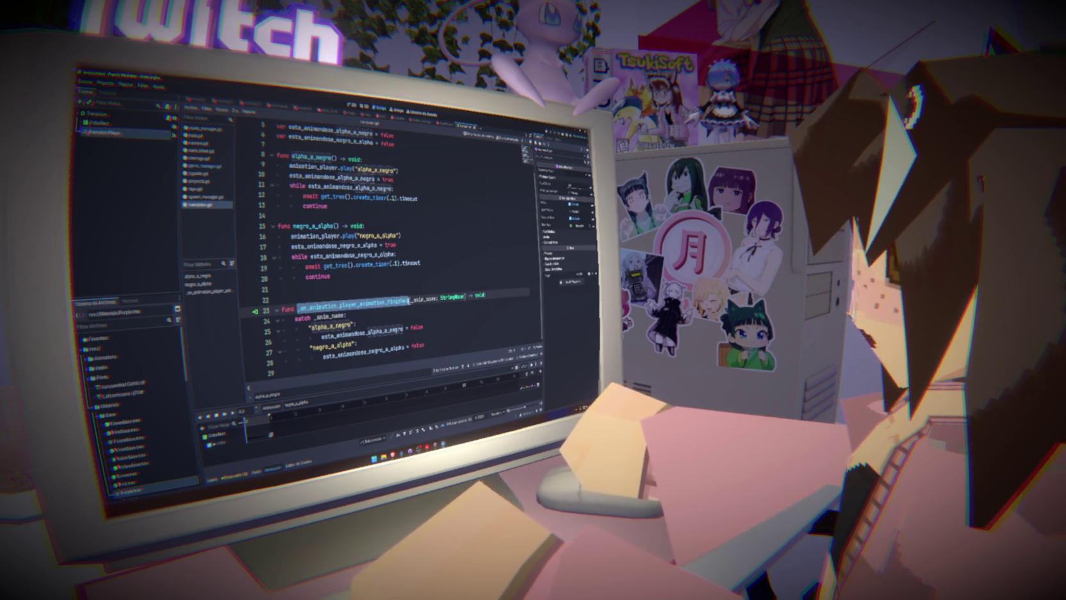
double_click(333, 346)
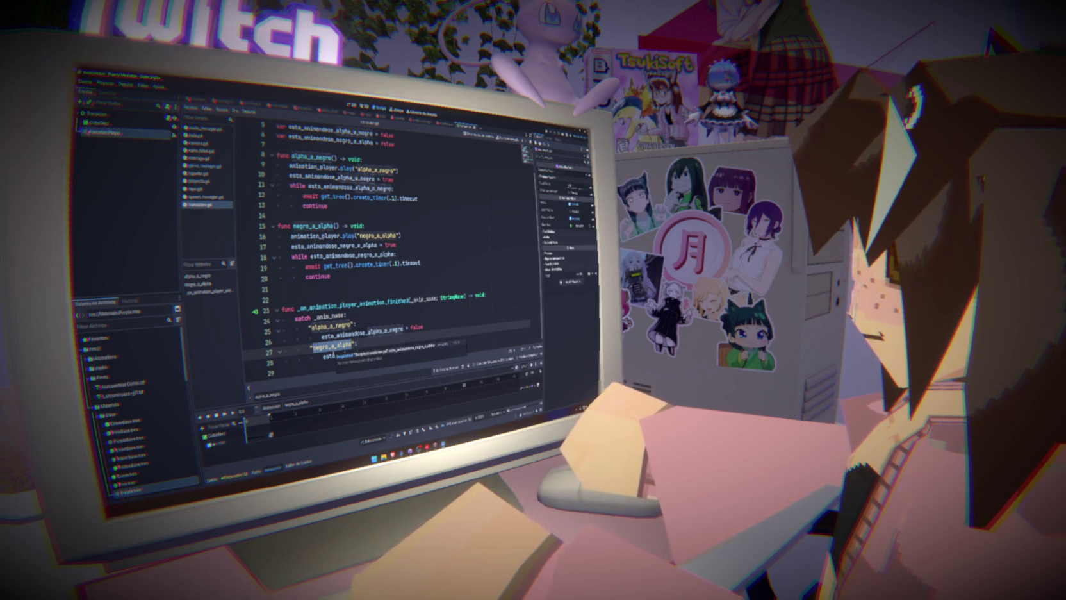
double_click(325, 356)
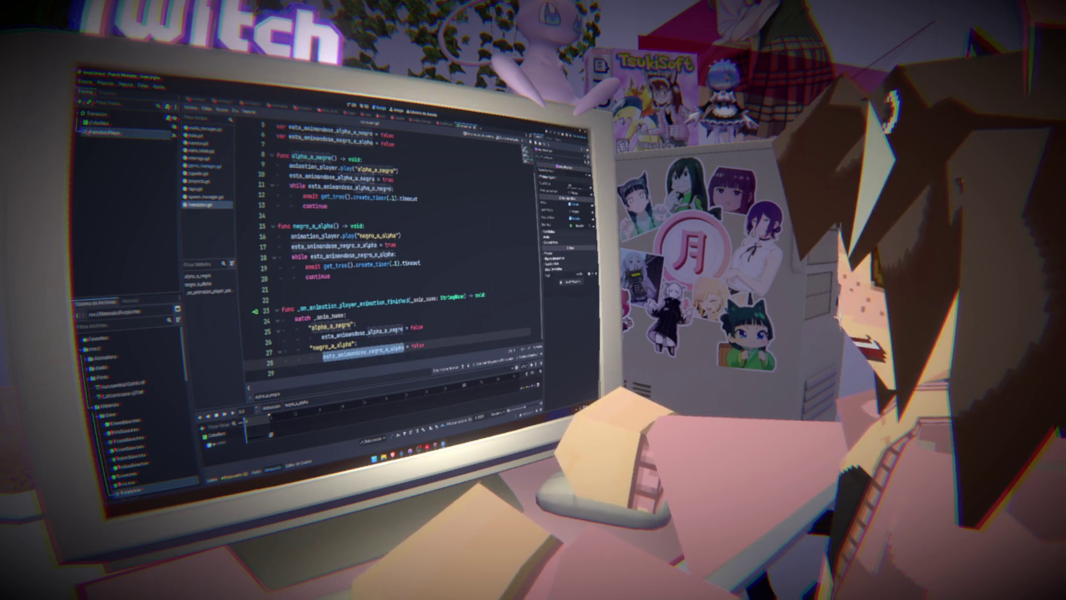
type("tru")
double_click(418, 345)
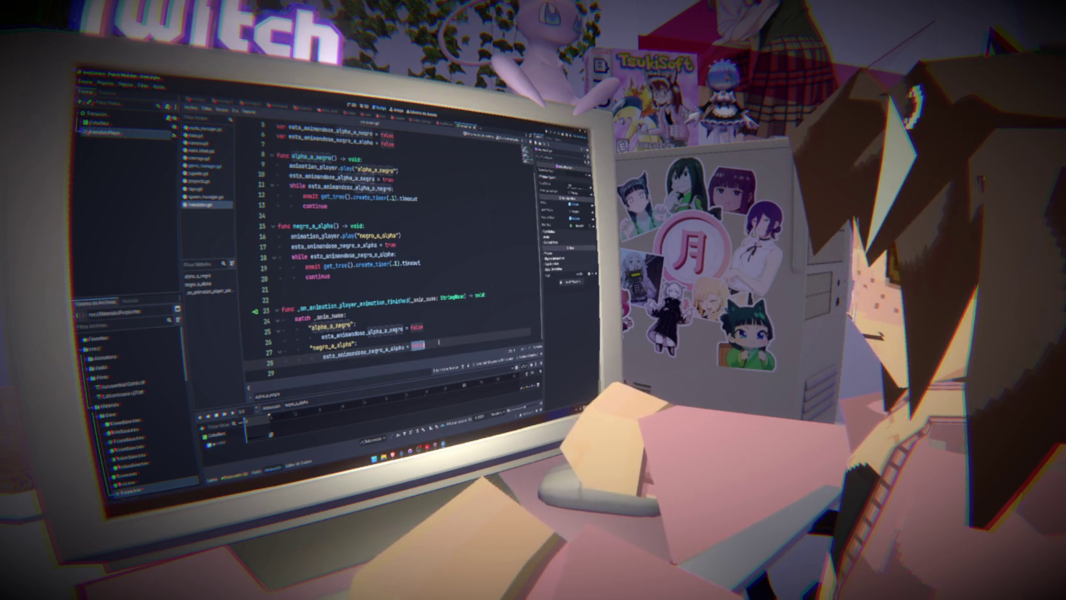
mouse_move(329, 206)
left_mouse_down()
mouse_move(276, 127)
mouse_move(277, 155)
left_mouse_up()
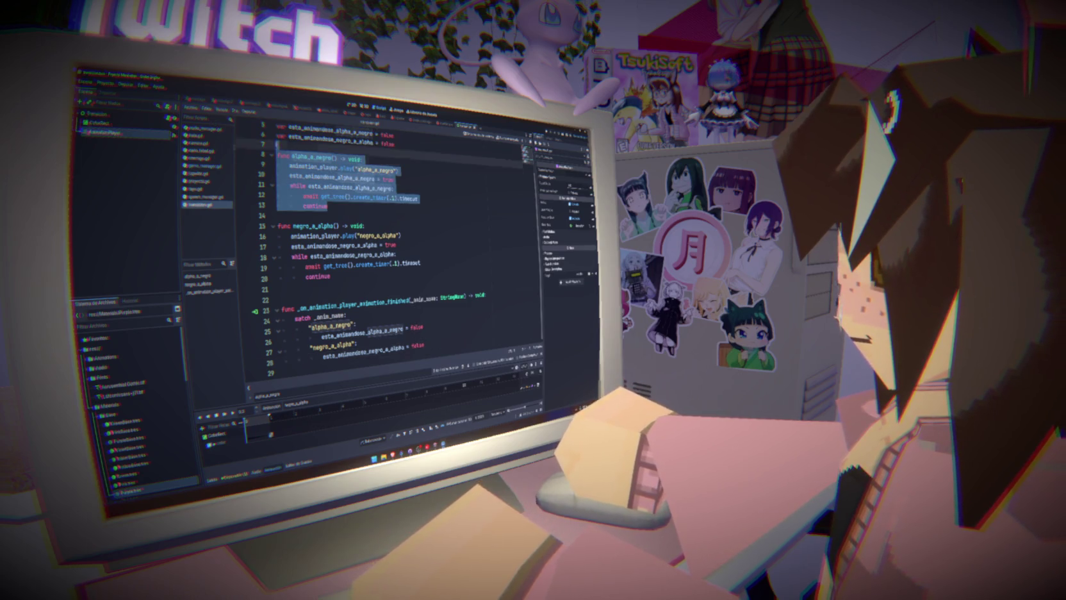
left_click(203, 166)
left_click_drag(278, 265, 370, 274)
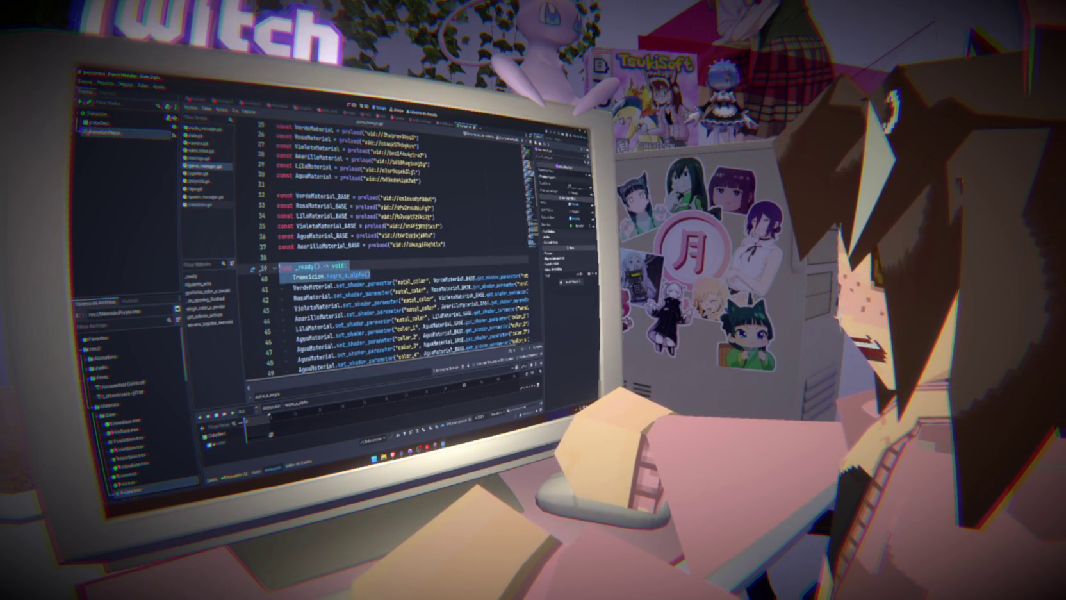
left_click_drag(280, 274, 371, 275)
left_click(369, 275)
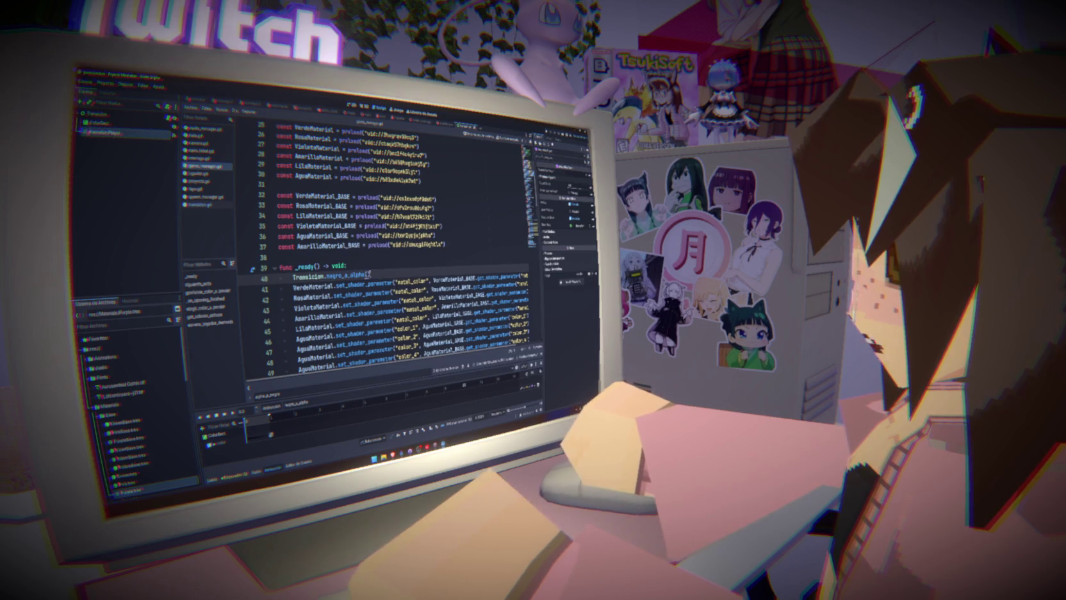
key("F5")
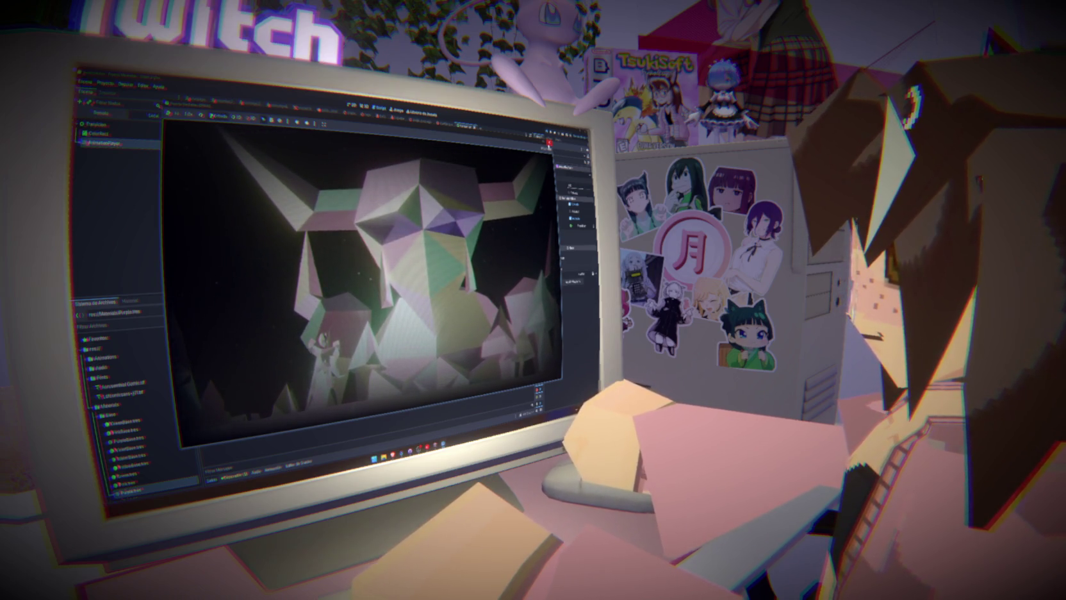
key("F8")
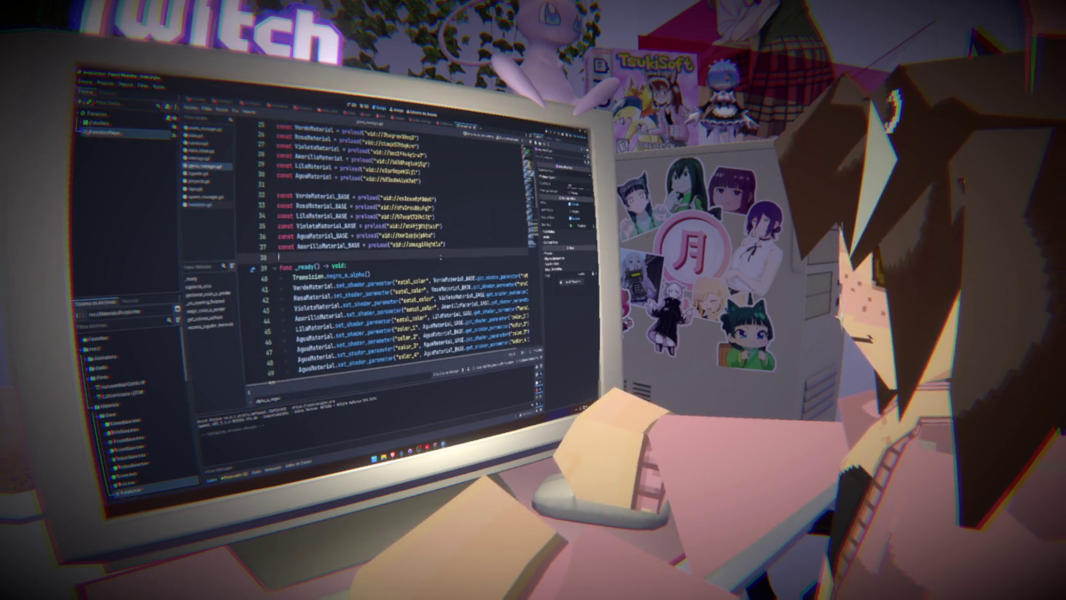
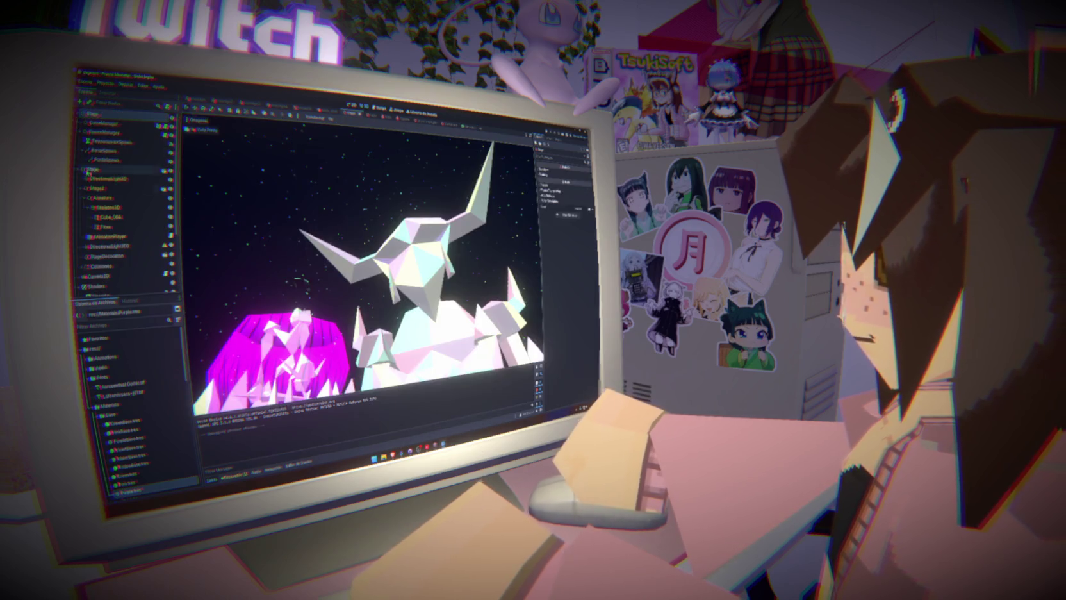
- Inspect the Opening node's _on_opening_finished code and its awaited Transicion.alpha_a_negro() call
left_click(102, 225)
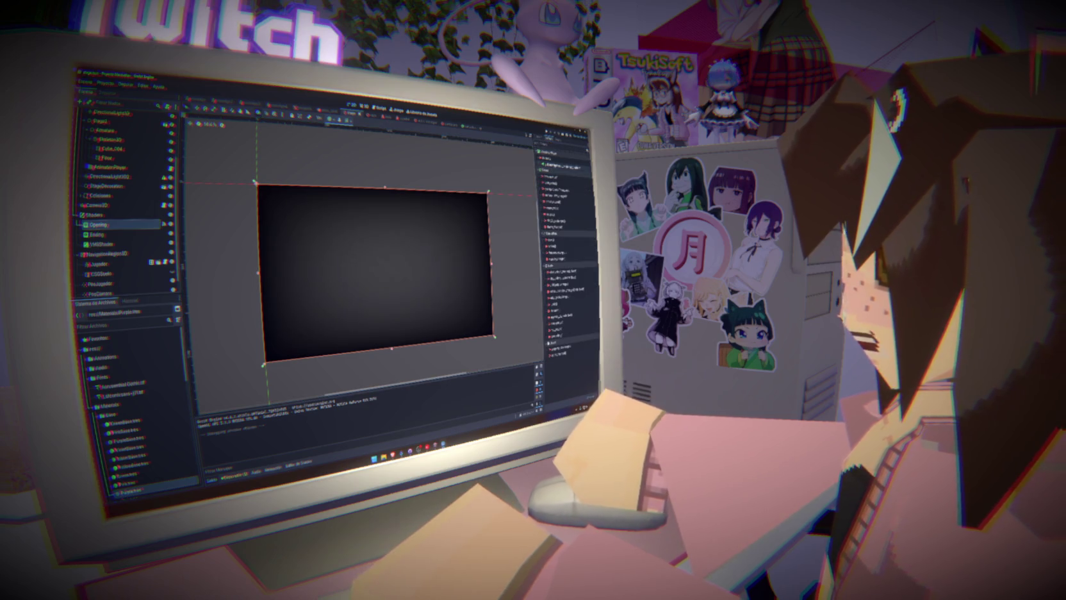
double_click(563, 166)
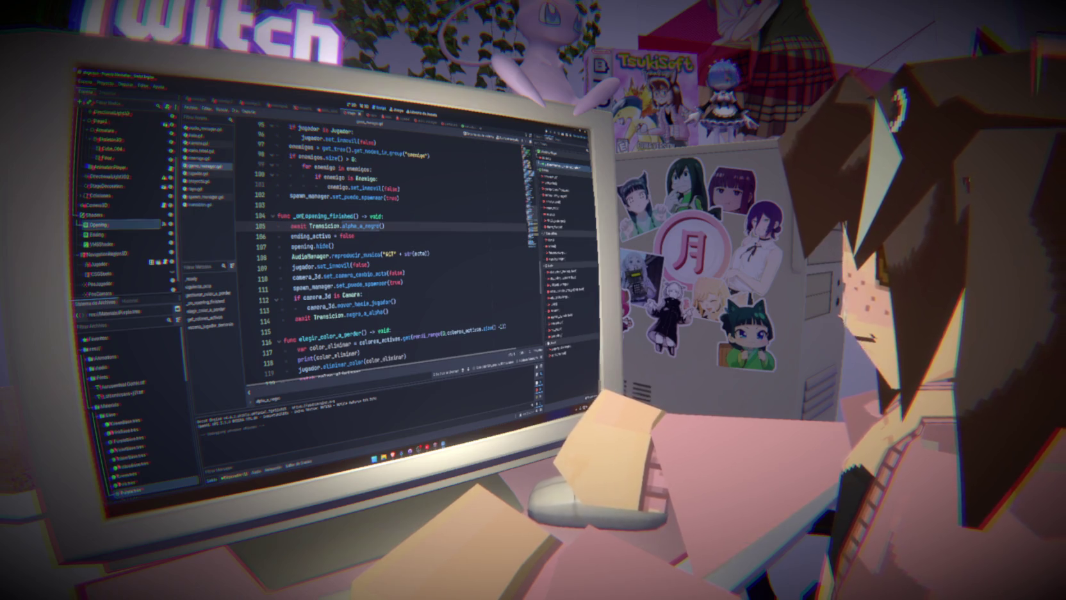
double_click(327, 216)
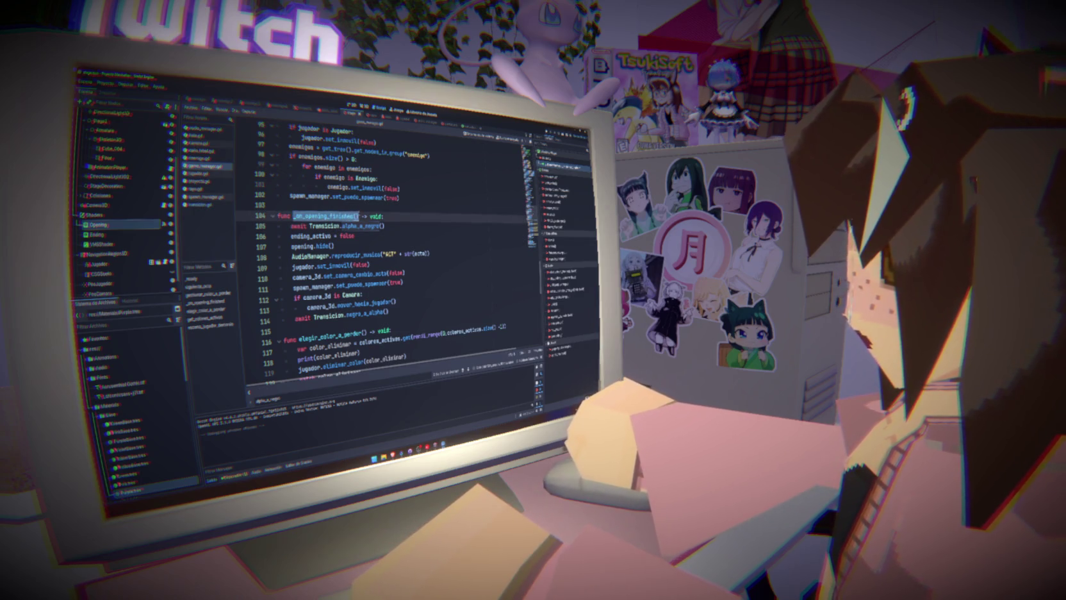
double_click(325, 225)
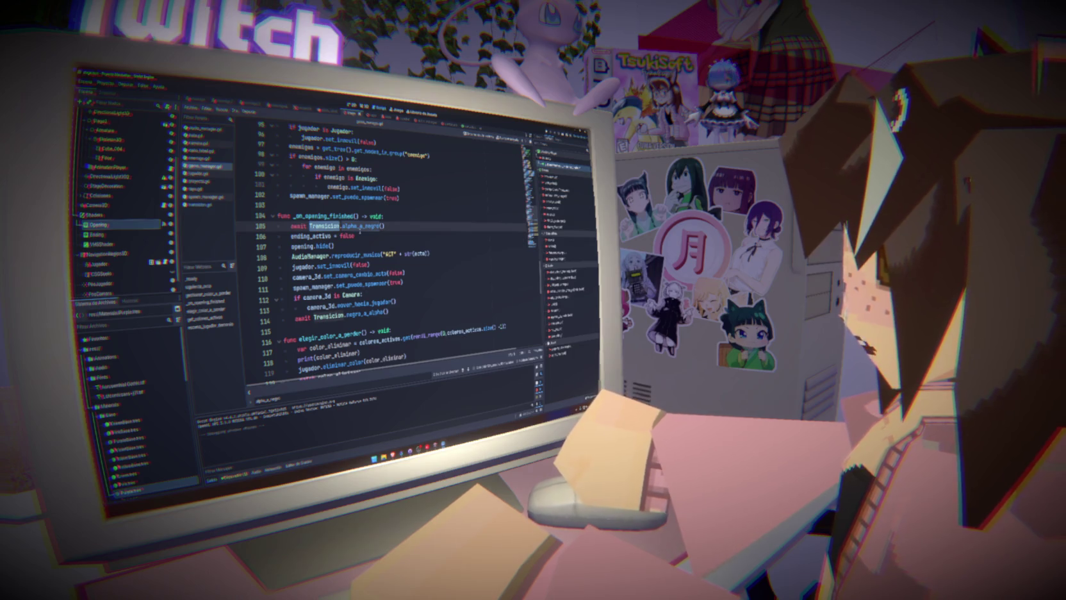
double_click(362, 225)
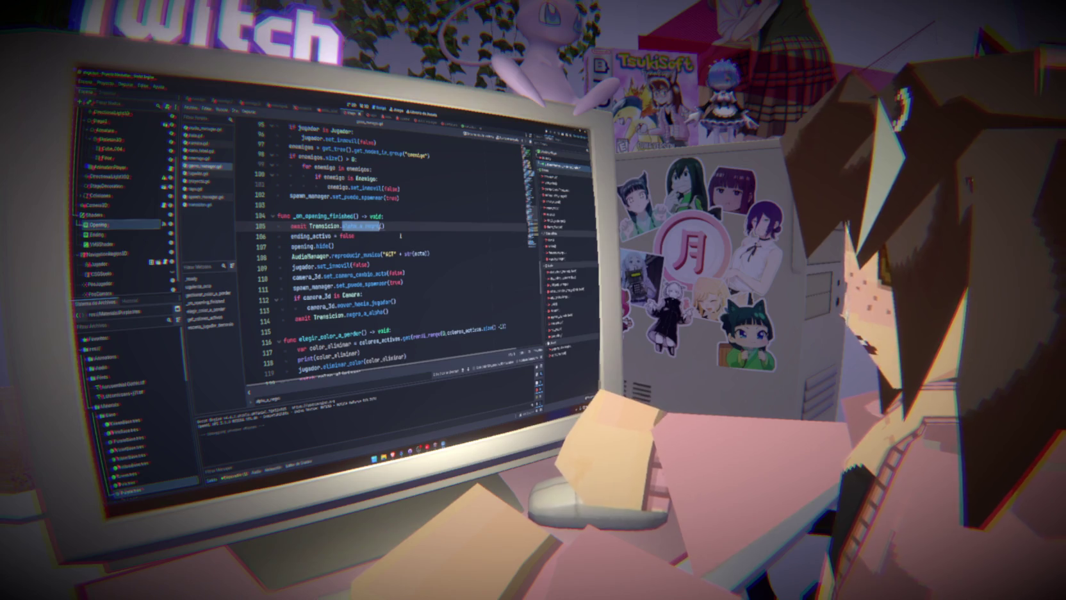
left_click(107, 83)
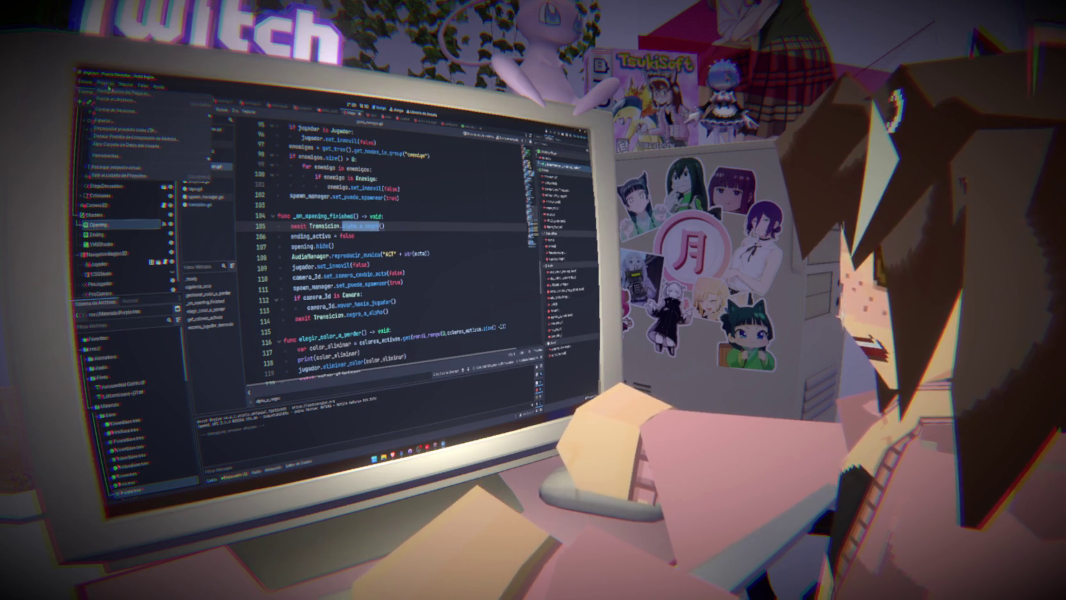
left_click(128, 94)
left_click(286, 163)
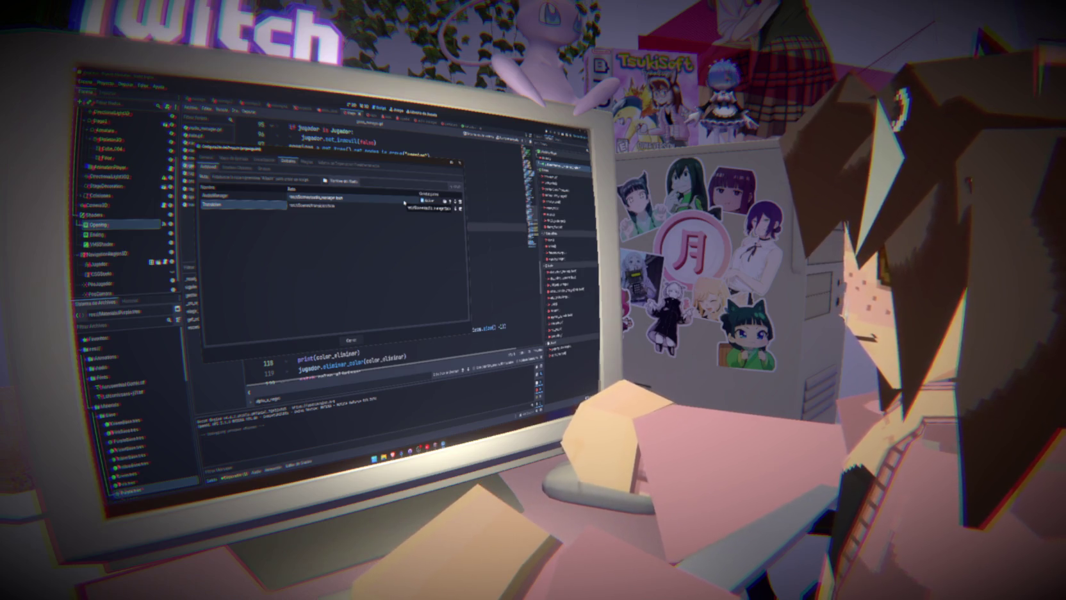
left_click(460, 163)
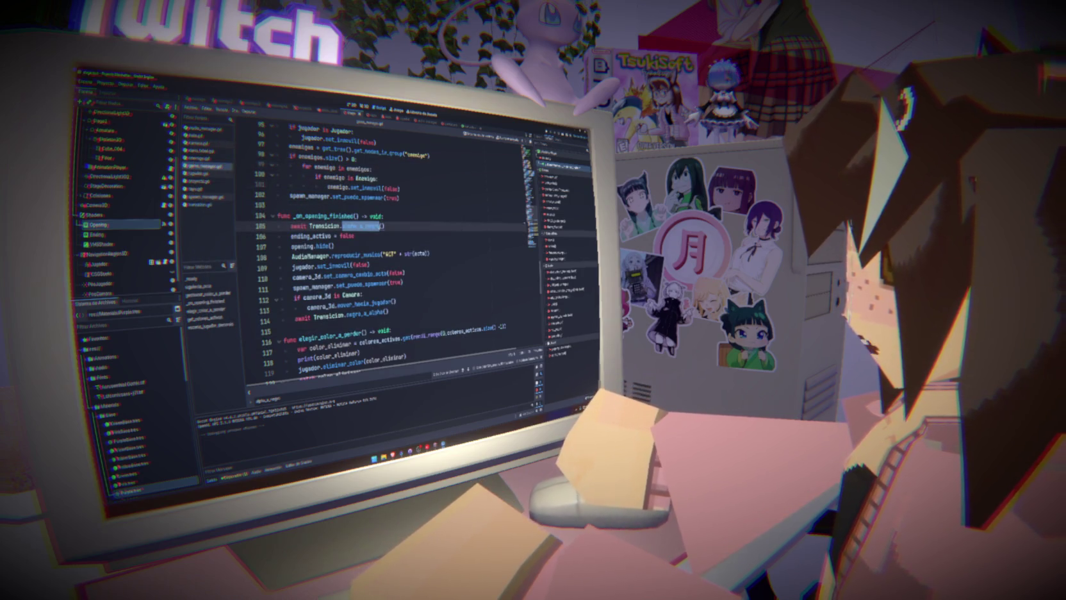
scroll(385, 256, "up", 20)
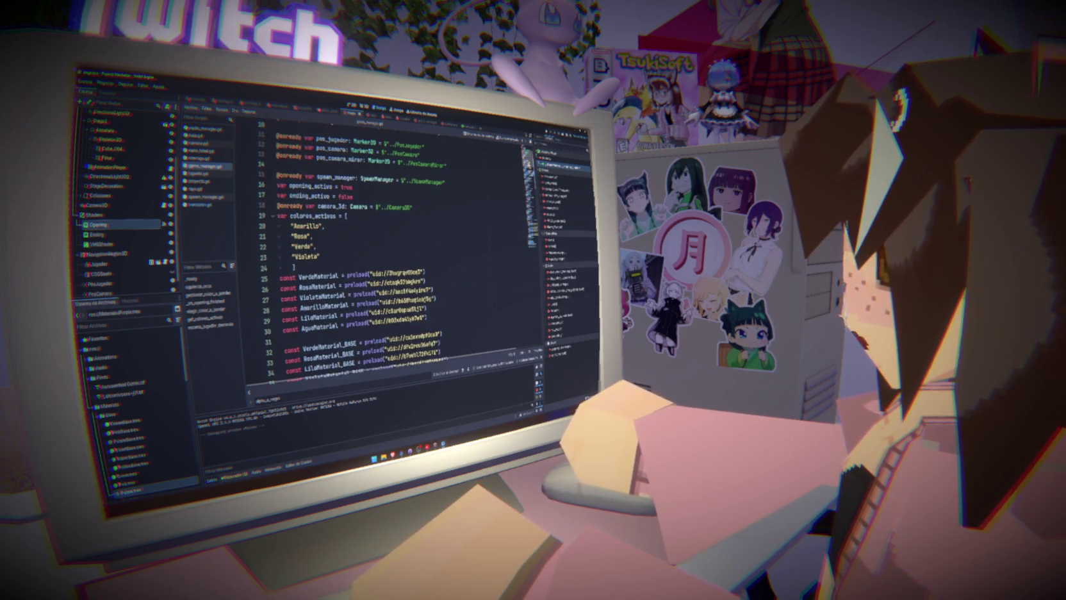
scroll(385, 257, "up", 3)
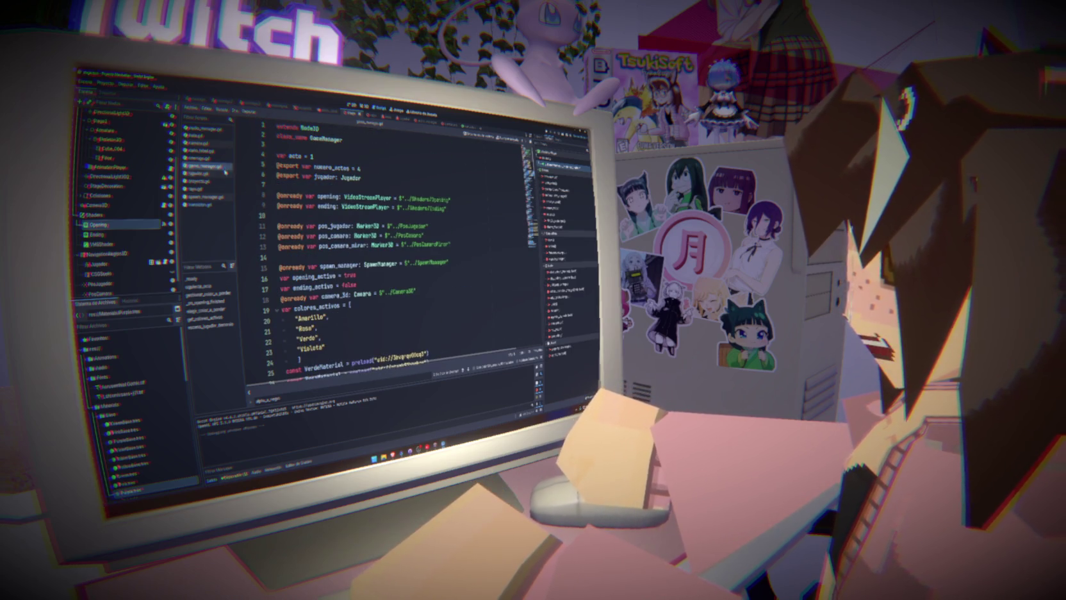
scroll(385, 257, "down", 9)
left_click(346, 235)
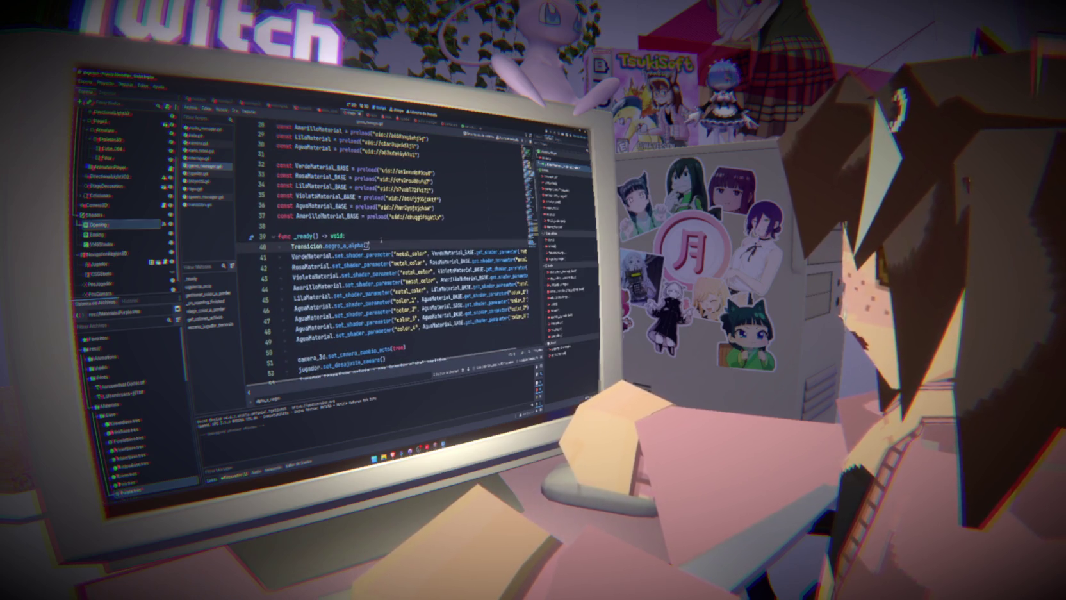
key("Return")
type("awa")
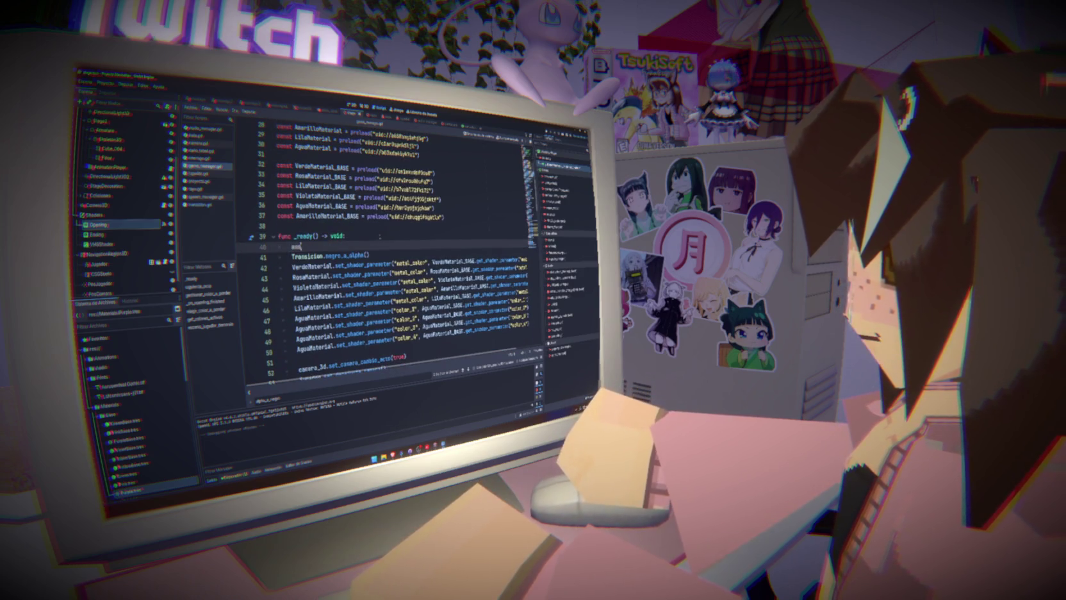
type("it get_tre")
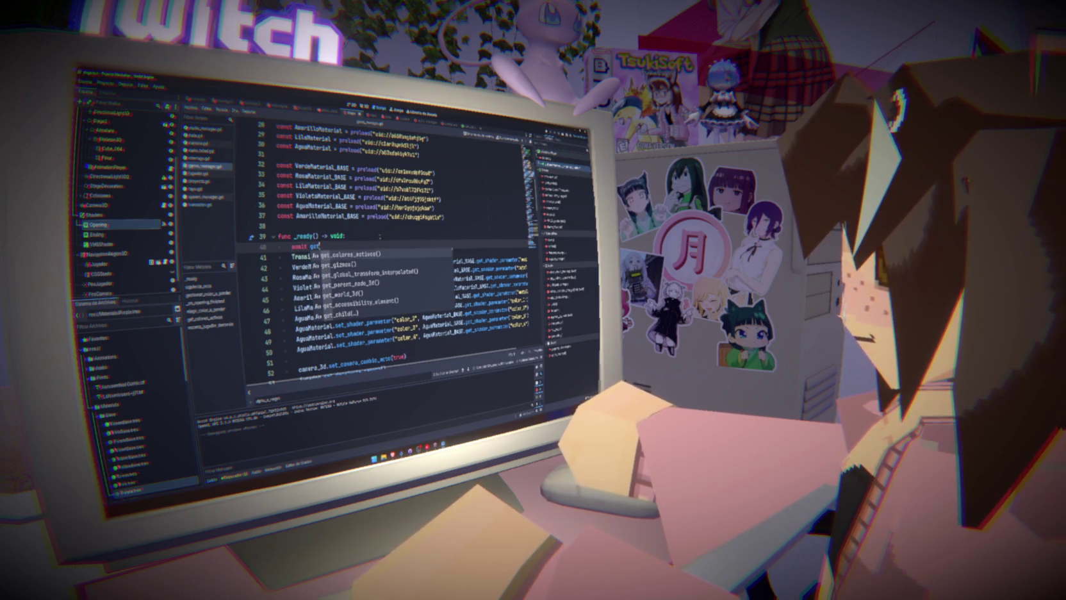
key("Return")
type(".creat")
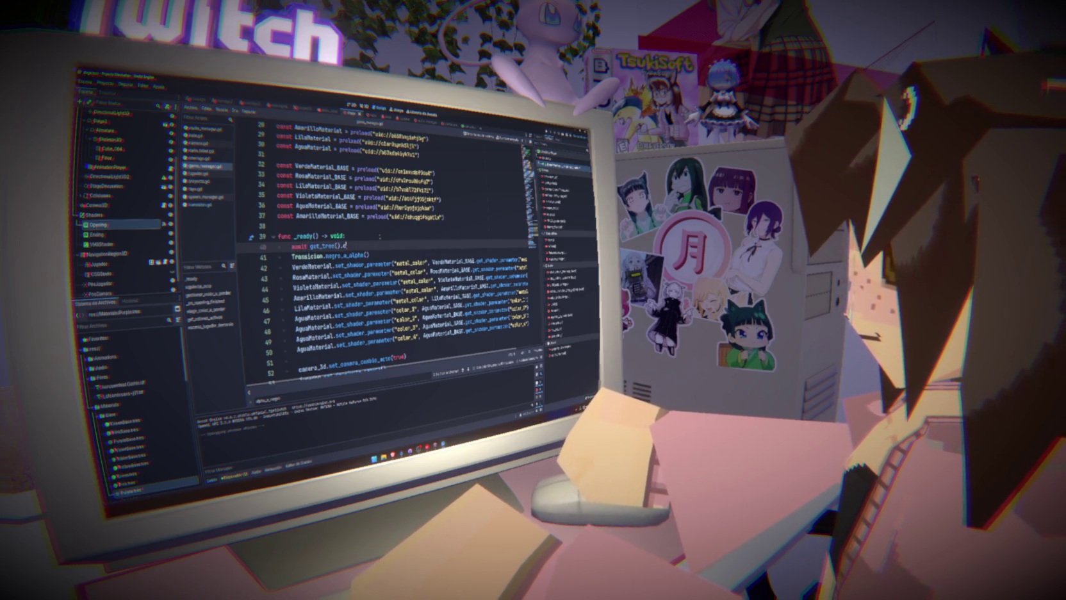
key("Return")
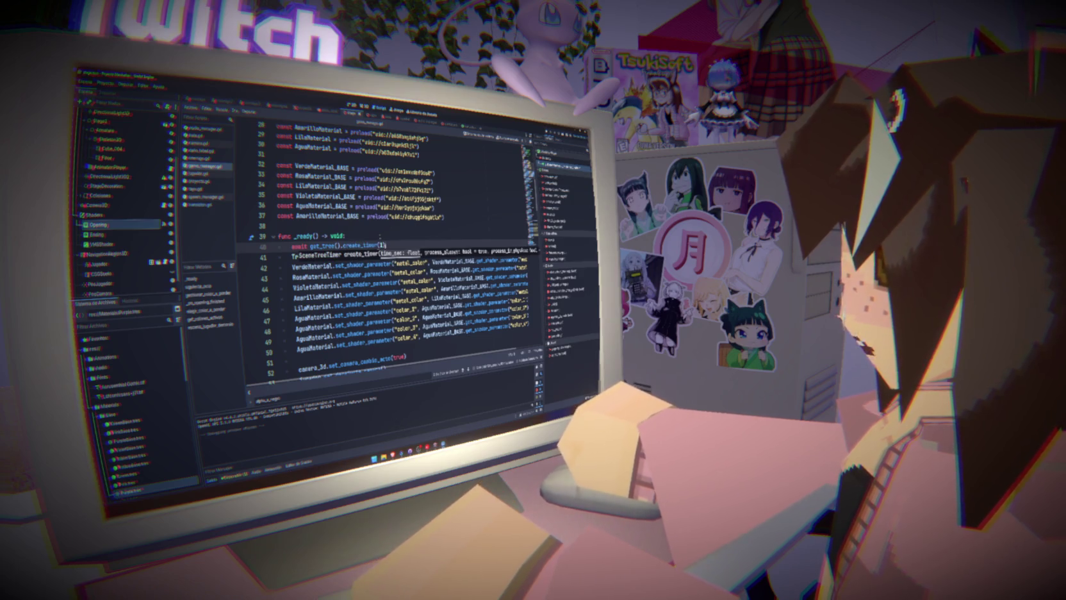
type(").timeout")
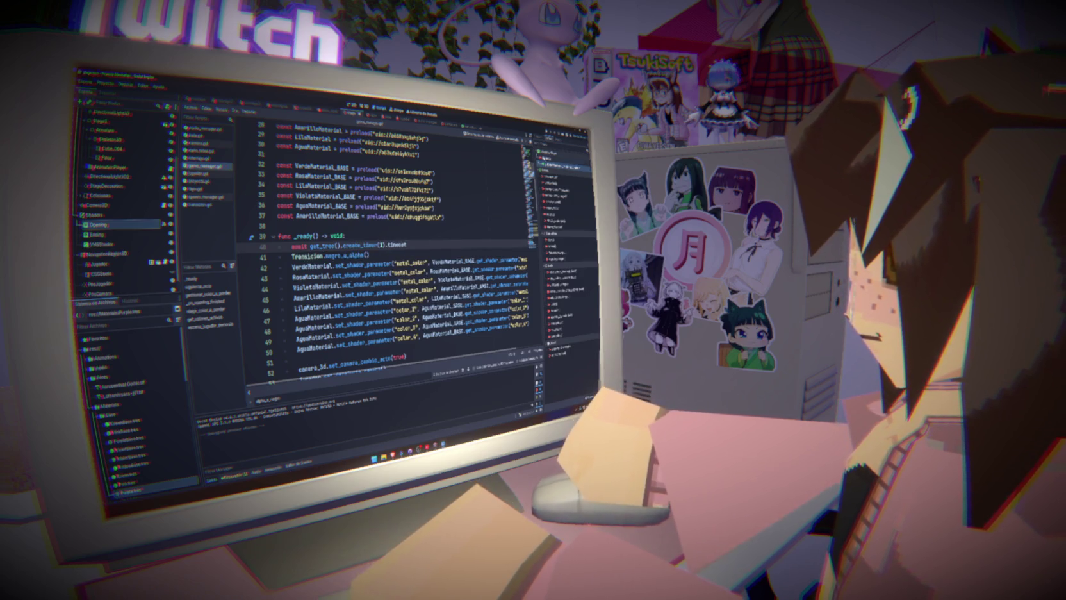
key("F5")
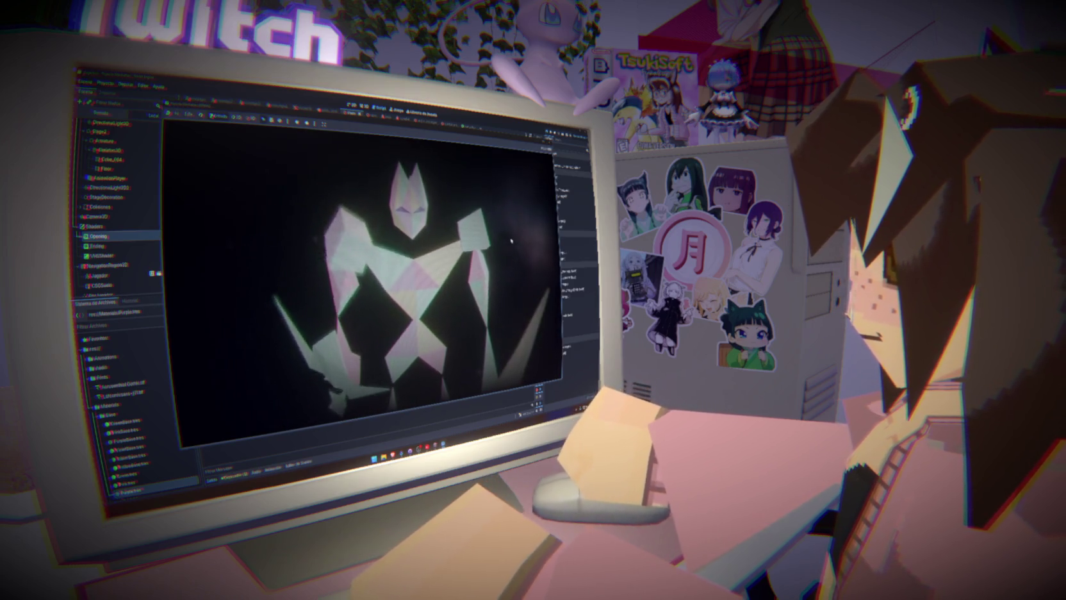
key("F8")
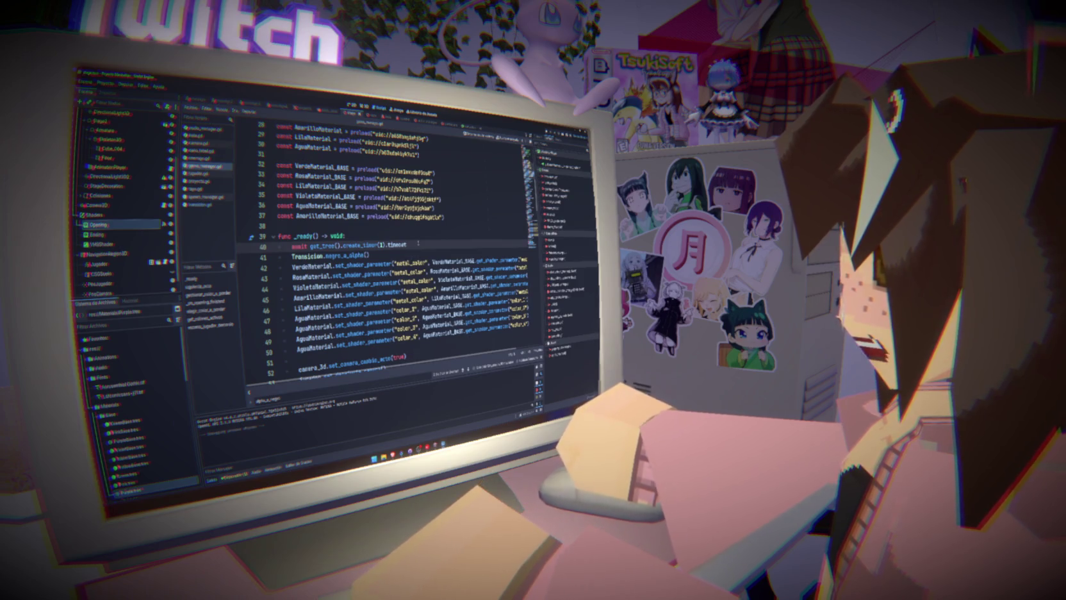
key("shift+Up")
key("BackSpace")
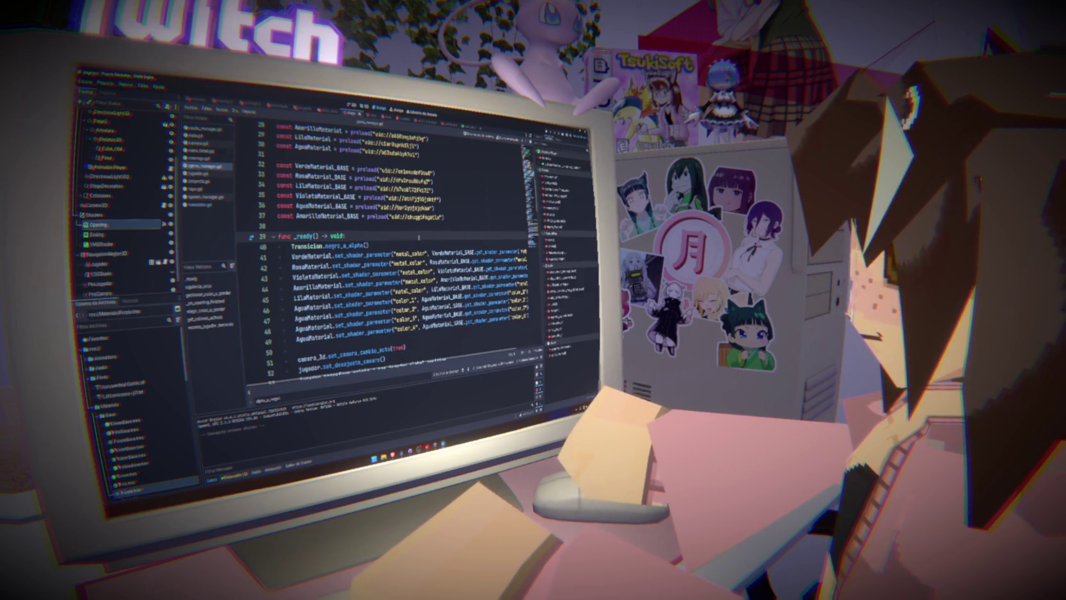
- Open the Transicion scene, preview it with a run, and inspect its AnimationPlayer and ColorRect nodes
left_click(418, 243)
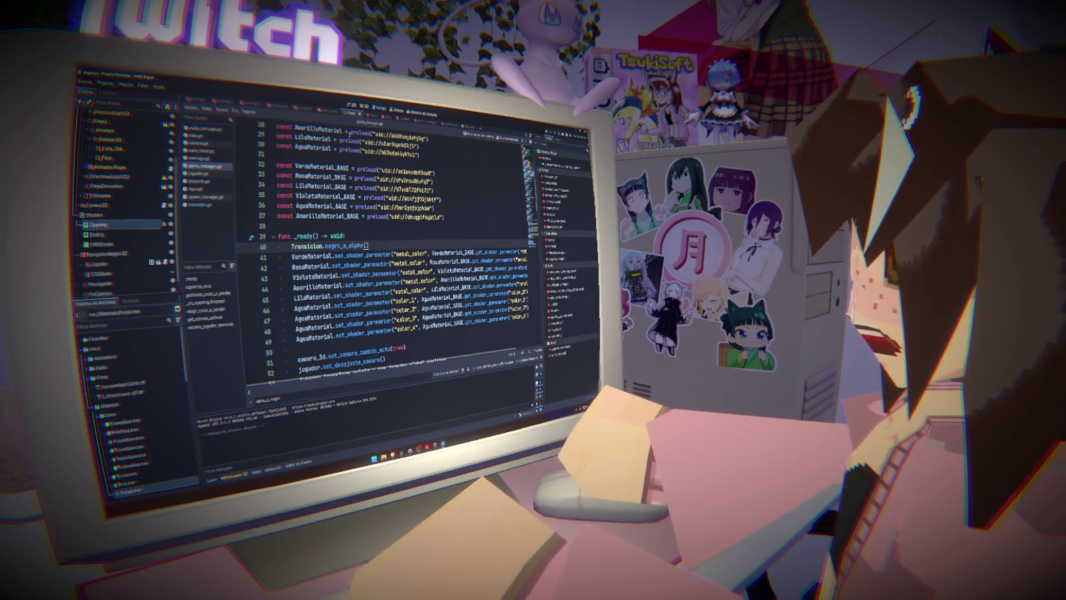
left_click(375, 107)
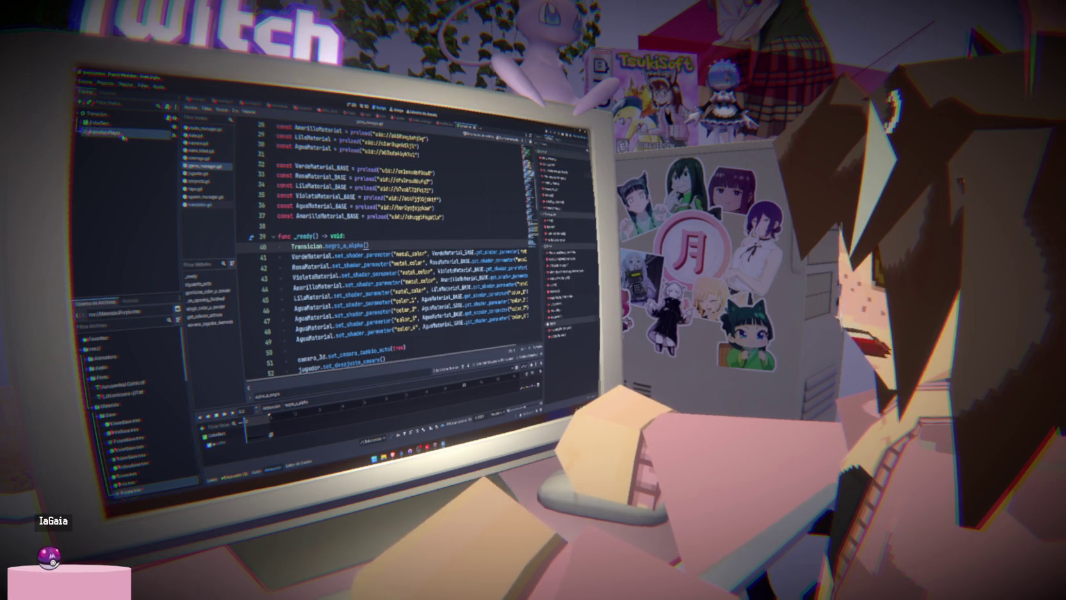
left_click(551, 133)
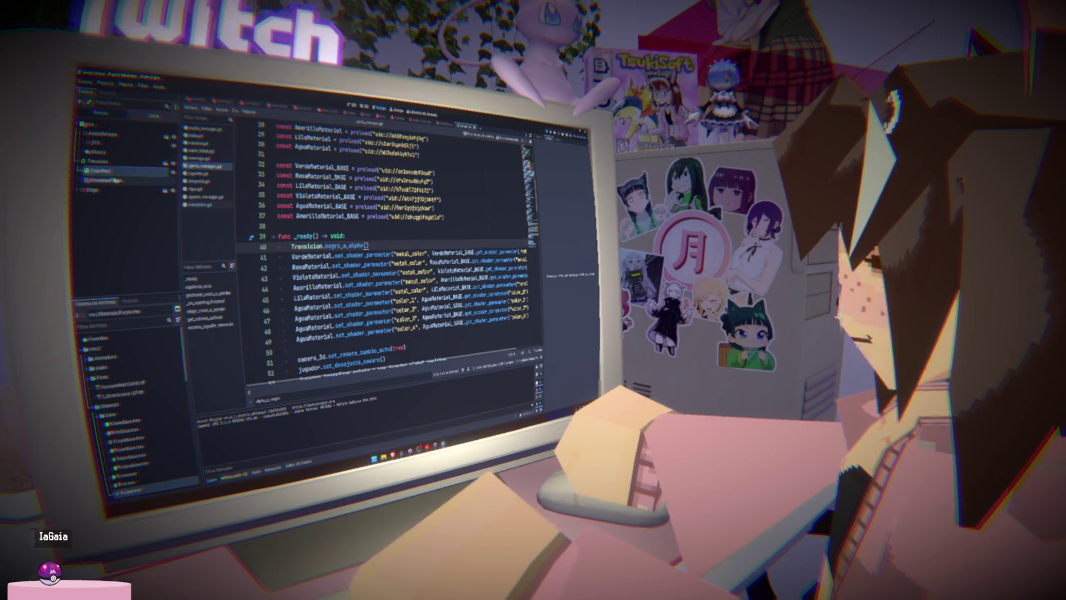
left_click(111, 181)
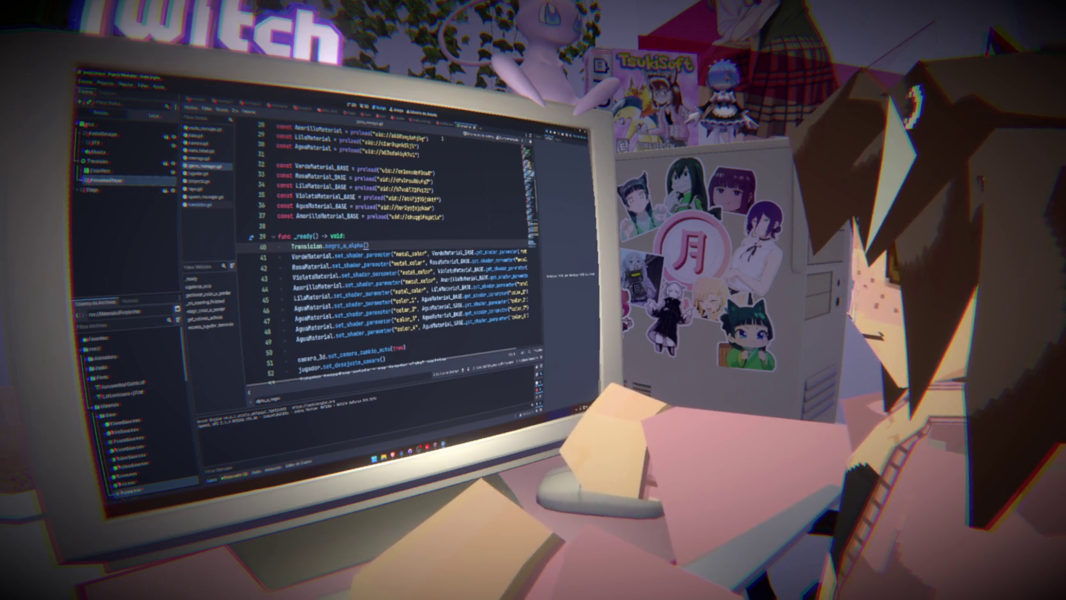
left_click(172, 162)
left_click(480, 201)
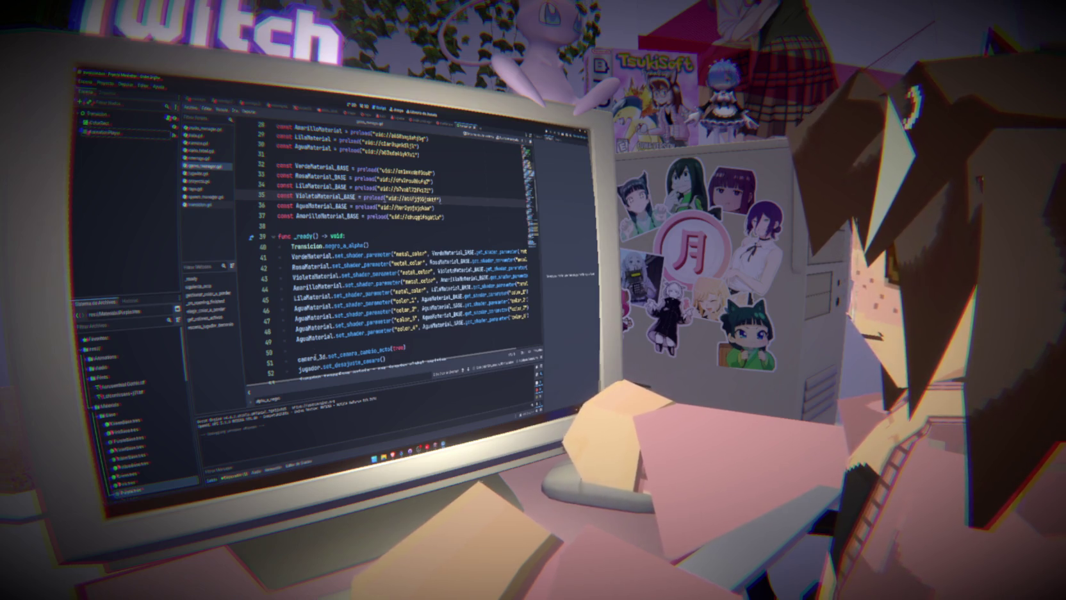
scroll(382, 252, "down", 3)
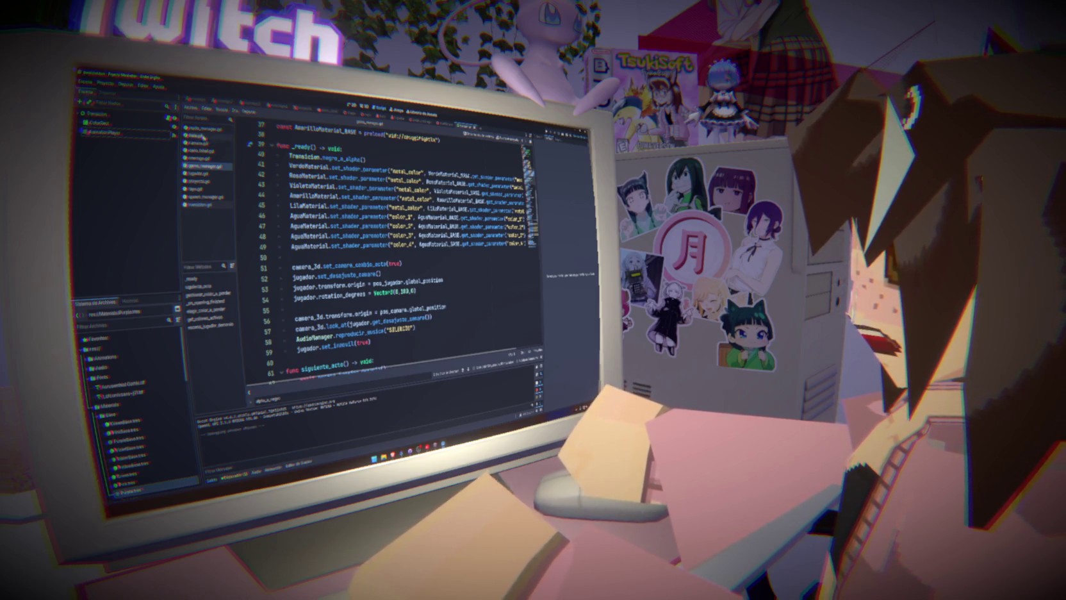
- Add an onready color_rect reference to the ColorRect node at line 4 of transicion.gd
left_click(212, 204)
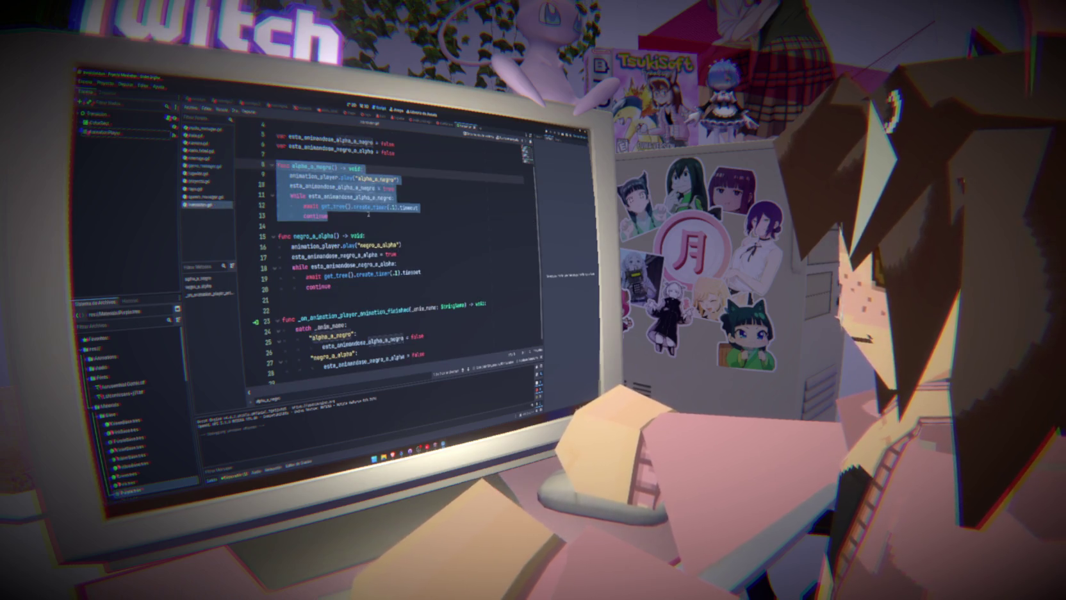
left_click(389, 218)
scroll(389, 218, "up", 1)
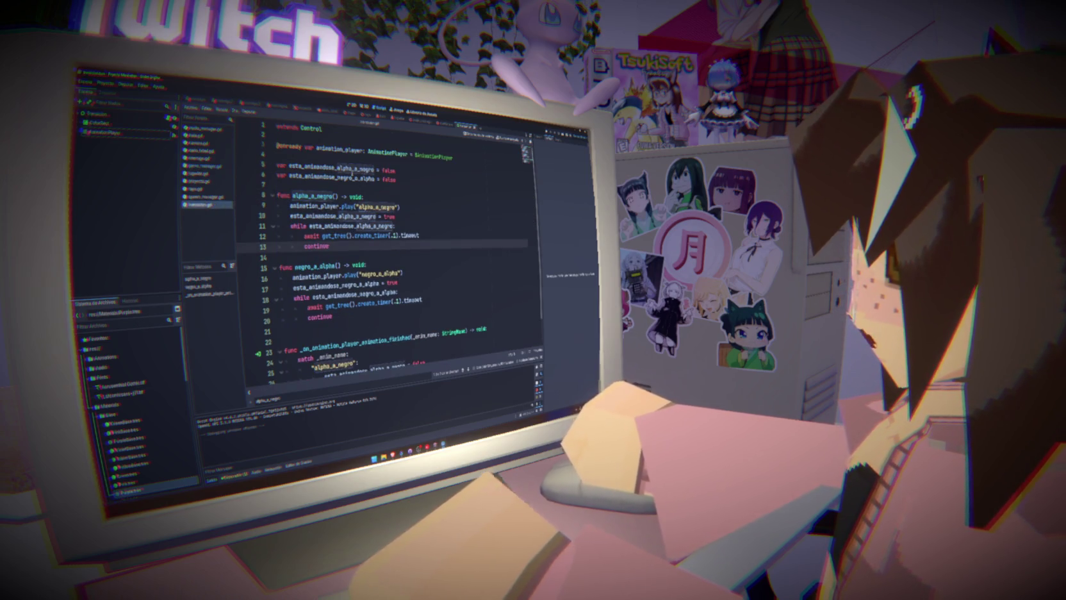
left_click(100, 123)
left_click_drag(99, 126, 295, 156)
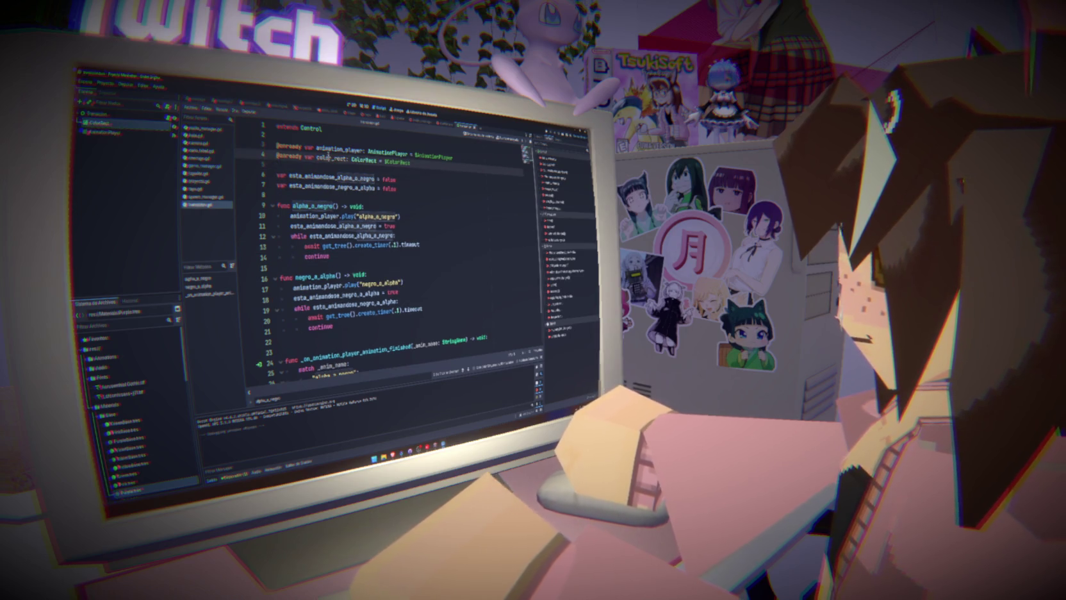
- Replace alpha_a_negro's old body with a get_tree().create_tween() call
mouse_move(330, 256)
left_mouse_down()
mouse_move(359, 235)
mouse_move(289, 216)
left_mouse_up()
key("BackSpace")
type("awai")
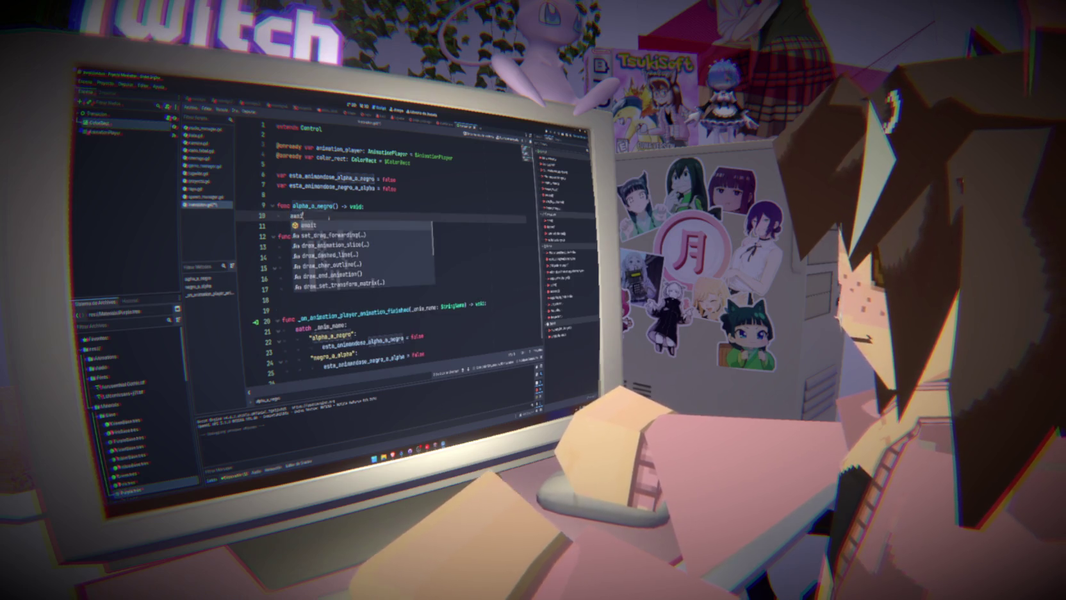
key("BackSpace")
key("BackSpace")
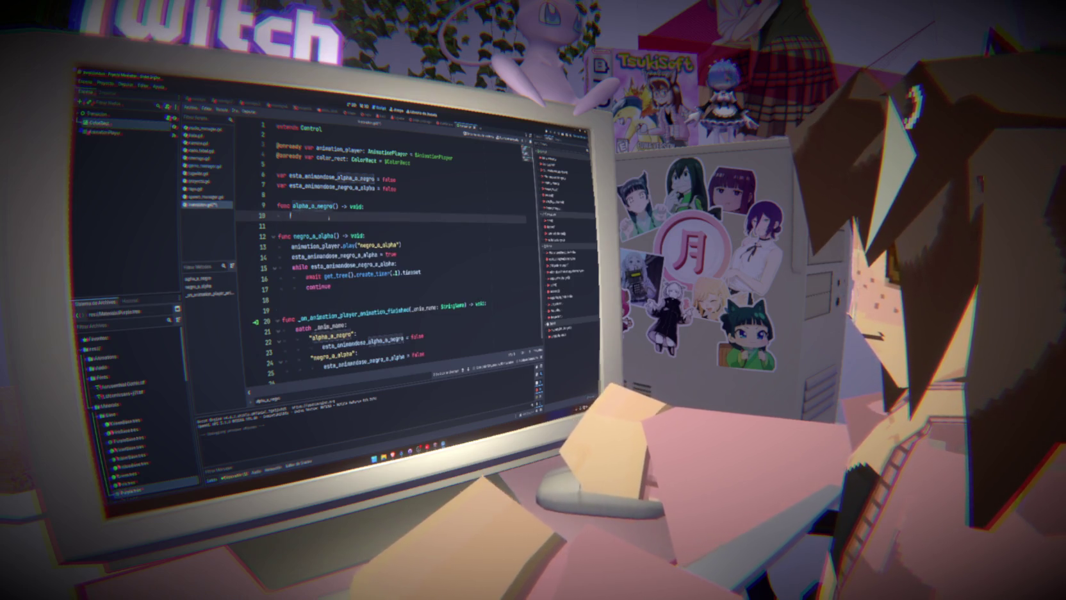
type("get_")
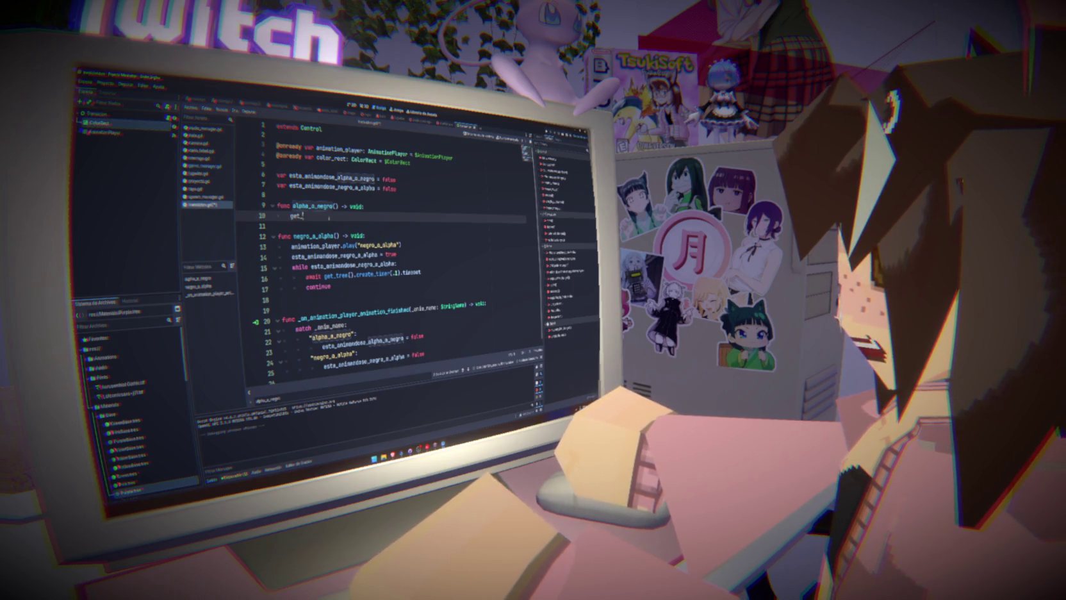
type("tree")
key("Return")
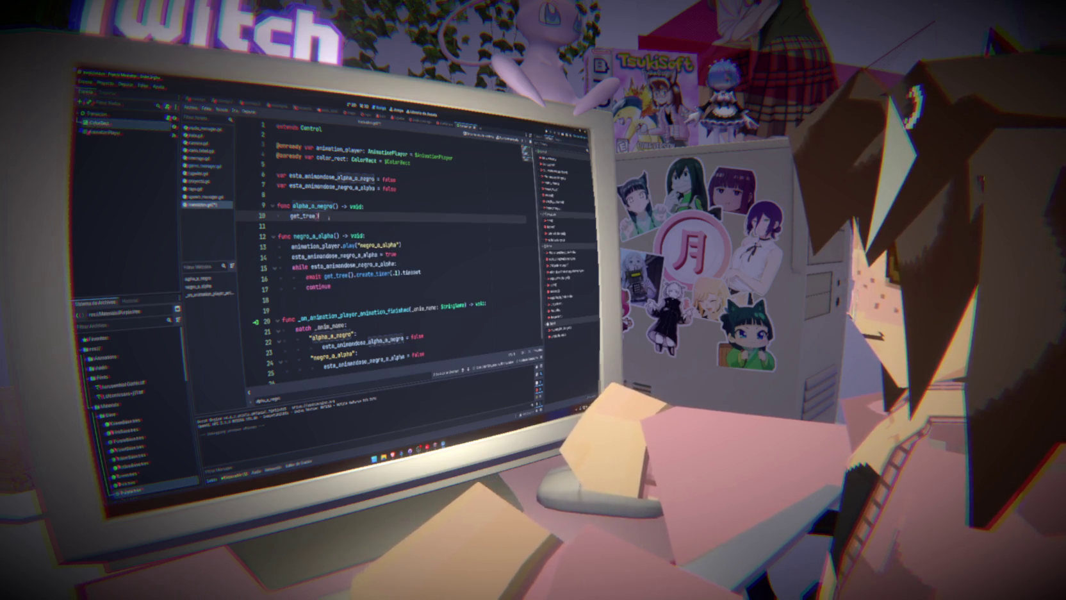
type(".create")
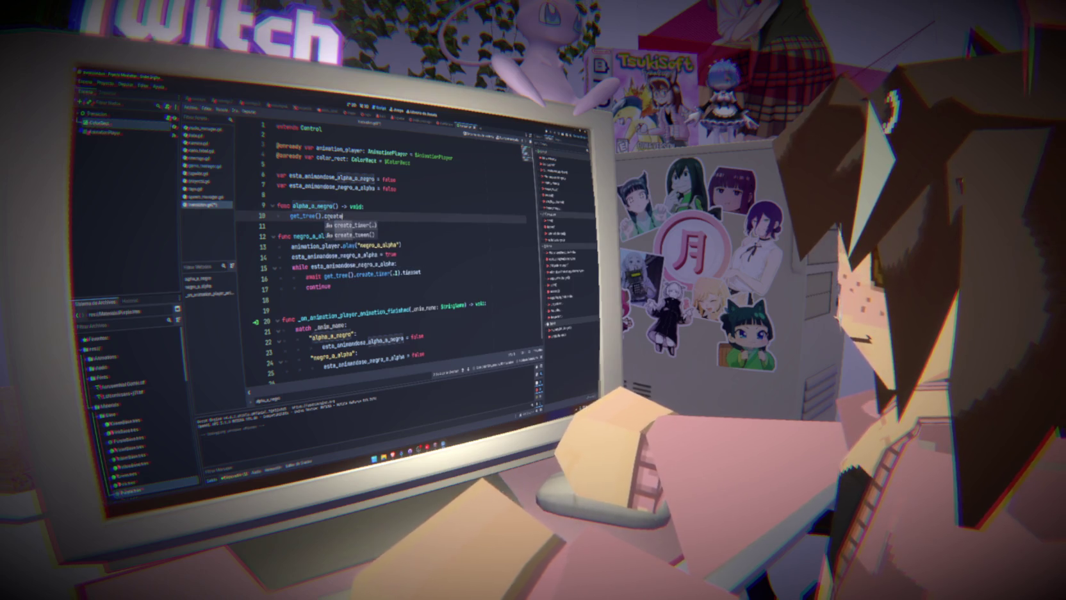
key("Down")
key("Return")
- Chain tween_property(color_rect, "color", Color(...)) and pick the target colour in the inline picker
type(".")
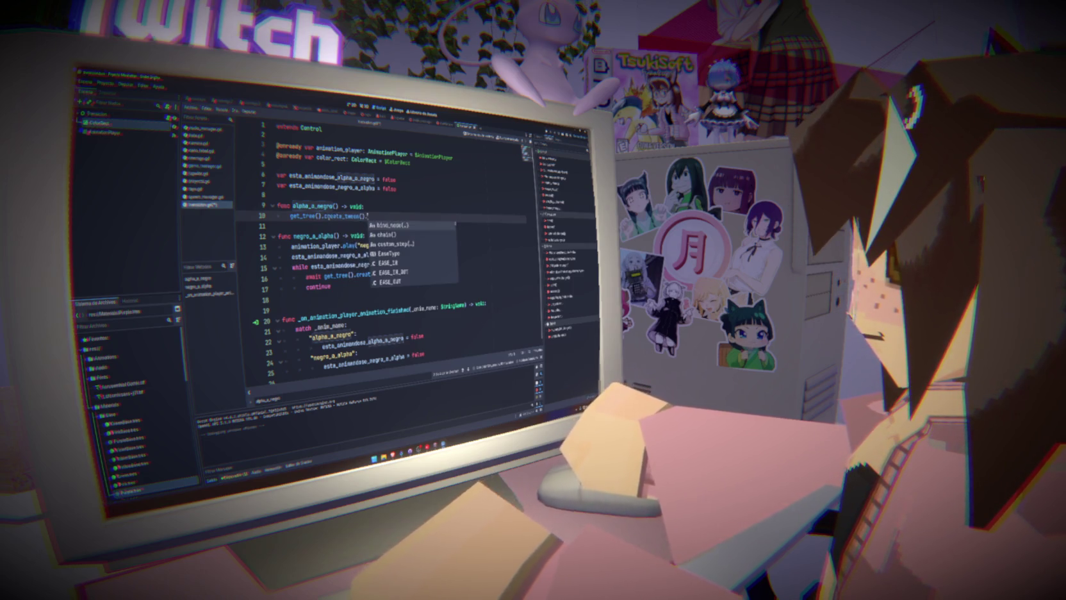
type("proper")
key("Down")
key("Down")
key("Down")
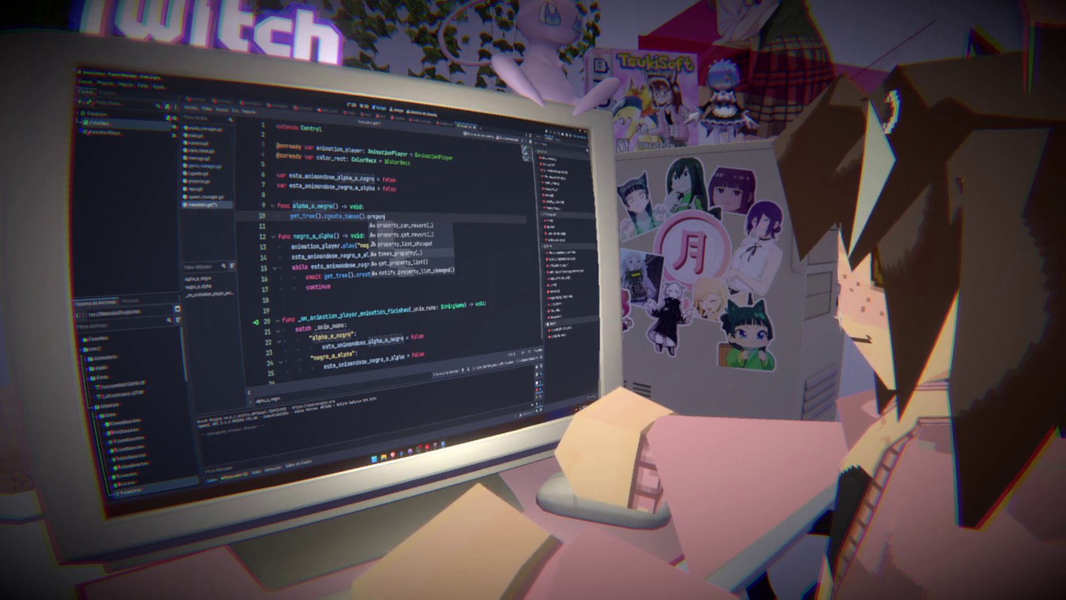
key("Return")
type("color_rect,")
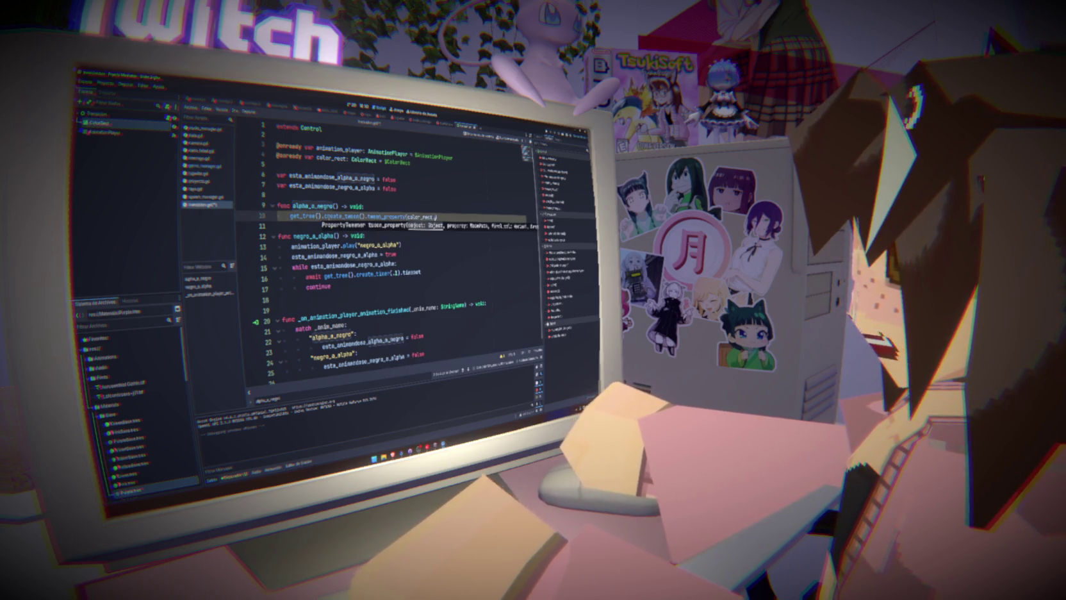
type(".")
key("Return")
type(",")
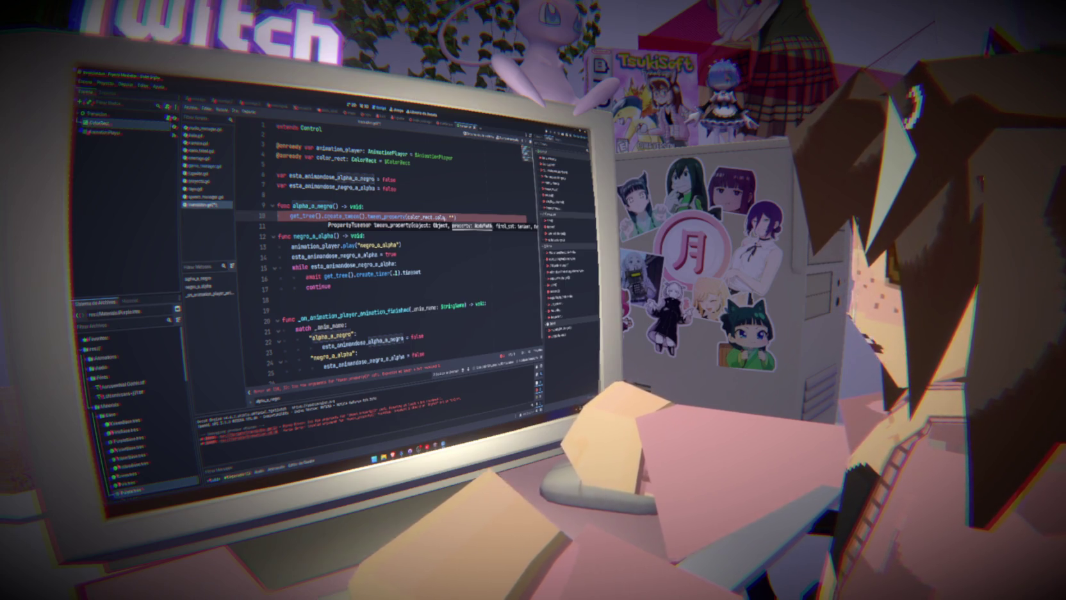
key("BackSpace")
key("BackSpace")
key("BackSpace")
type("color\"")
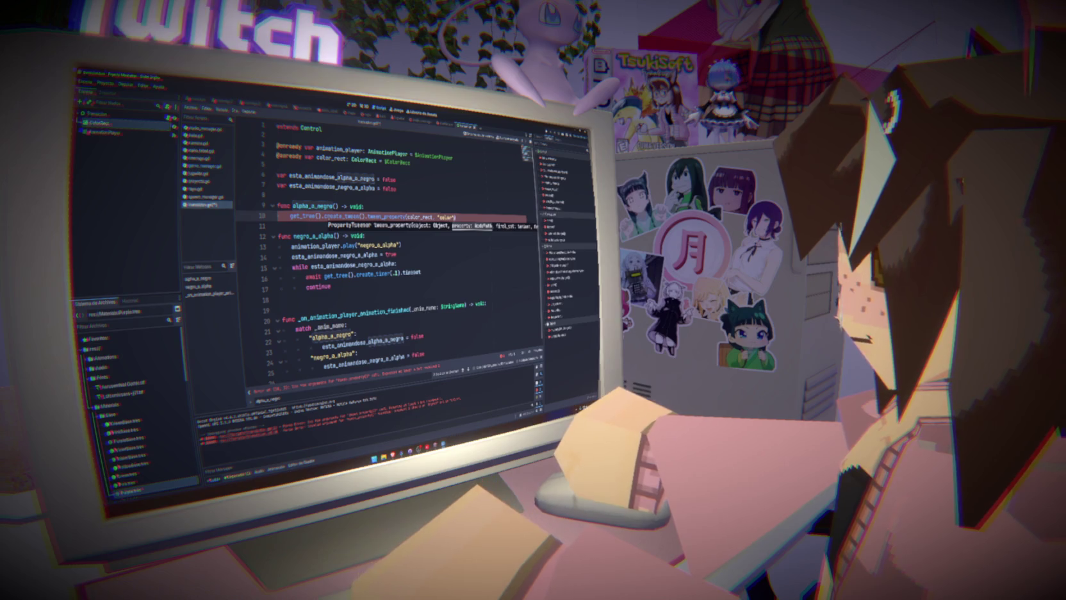
type(", ")
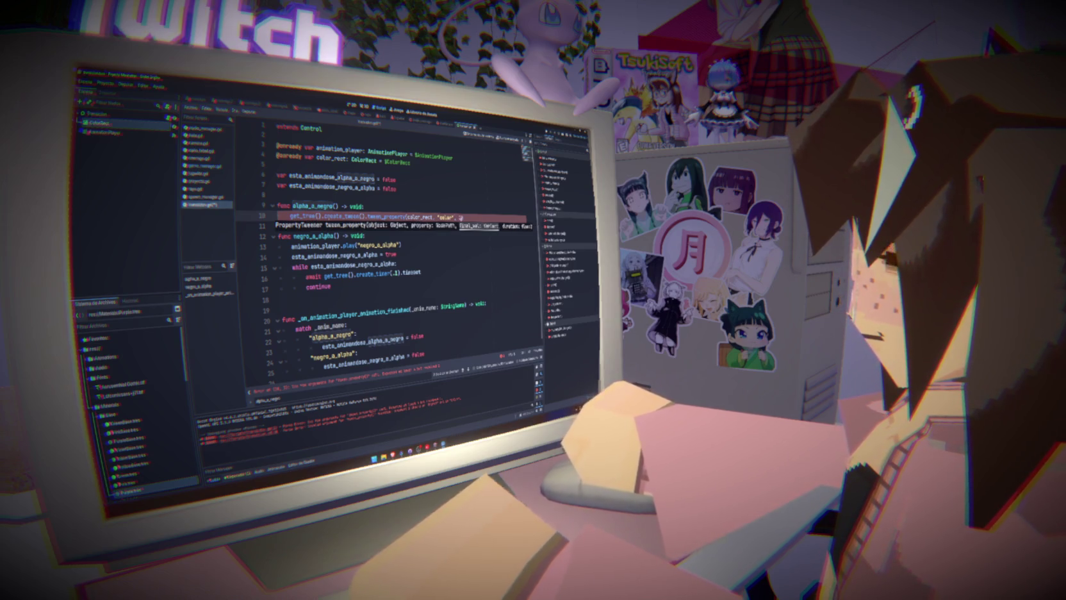
type("Color(0.0, 0.0, 0.0, 1.0")
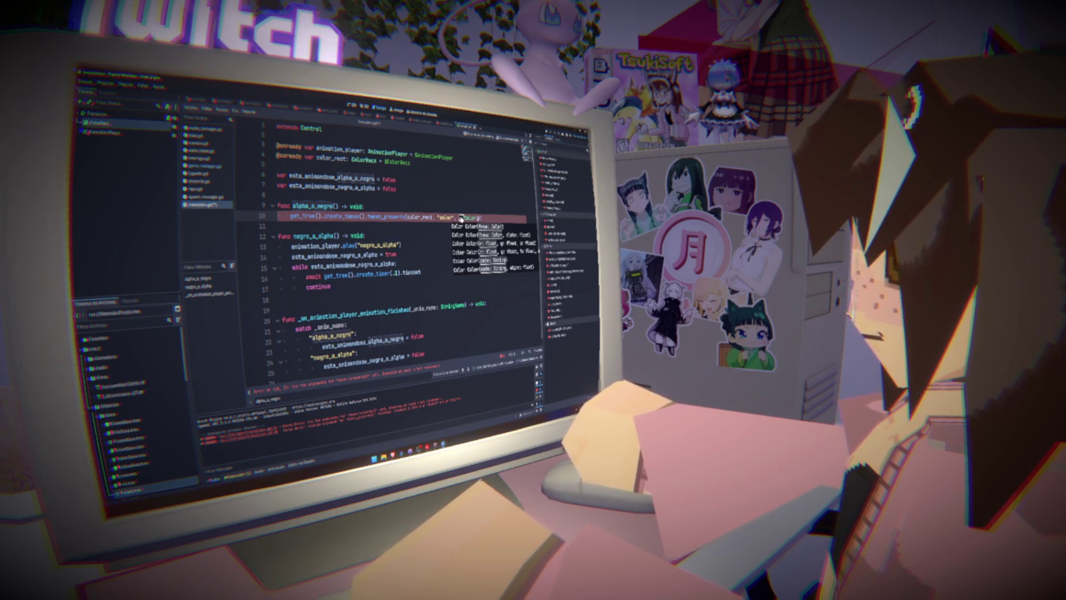
left_click(461, 218)
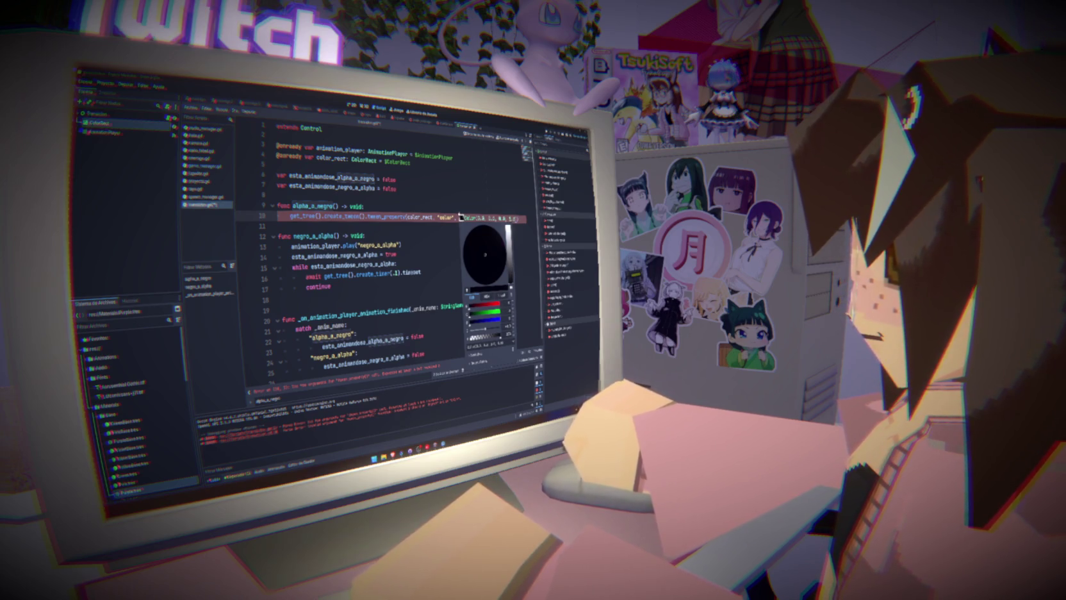
left_click(468, 193)
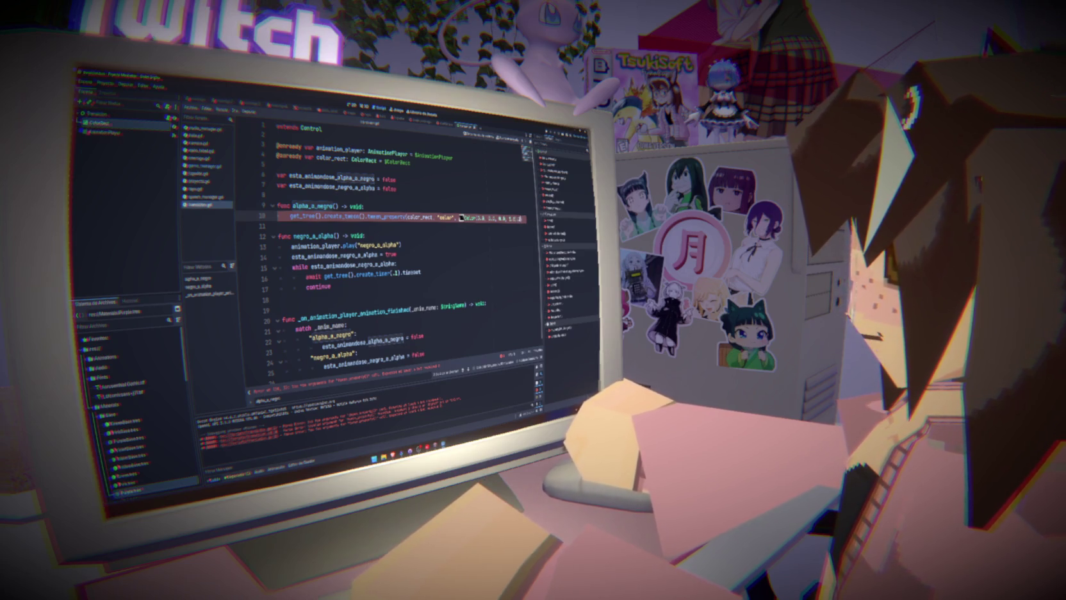
- Try prefixing the tween line with await, then remove the await again
left_click(479, 204)
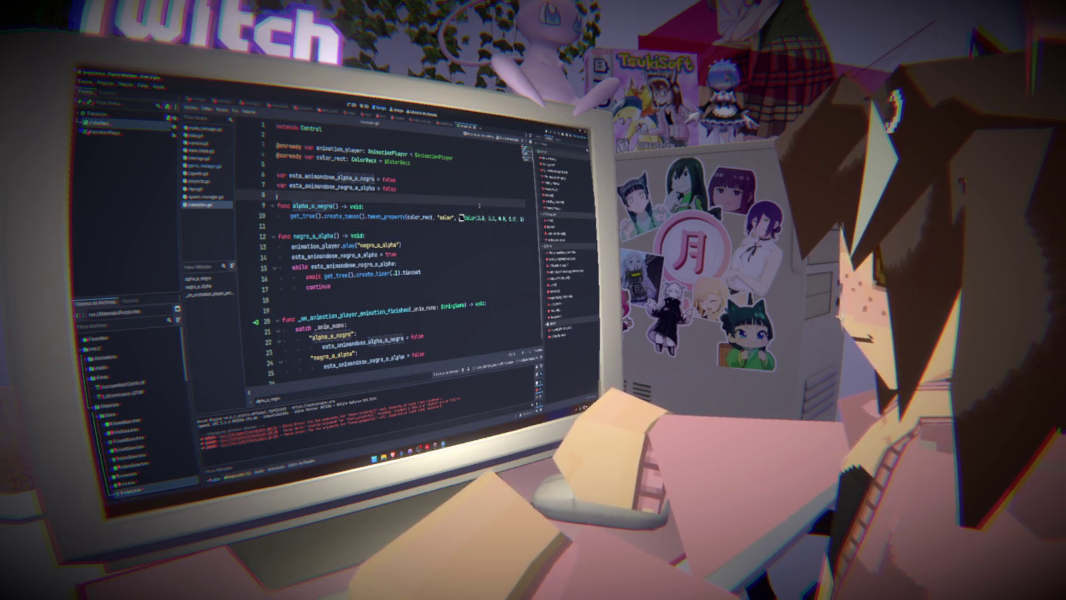
mouse_move(460, 218)
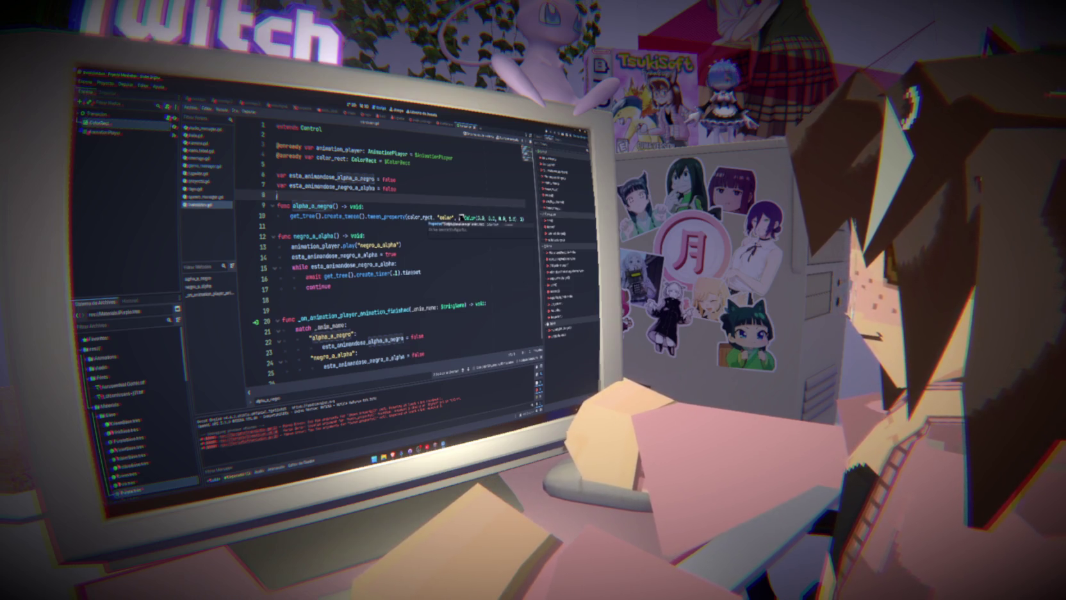
double_click(420, 217)
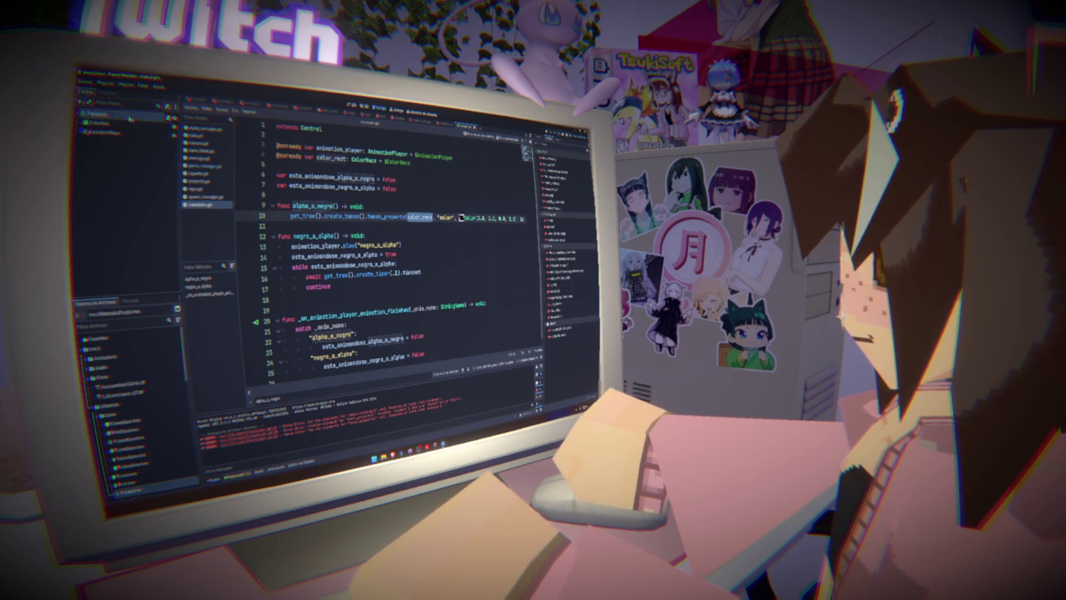
left_click(538, 138)
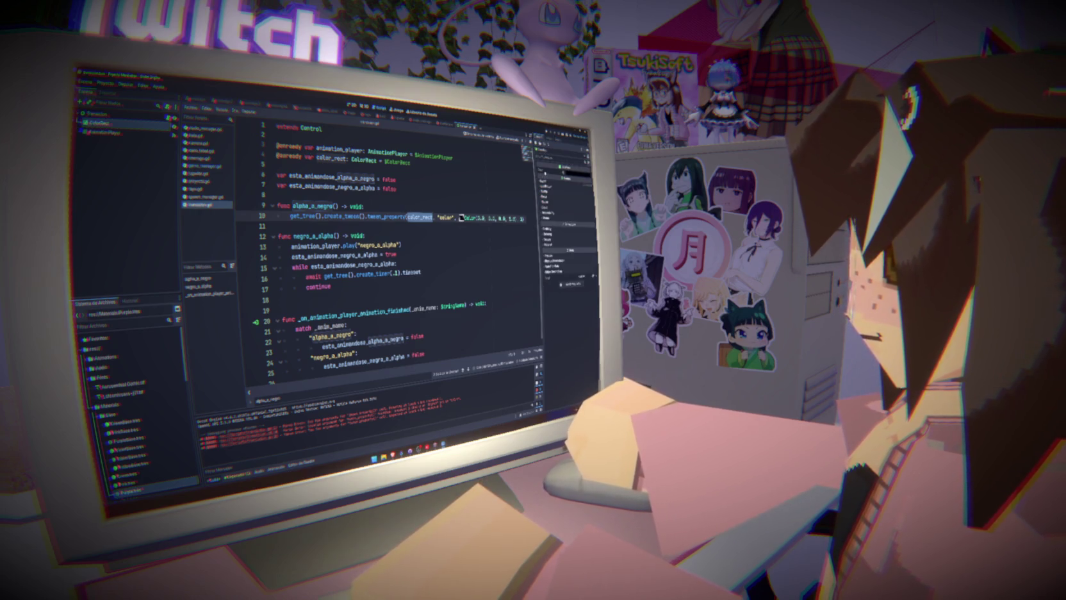
key("Home")
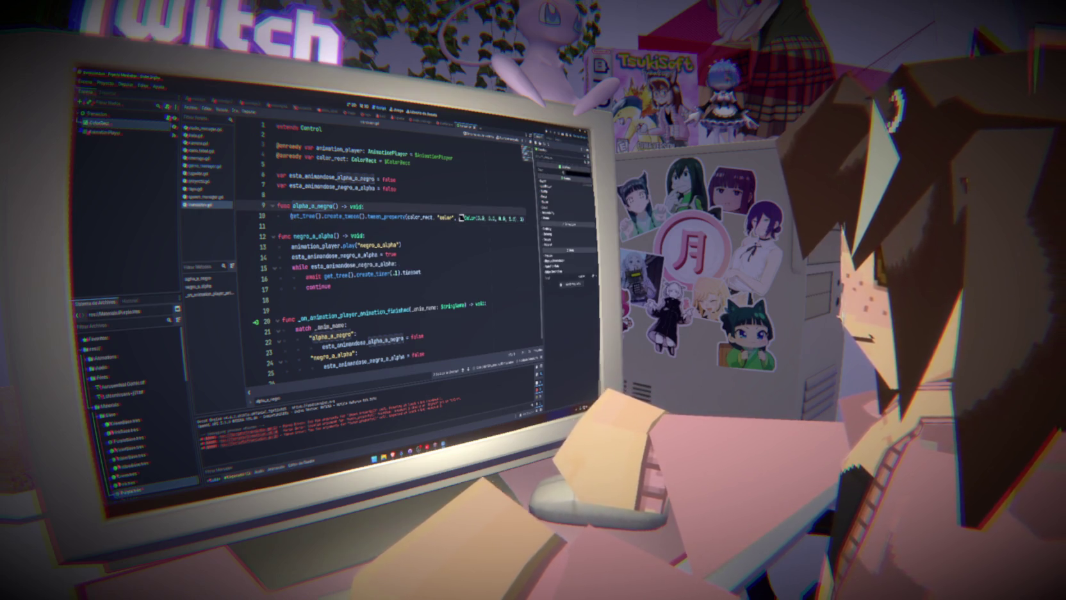
key("shift+End")
key("shift+End")
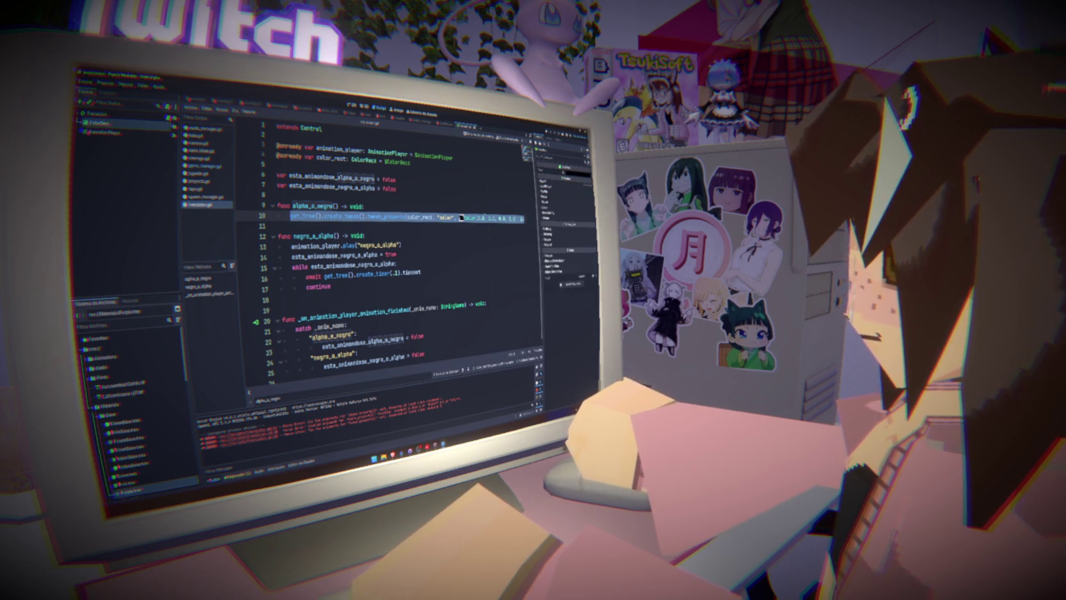
key("Home")
type("await")
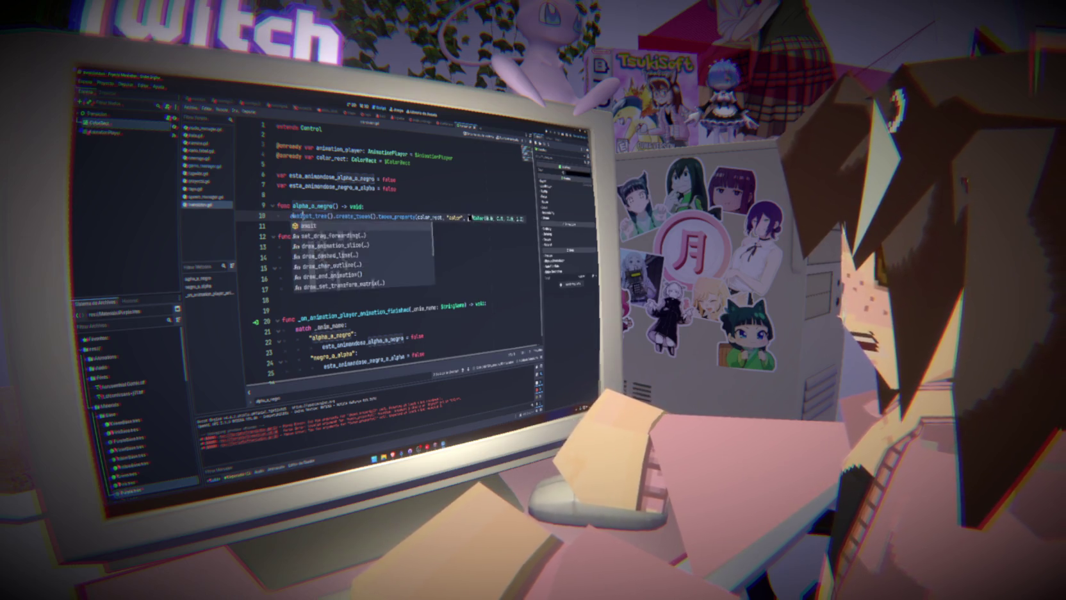
key("Escape")
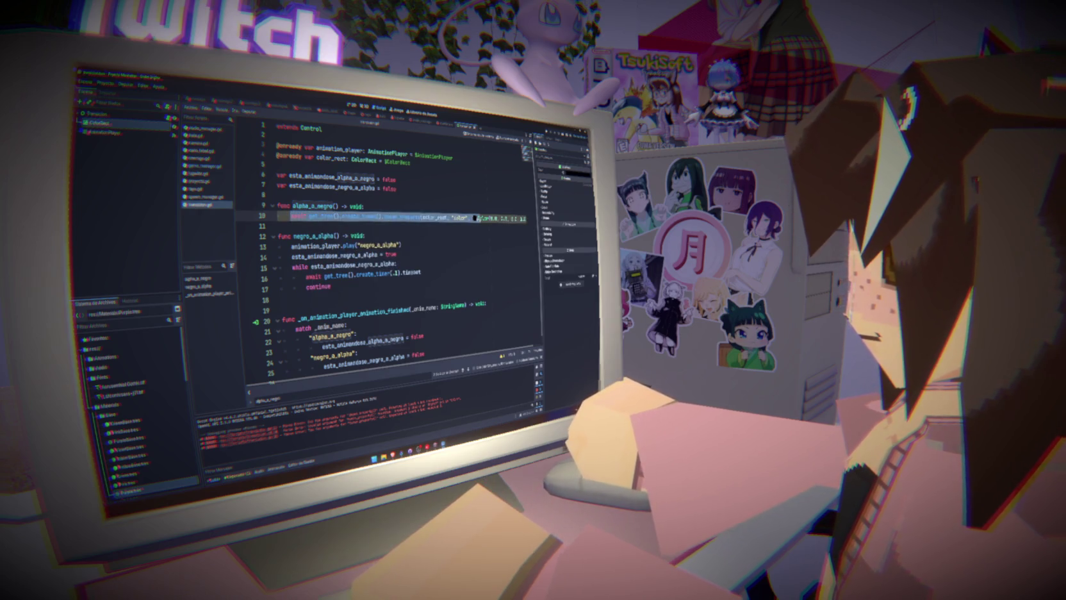
key("Home")
key("shift+End")
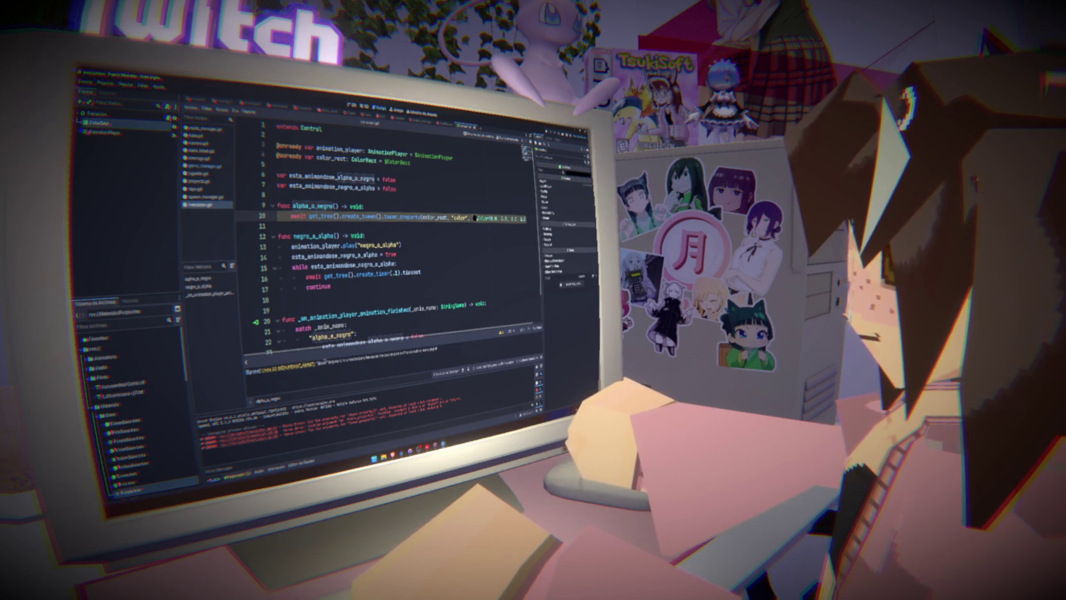
double_click(299, 217)
key("Delete")
key("Delete")
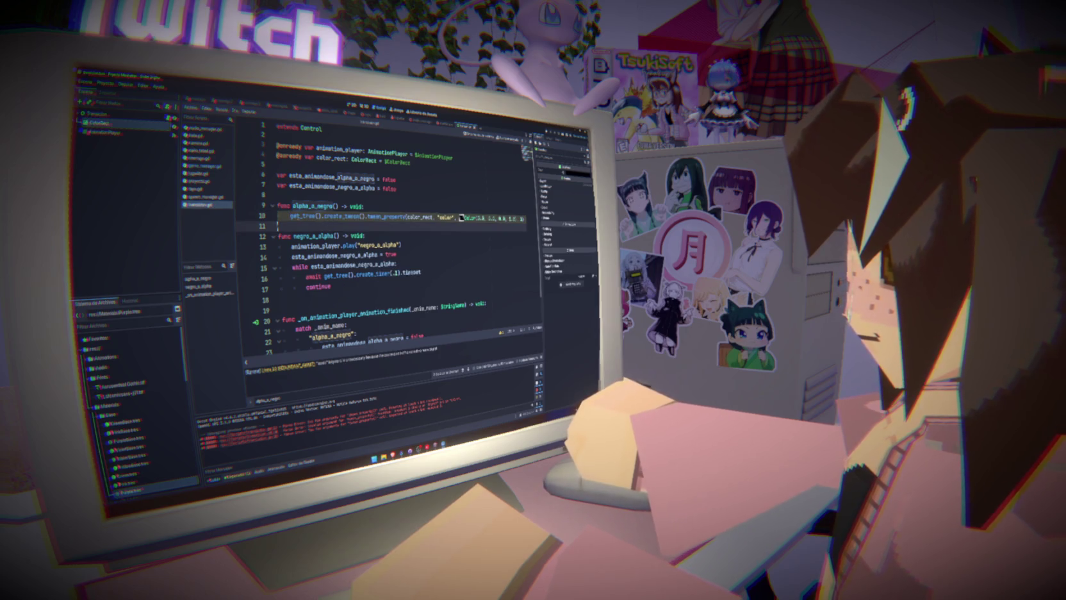
- Paste the tween line over negro_a_alpha's loop with its own colour, and delete the animation-finished handler
left_click_drag(290, 216, 524, 218)
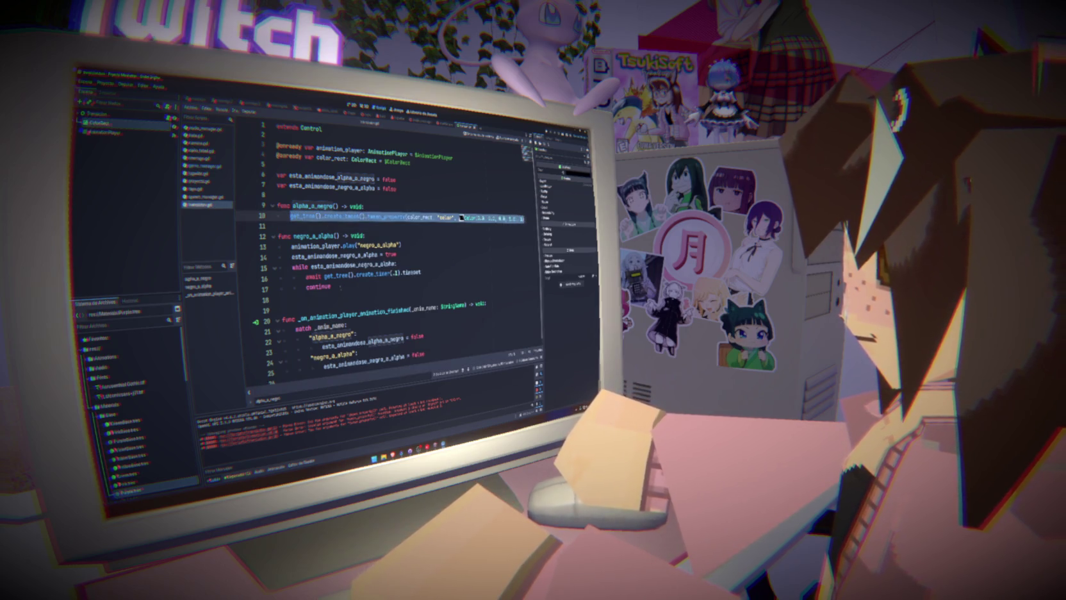
key("ctrl+c")
left_click_drag(290, 245, 343, 287)
key("ctrl+v")
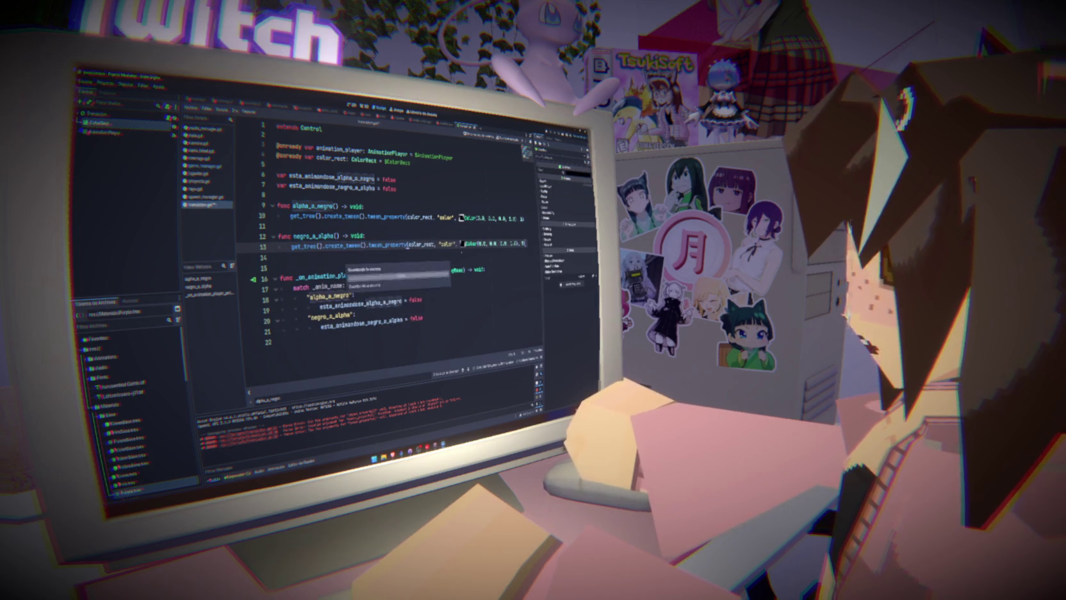
left_click(462, 244)
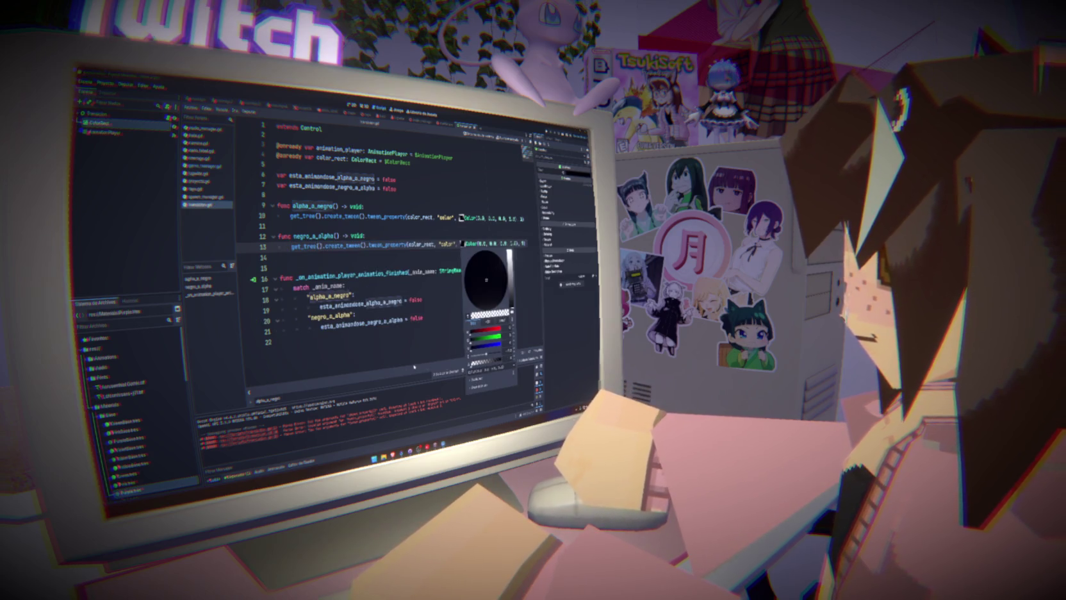
left_click(420, 263)
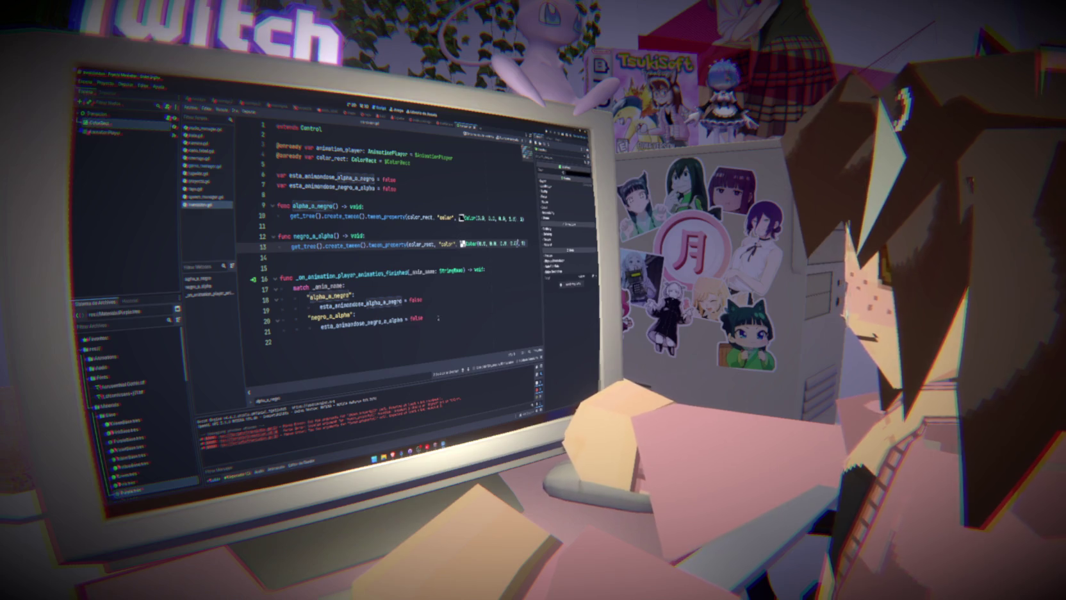
left_click_drag(449, 341, 280, 258)
key("BackSpace")
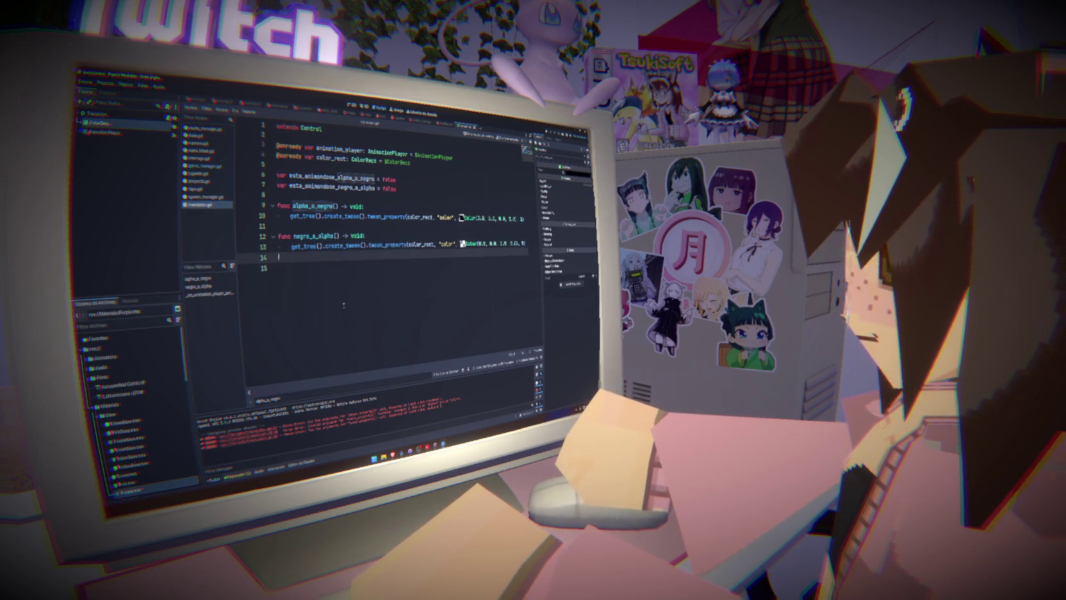
- Briefly add an esta_animandose_alpha_a_negro = true line, save, then undo the edits
left_click_drag(399, 184, 290, 172)
left_click(379, 208)
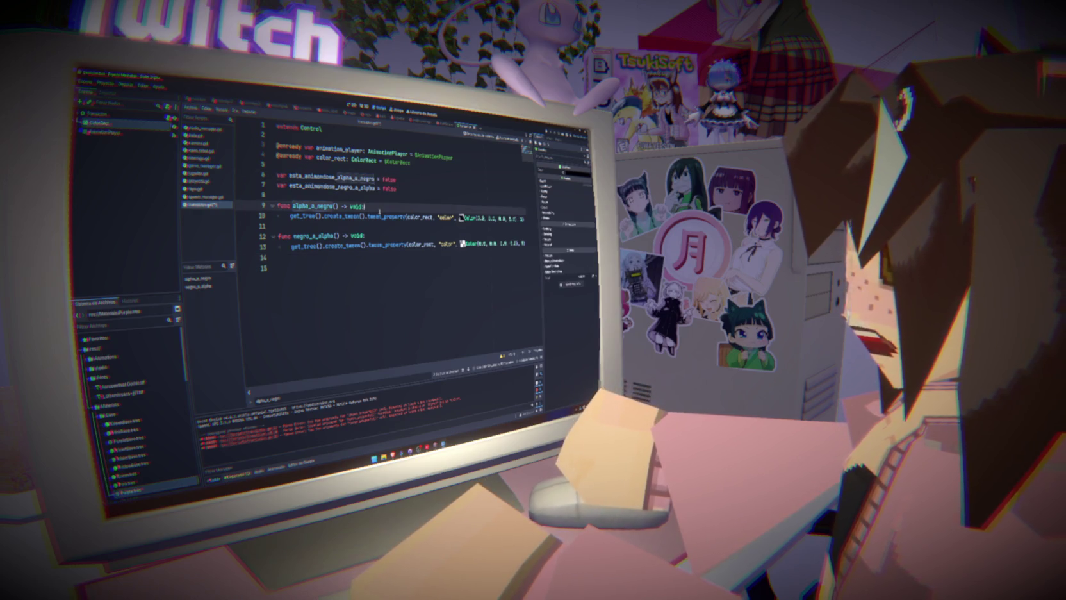
key("Return")
key("ctrl+v")
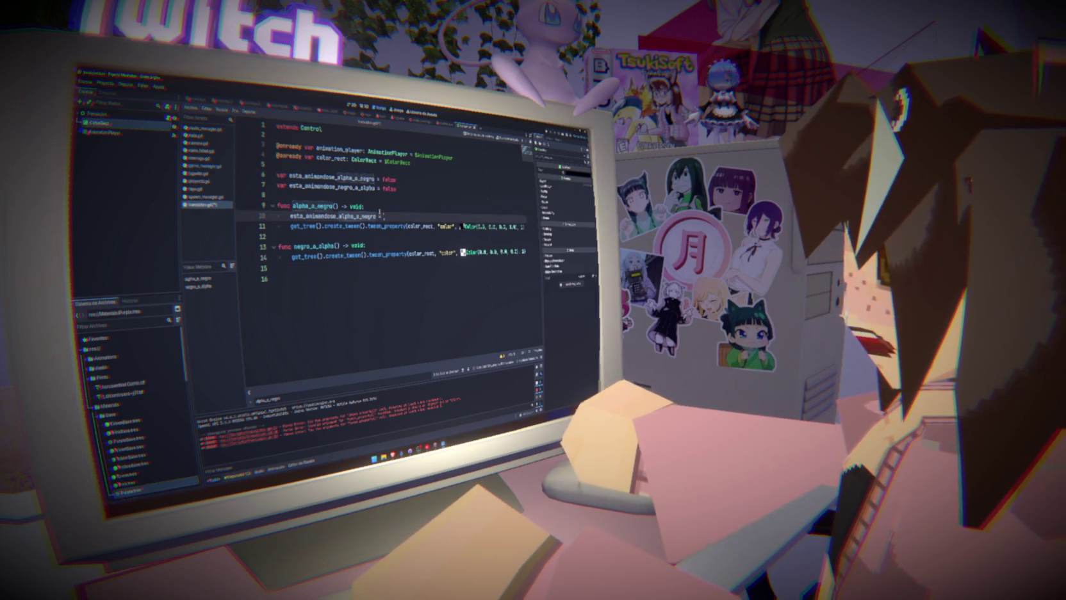
type("true")
key("ctrl+s")
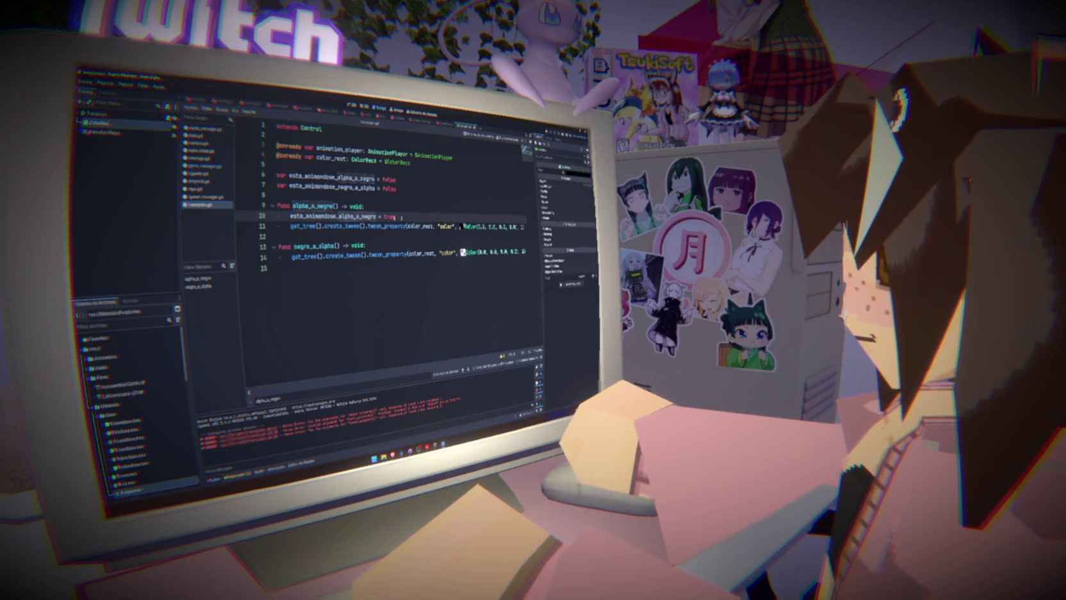
key("ctrl+z")
key("ctrl+z")
key("ctrl+z")
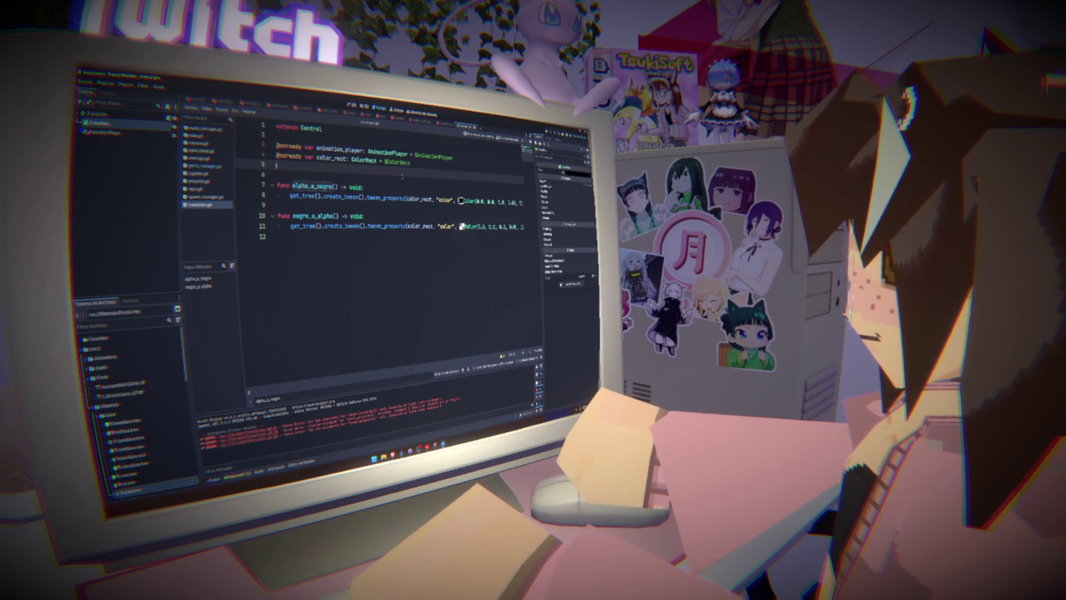
- Store line 8's tween in var tween and start a tween.tween_ line below it
left_click(404, 199)
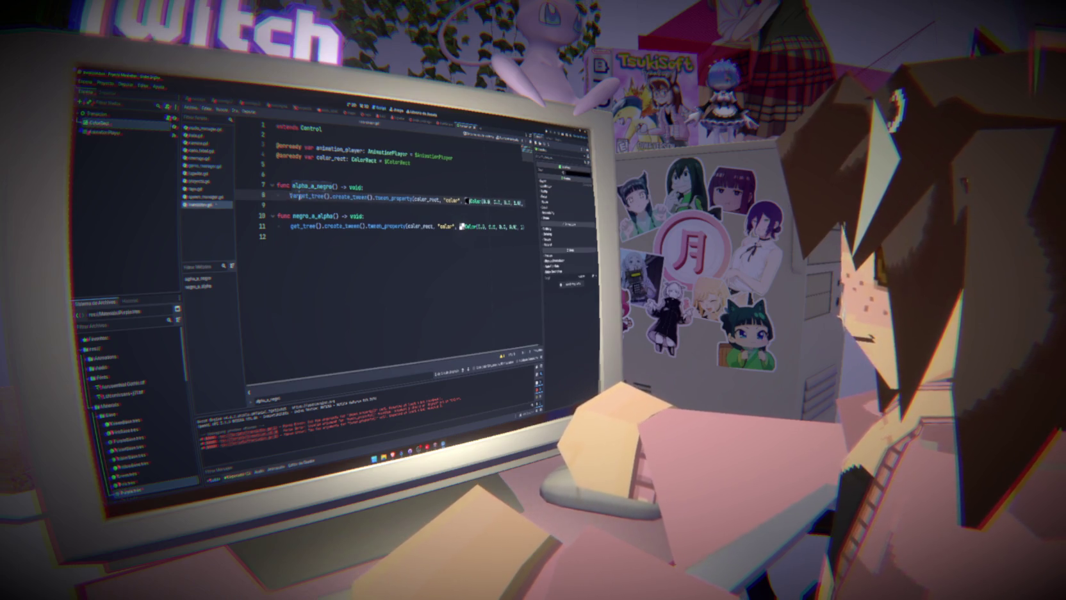
type("var tween")
type(" = ")
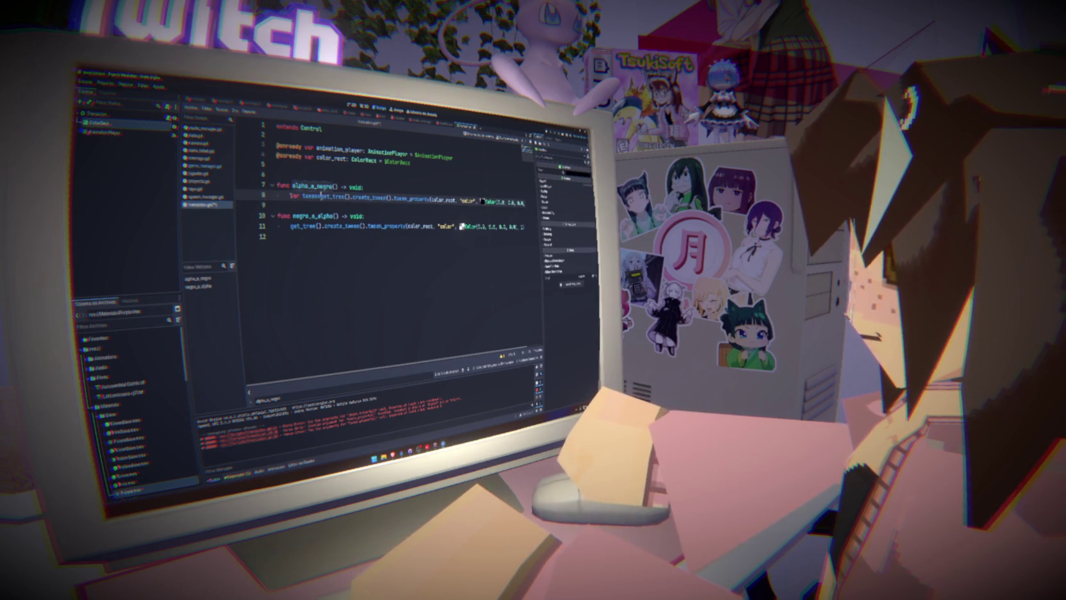
type("=")
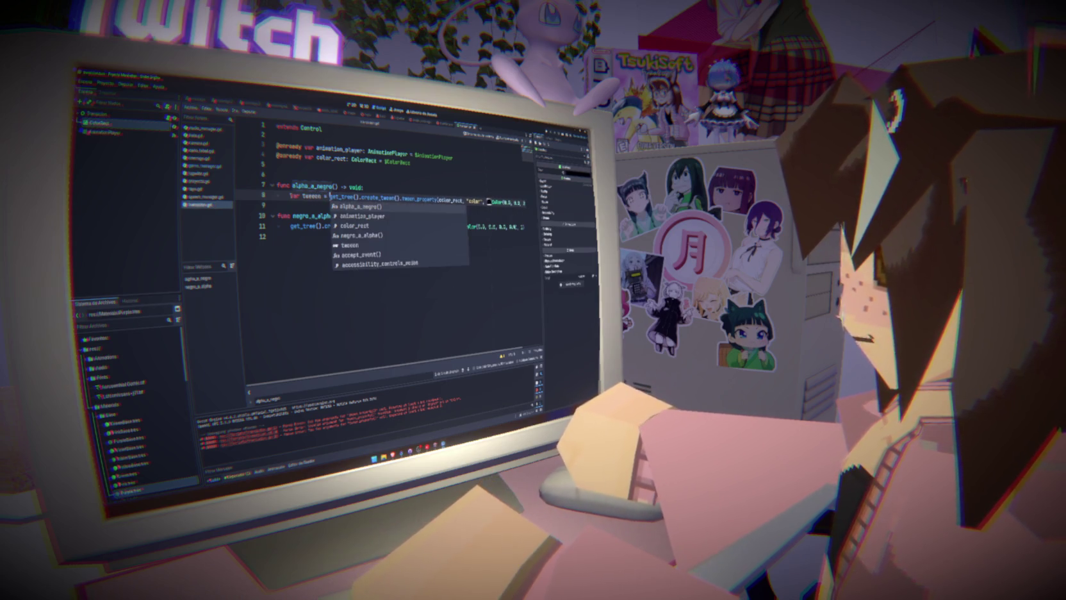
key("Down")
key("Return")
type("tween.tween_")
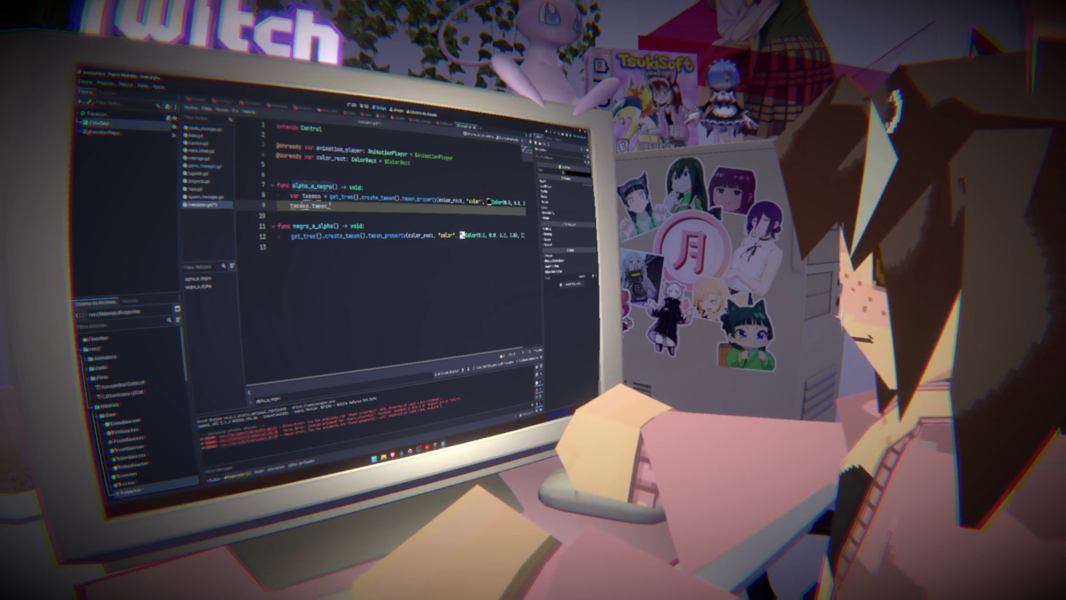
type("p")
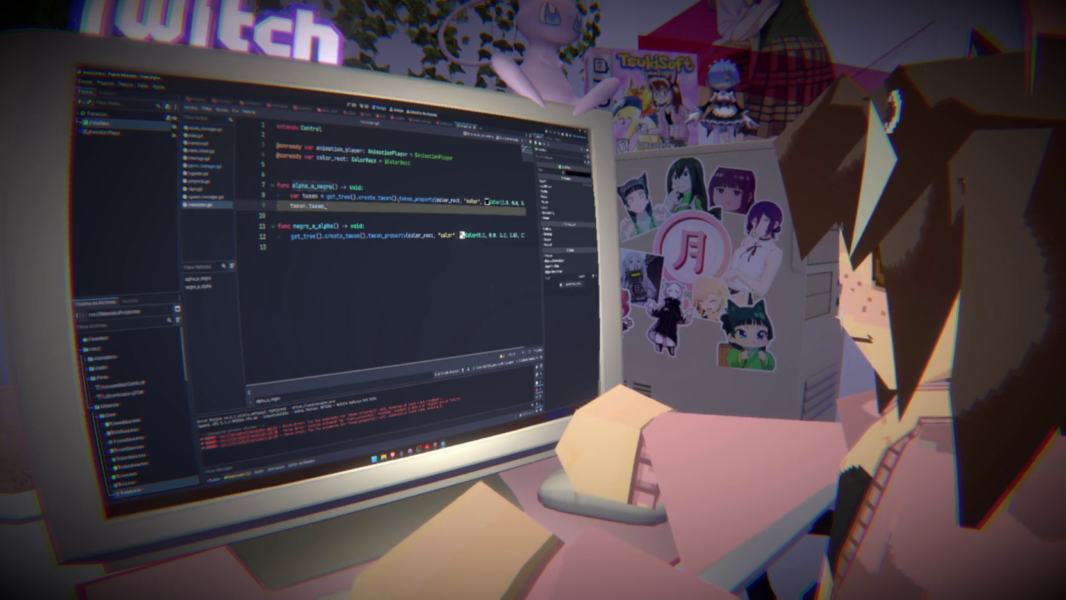
- Move tween_property(color_rect, "color", Color(0.0, 0.0, 0.0, 1.0), 1) onto its own line and add await tween.finished
left_click_drag(400, 198, 526, 200)
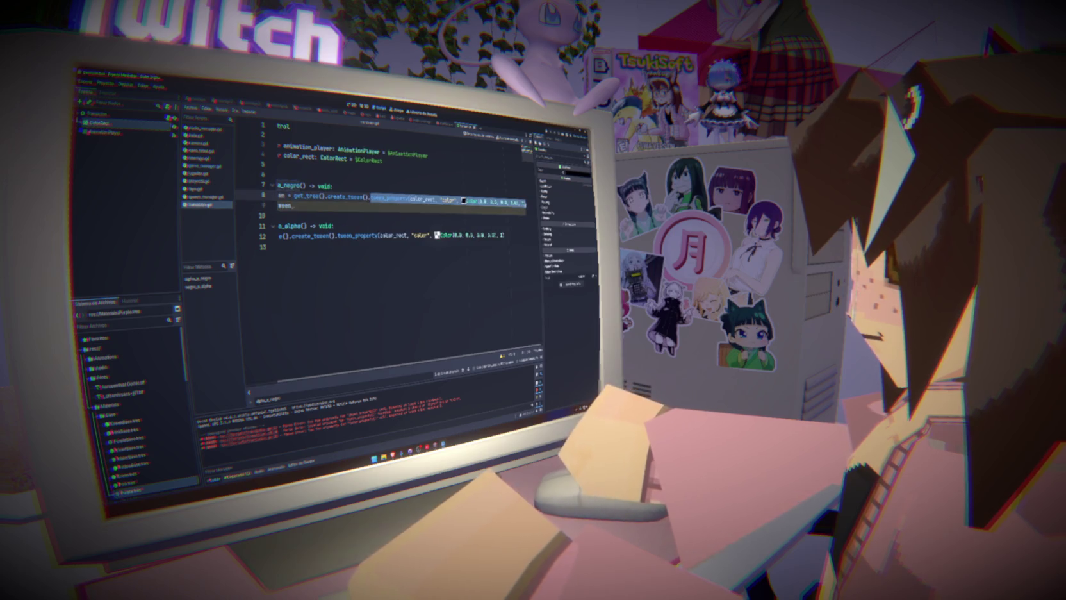
key("BackSpace")
key("Return")
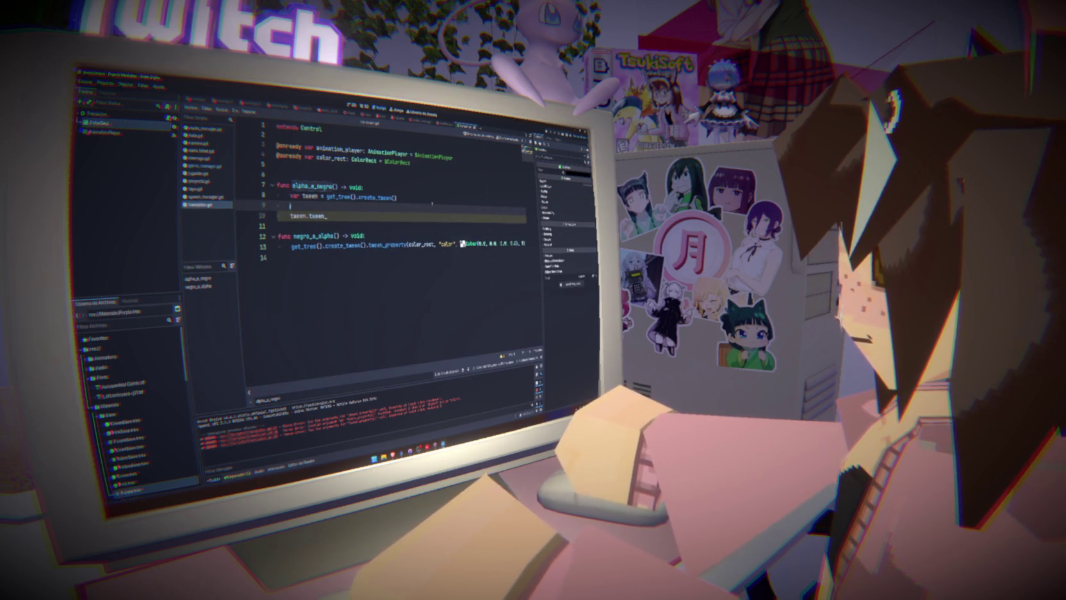
type("tween.tween_property(color_rect, \"color\", Color(0.0, 0.0, 0.0, 1.0), 1)")
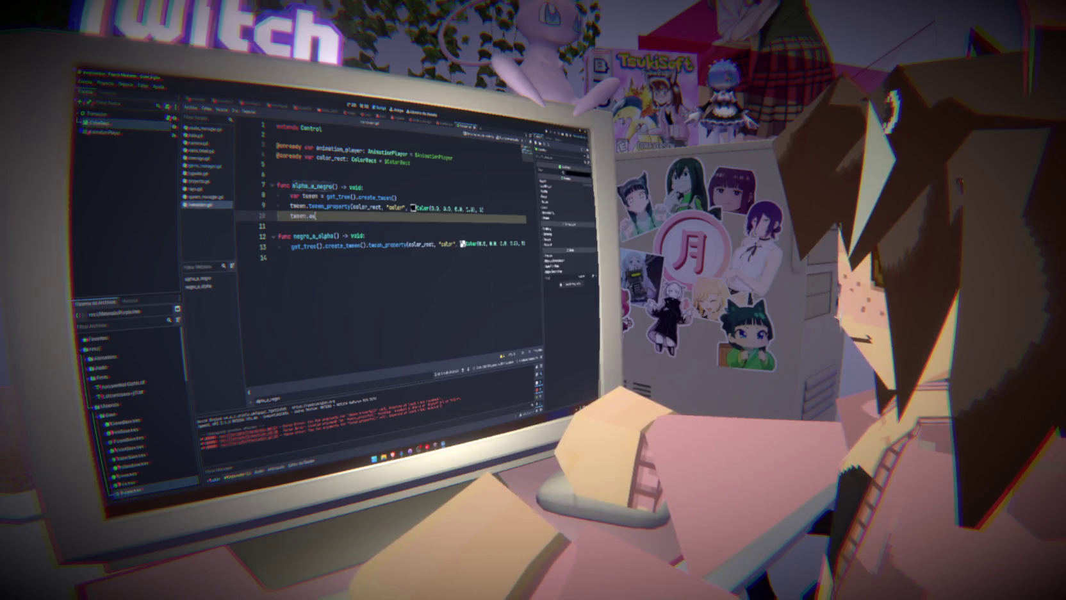
type(" tween.fi")
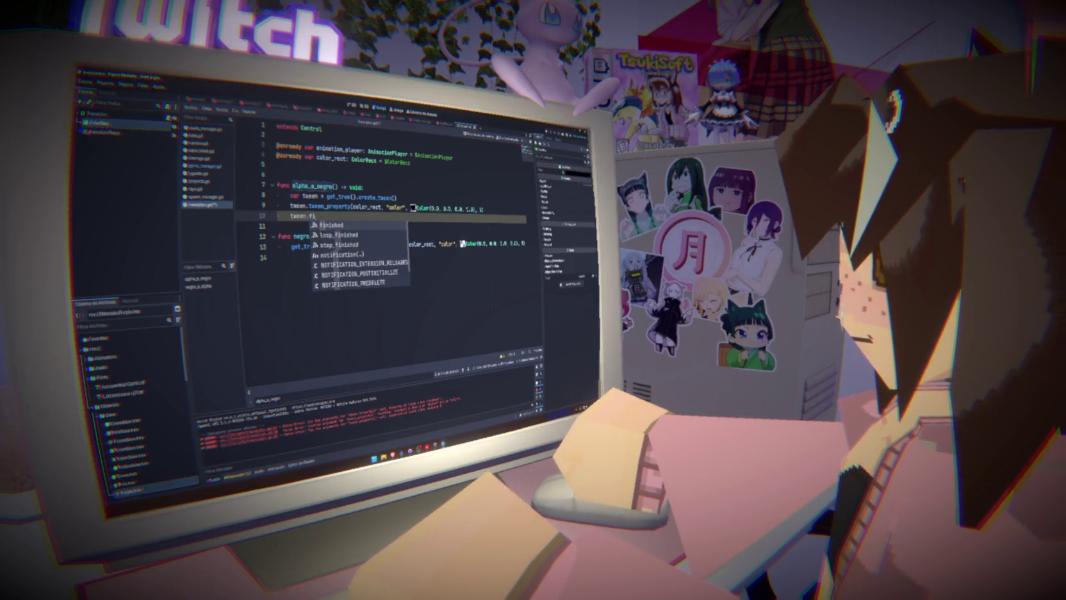
key("Return")
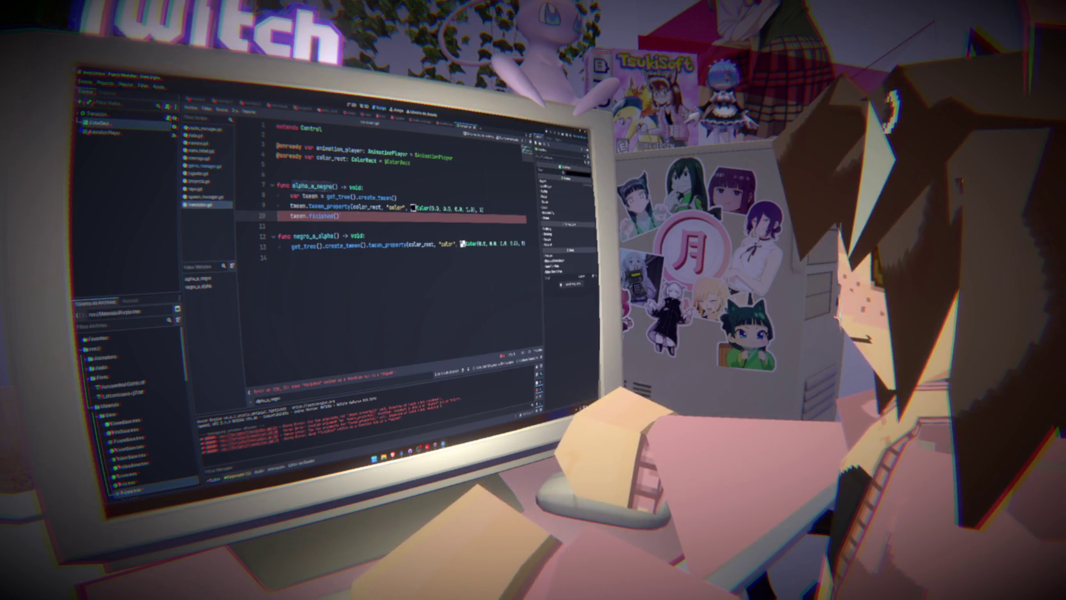
type("await")
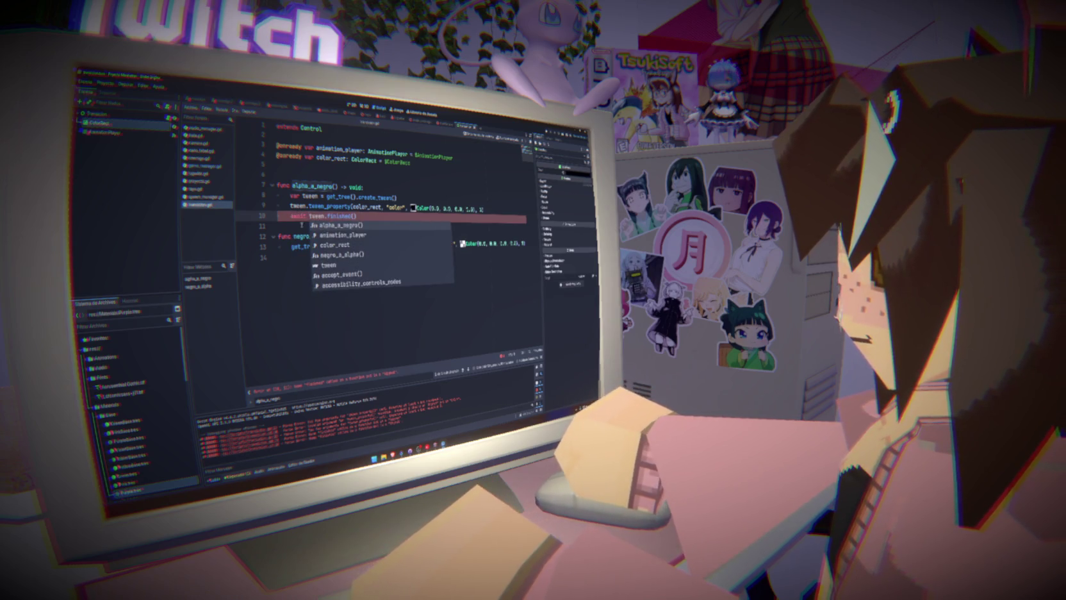
left_click(296, 225)
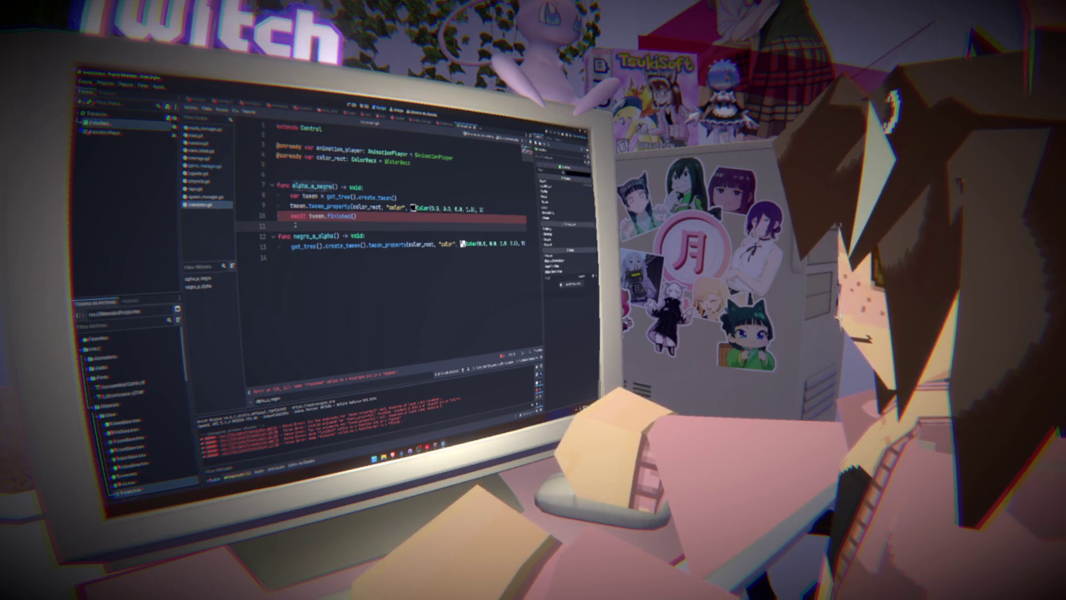
left_click(371, 217)
key("BackSpace")
key("BackSpace")
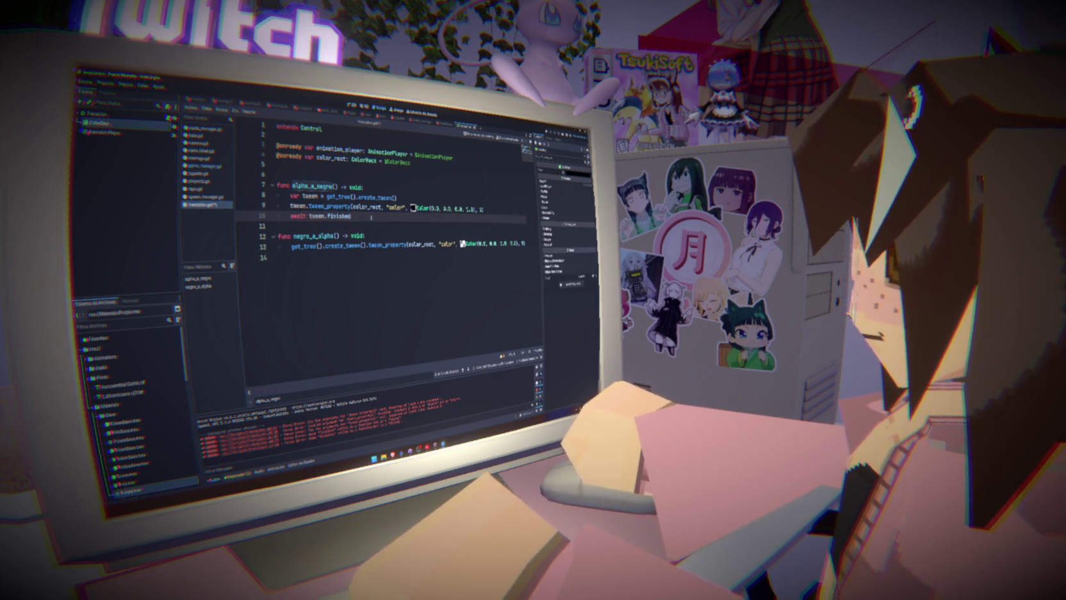
- Copy the tween_property and await lines into negro_a_alpha and check its colour
left_click_drag(379, 216, 308, 207)
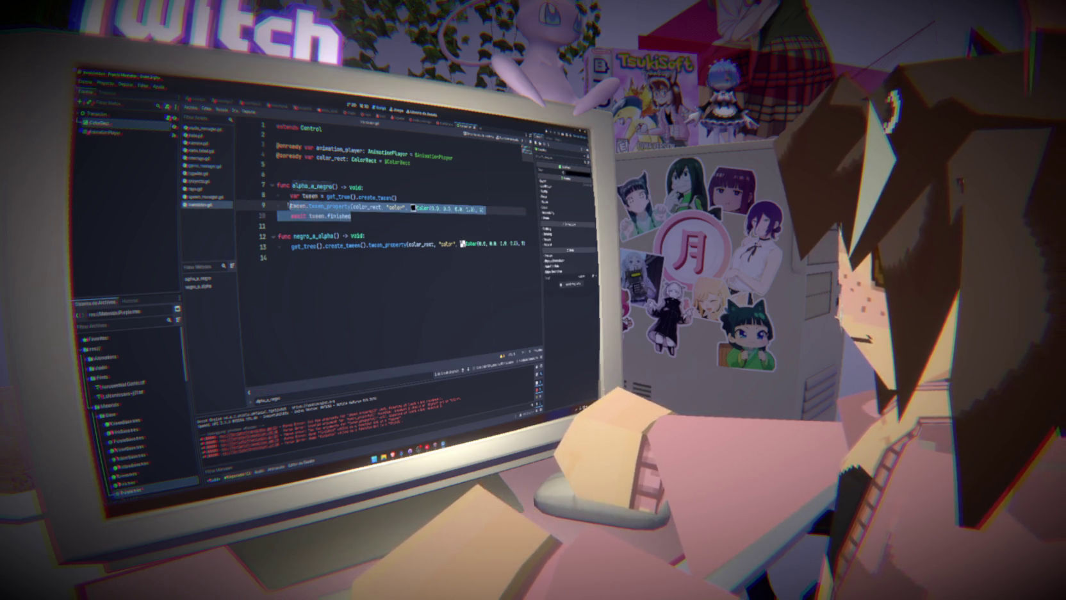
double_click(298, 216)
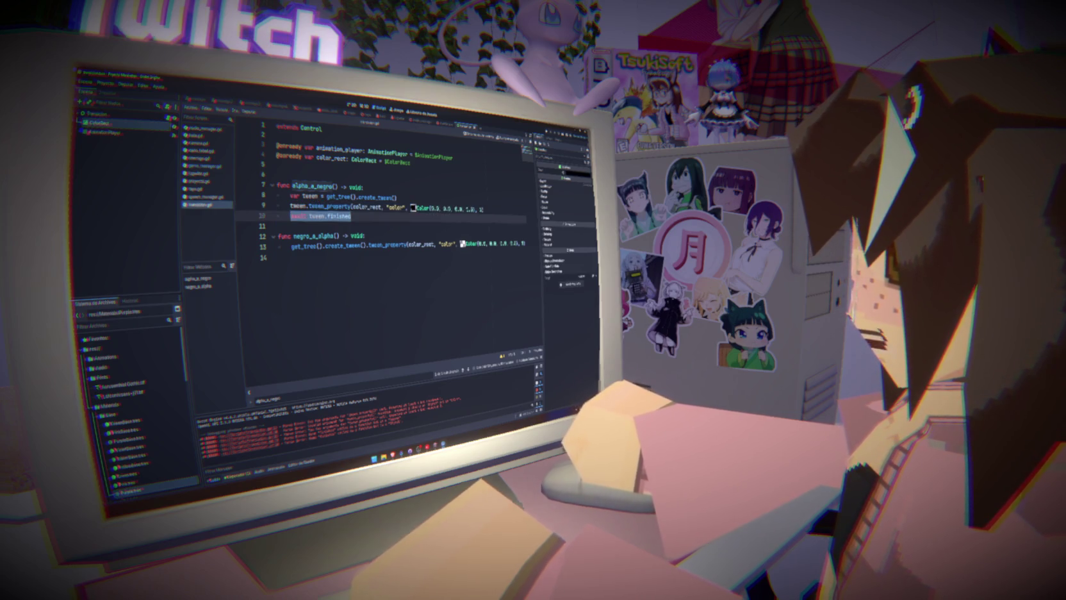
left_click_drag(362, 216, 292, 206)
key("ctrl+c")
triple_click(445, 244)
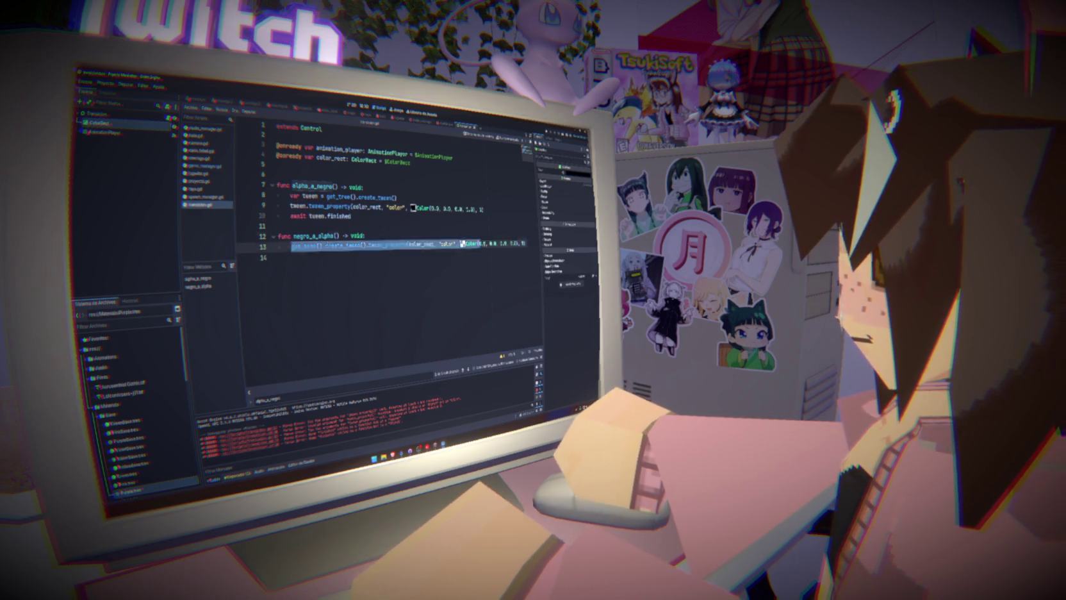
key("ctrl+v")
left_click(414, 244)
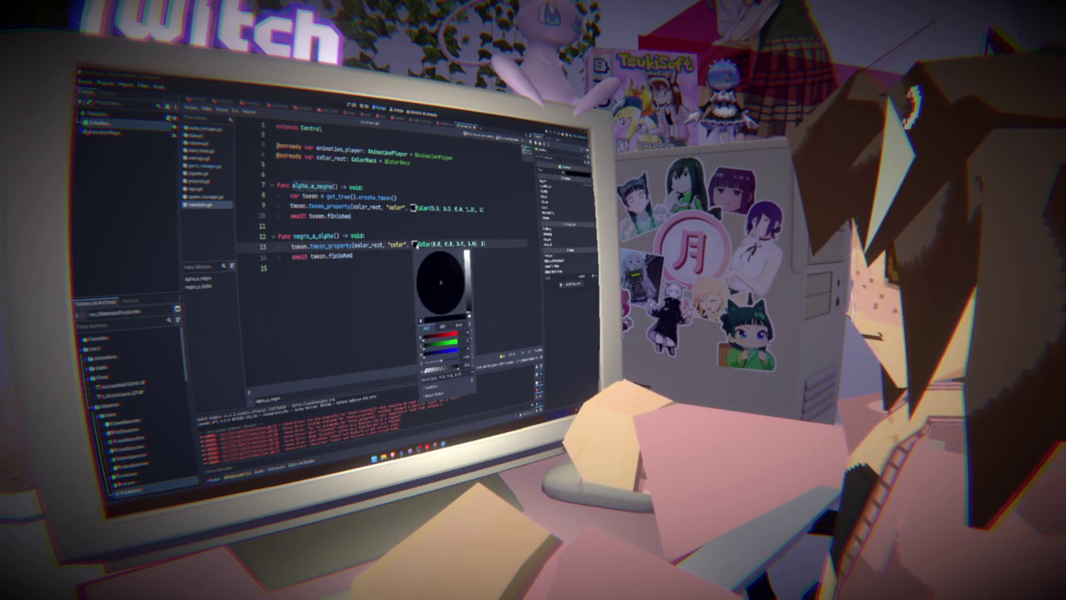
left_click(323, 366)
- Copy the var tween creation line into negro_a_alpha and run the game to test
left_click_drag(397, 198, 296, 196)
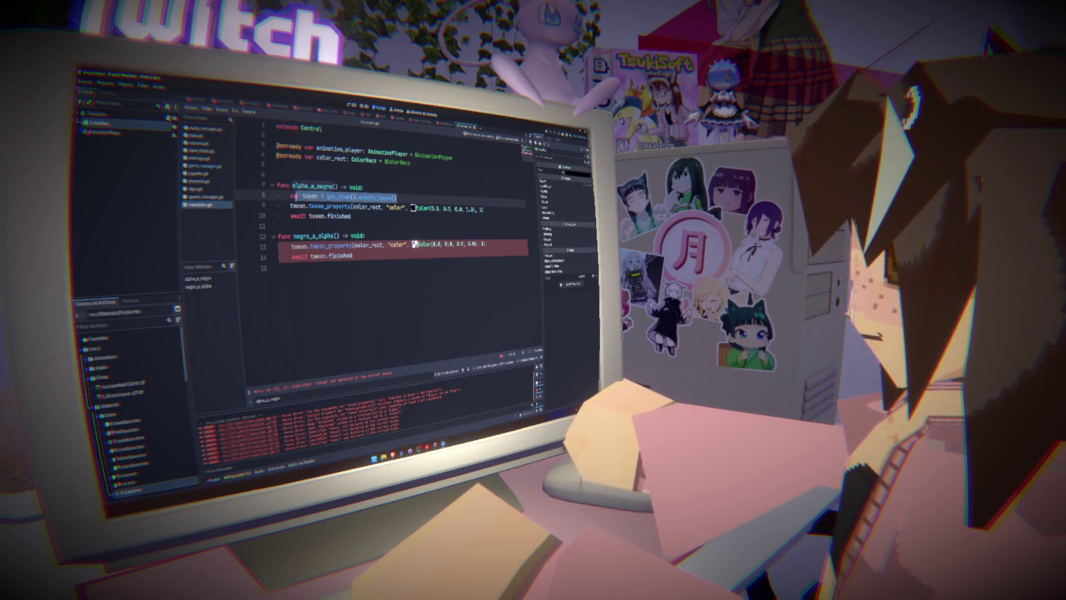
key("ctrl+c")
left_click(370, 236)
key("Return")
key("ctrl+v")
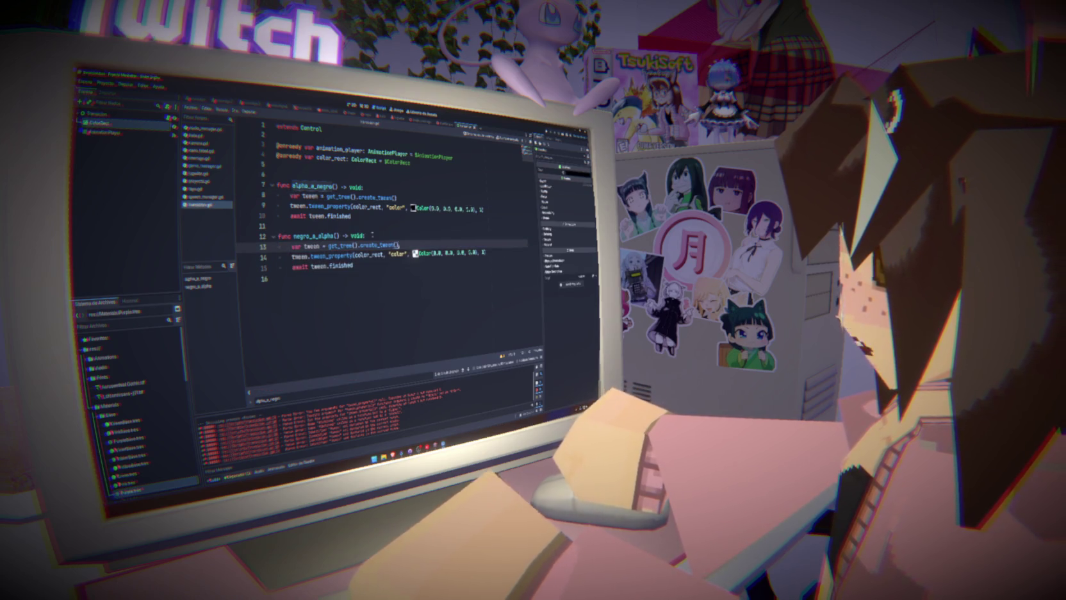
key("F6")
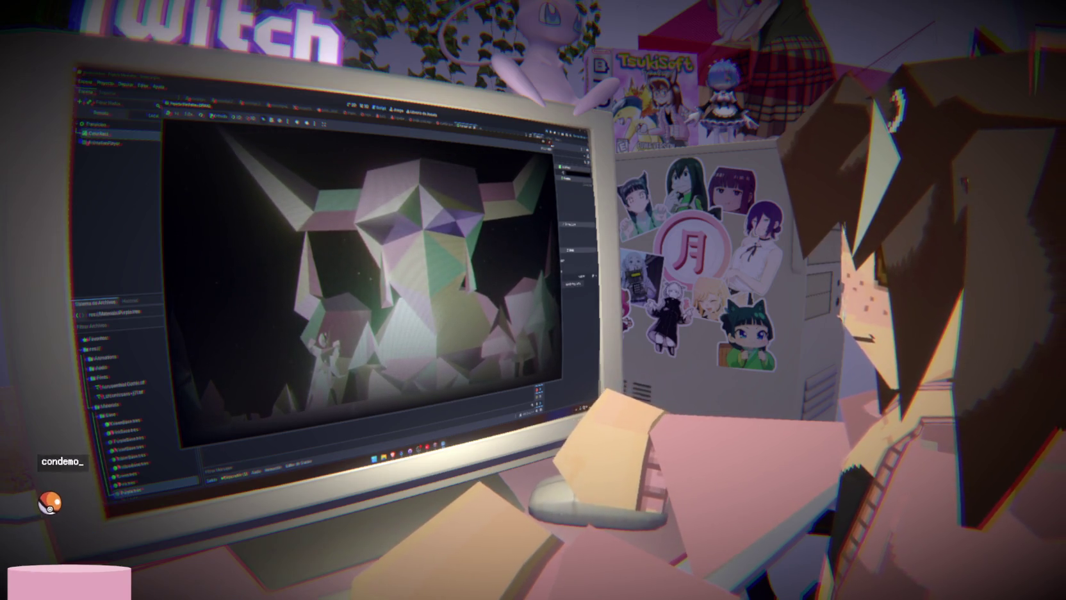
- Delete the unused AnimationPlayer node, check the ColorRect colour, save the scene and run the game
key("F8")
left_click(128, 132)
key("Delete")
key("Return")
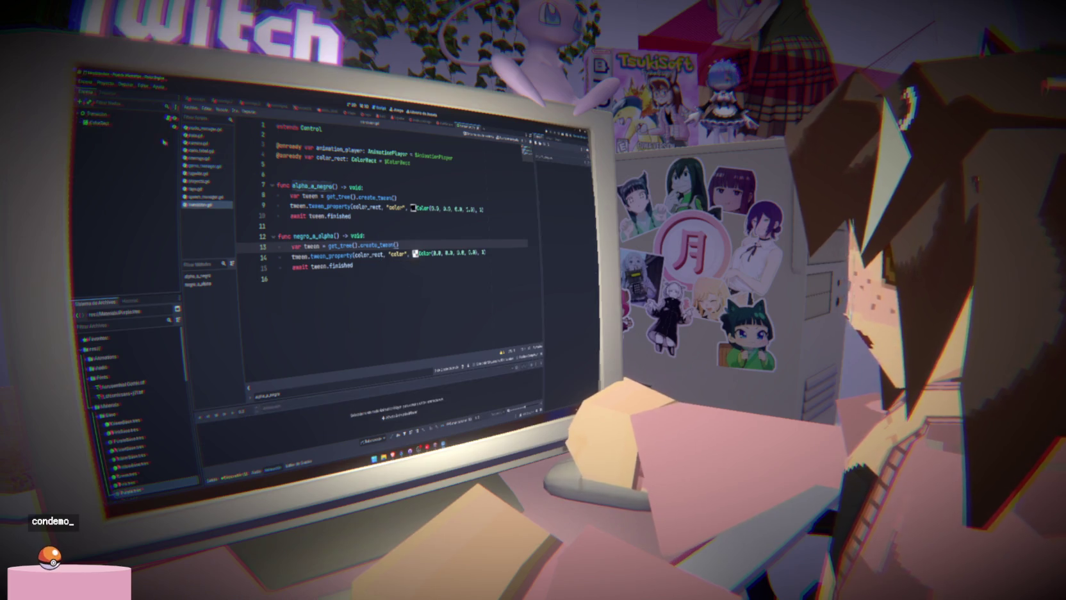
left_click(564, 172)
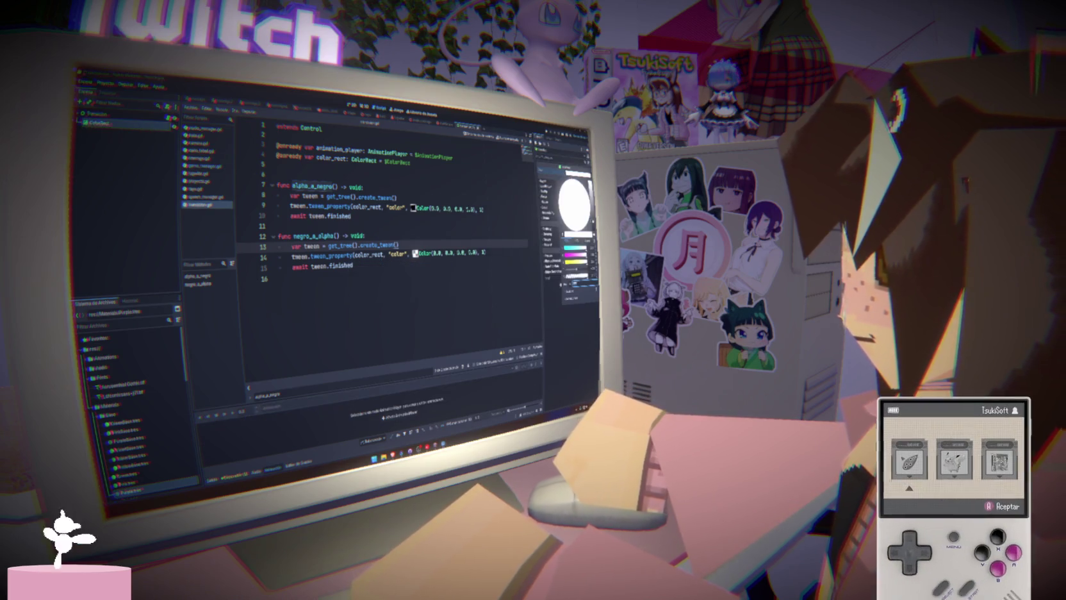
left_click(433, 225)
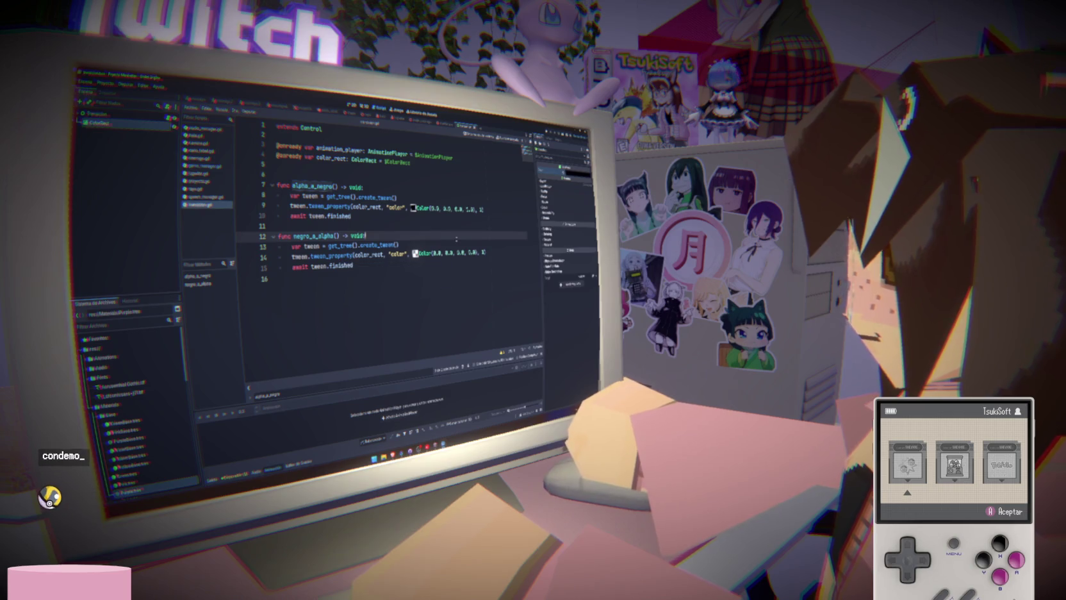
key("ctrl+s")
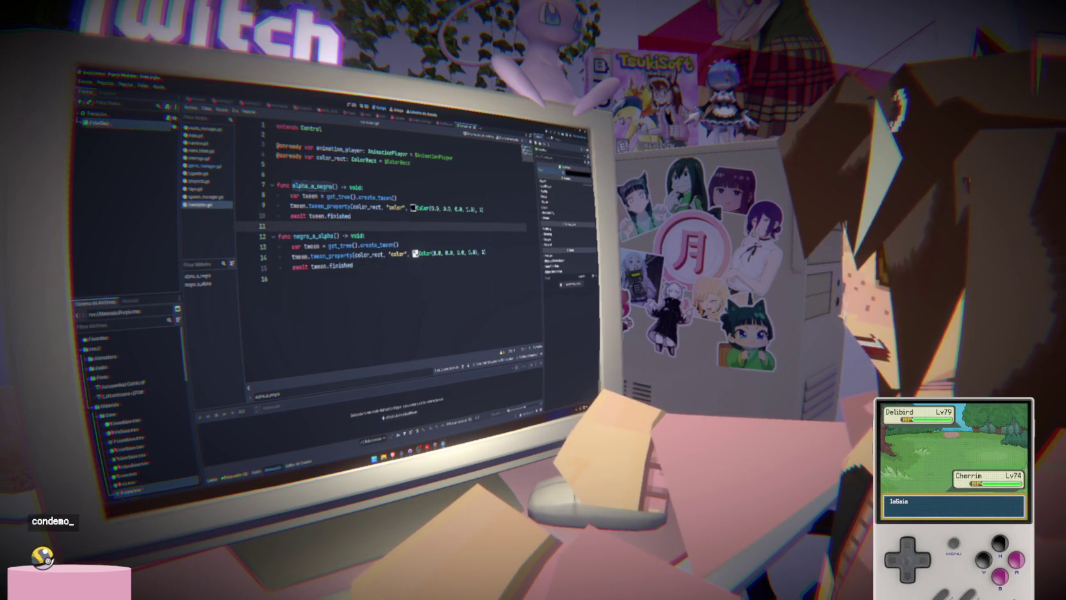
key("F5")
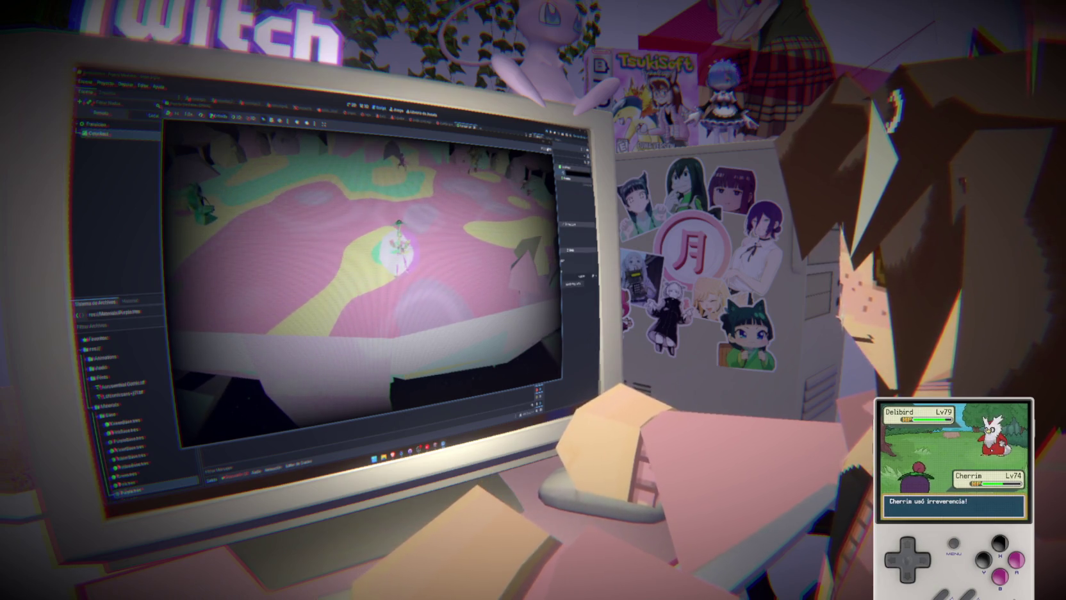
- Review the ColorRect properties and tween Color values, re-running the game several times to test the fade
key("F8")
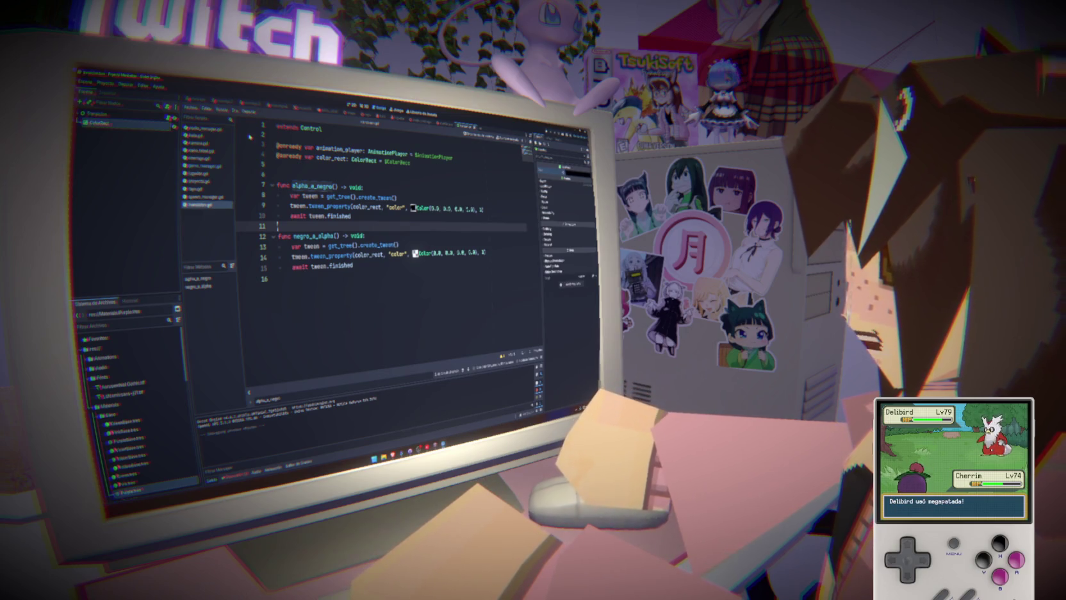
left_click(146, 120)
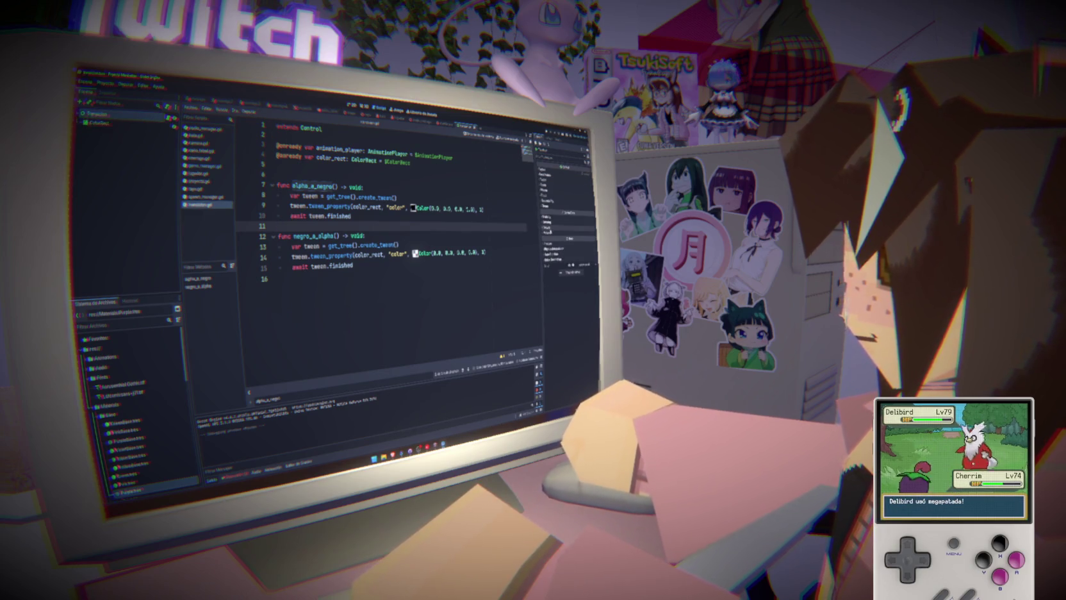
left_click(550, 216)
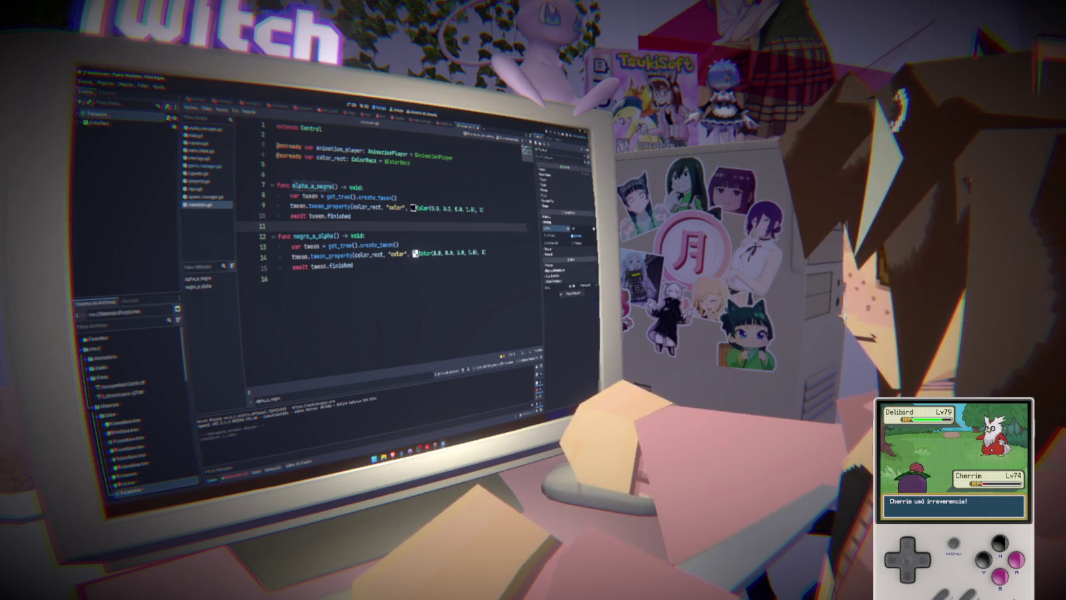
left_click(454, 209)
key("ctrl+F1")
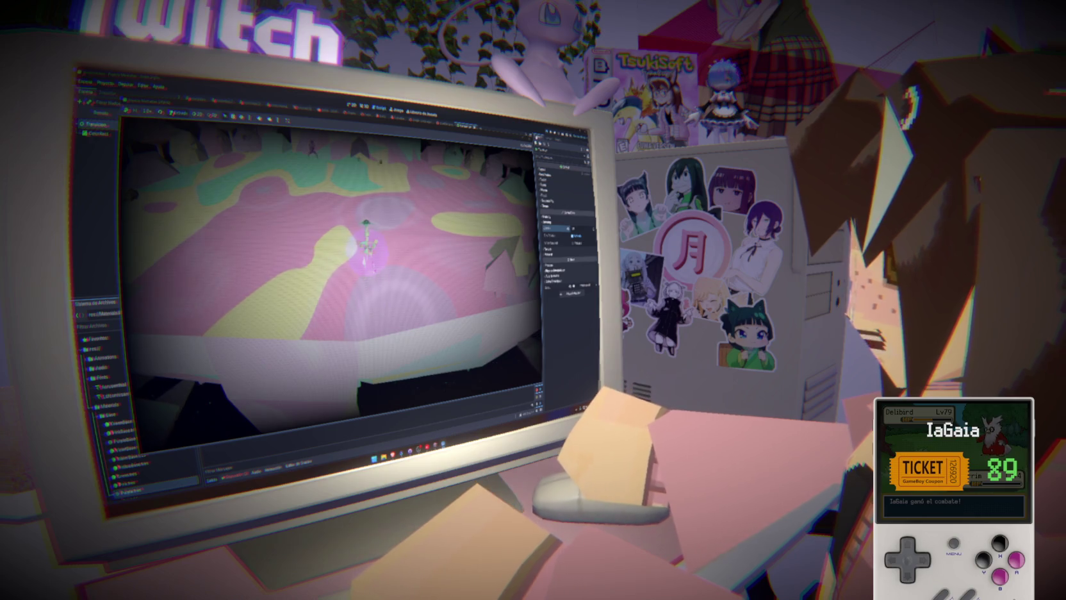
key("F8")
left_click(364, 186)
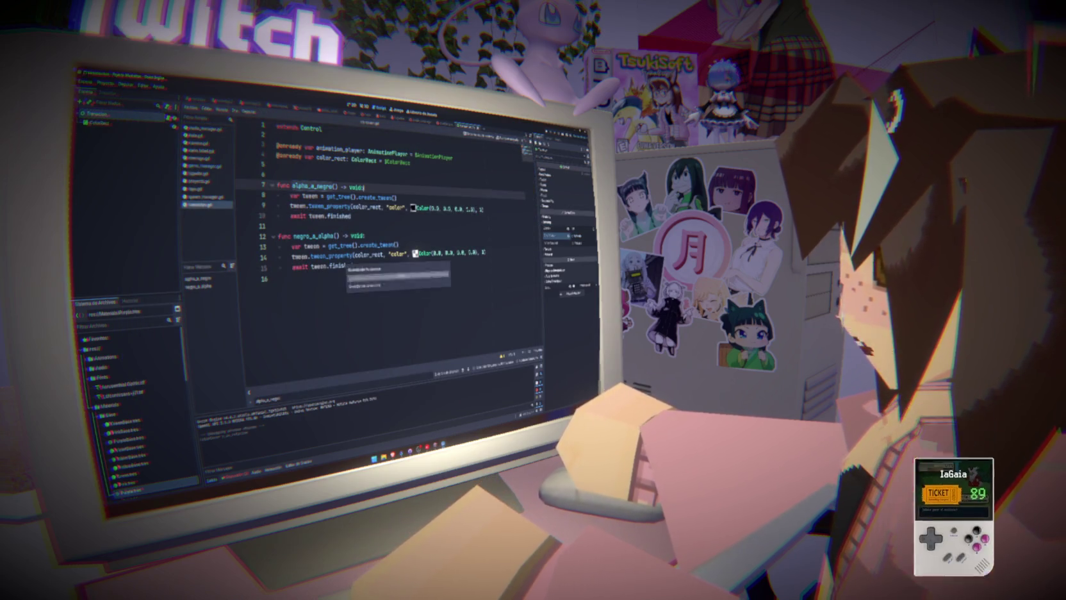
key("F5")
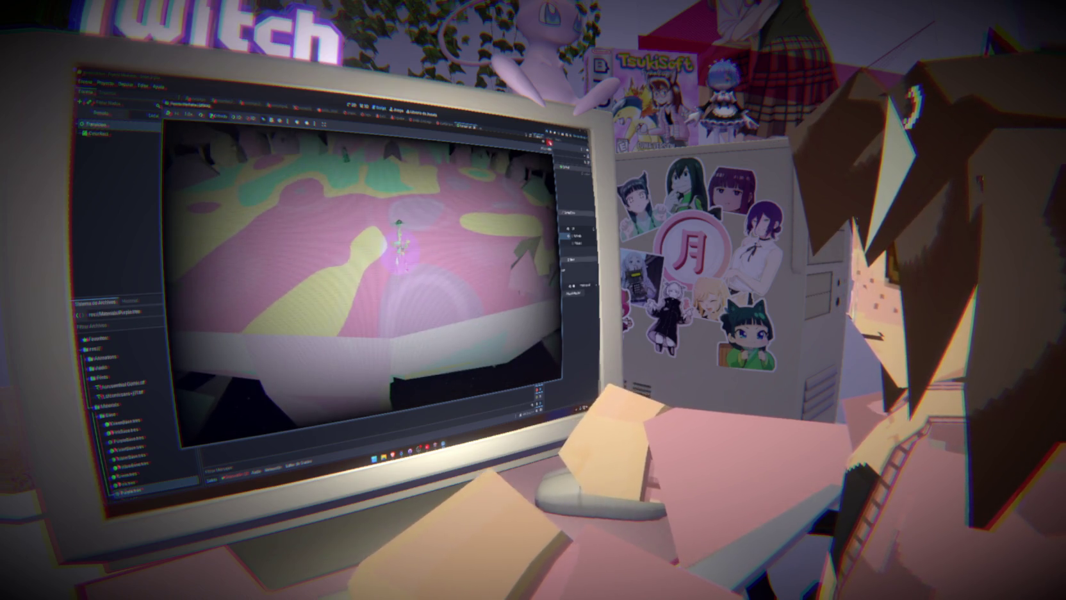
key("F8")
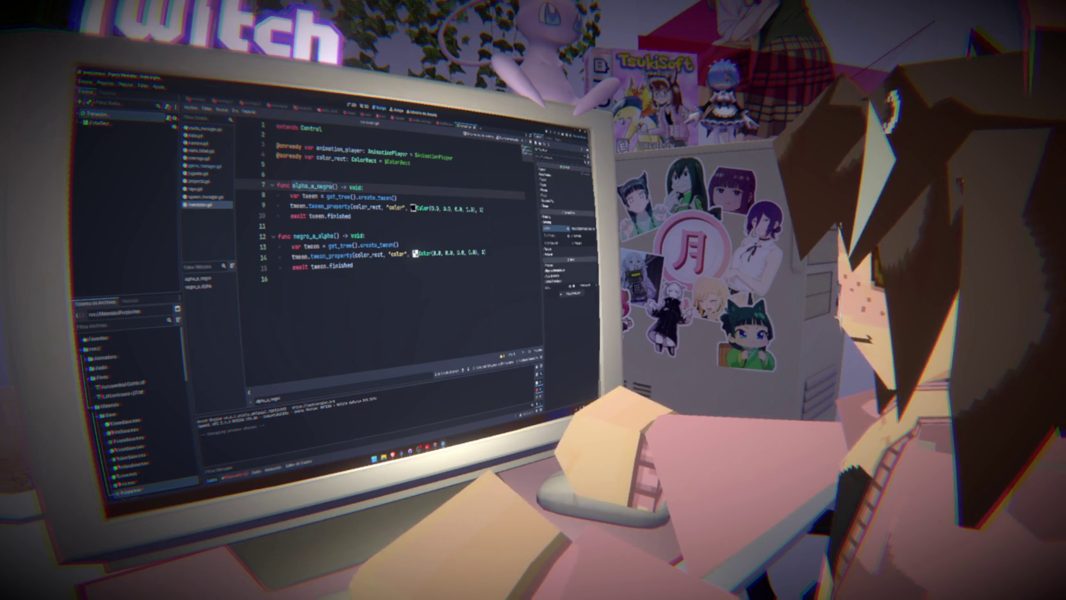
key("F6")
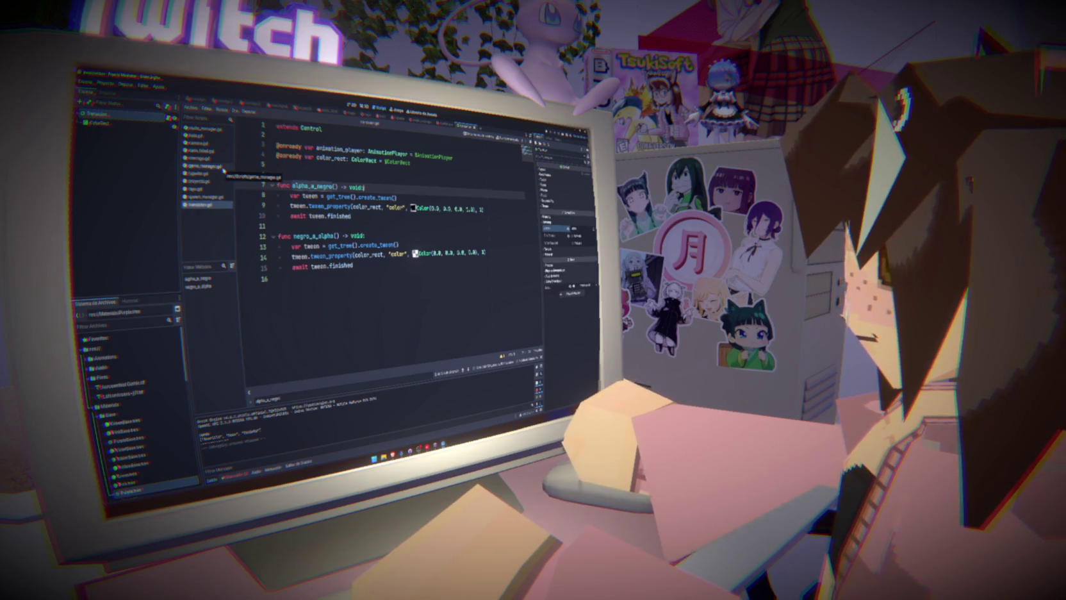
- Delete game_manager's Transicion.negro_a_alpha() line and test-run the game without it
left_click(224, 169)
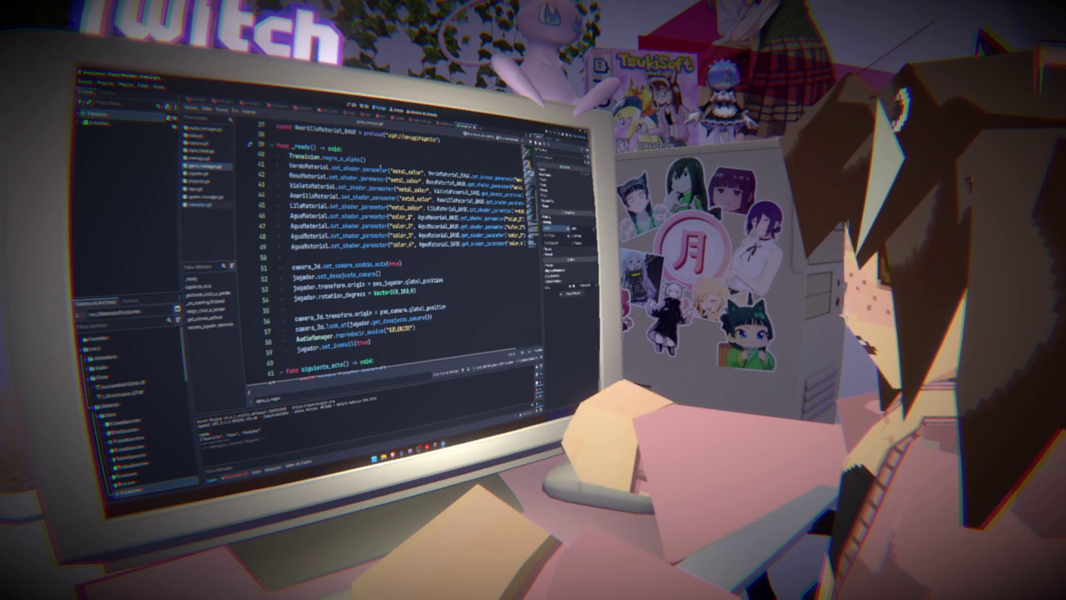
left_click(289, 157)
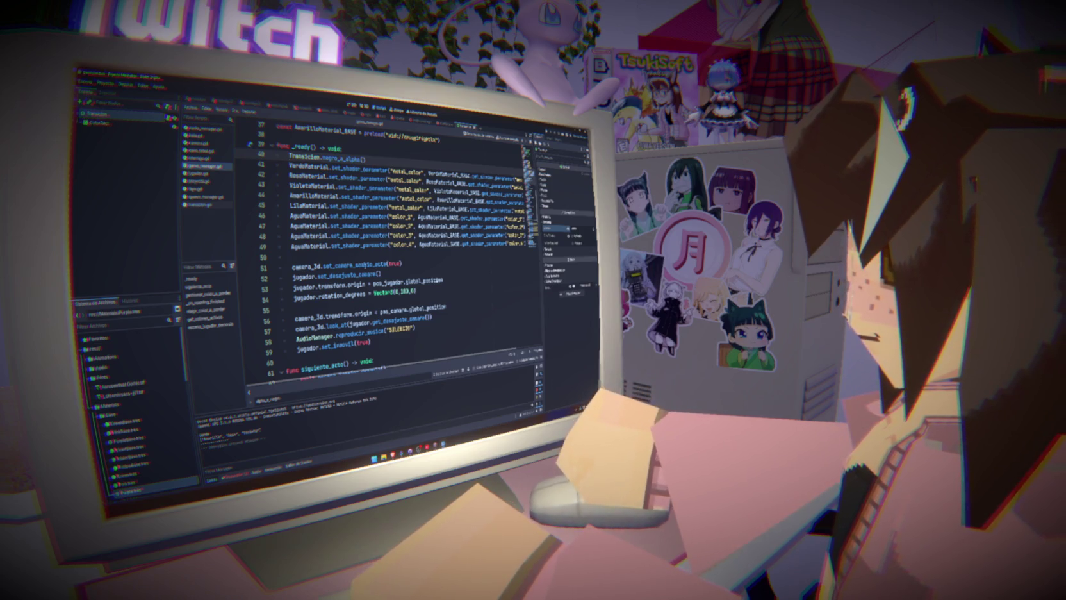
double_click(424, 280)
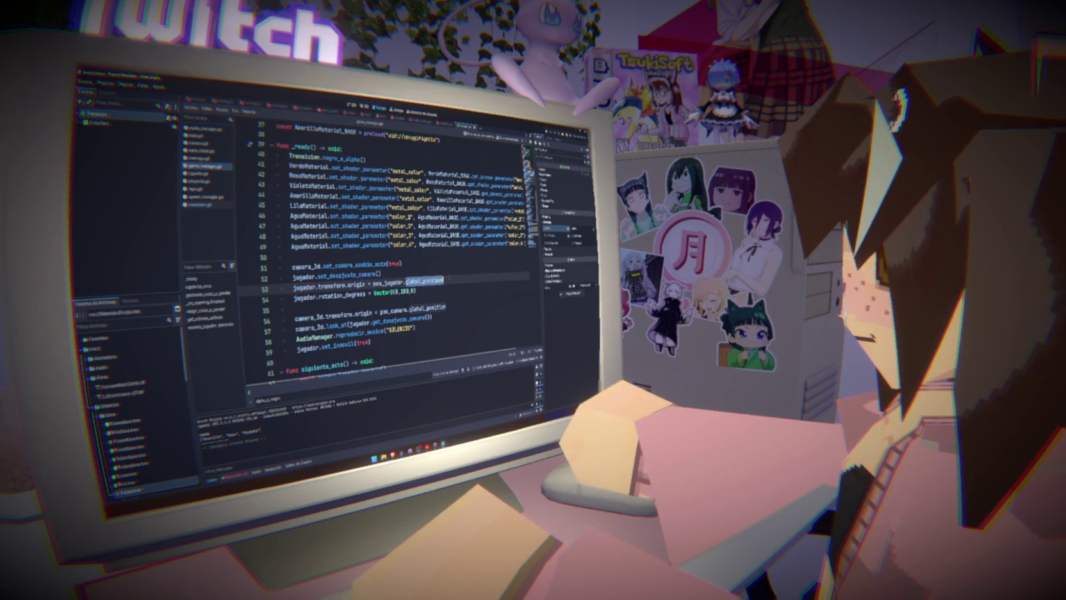
left_click(442, 273)
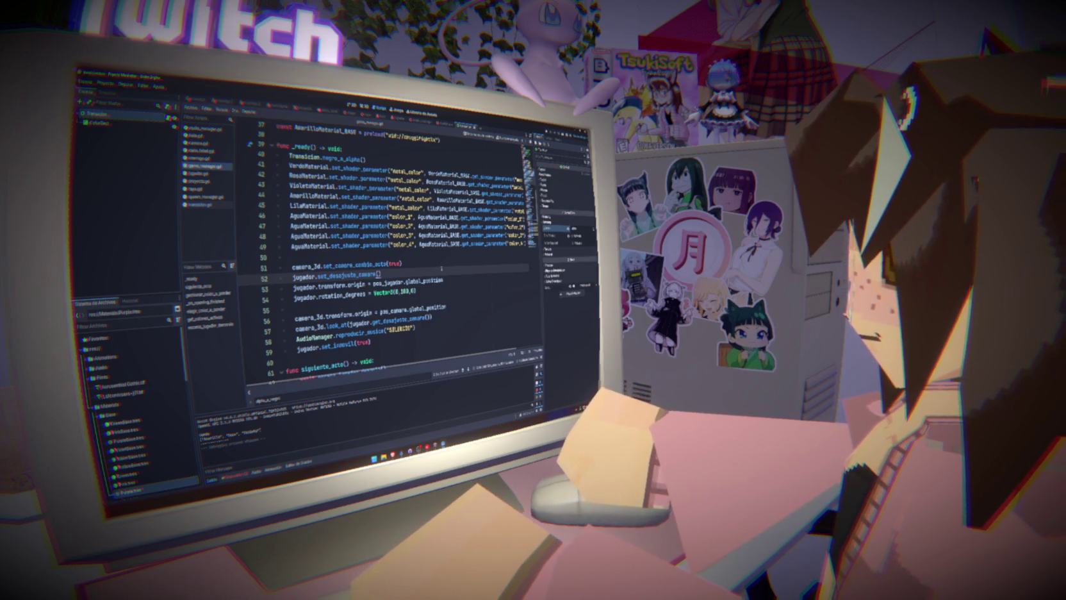
left_click_drag(367, 159, 344, 148)
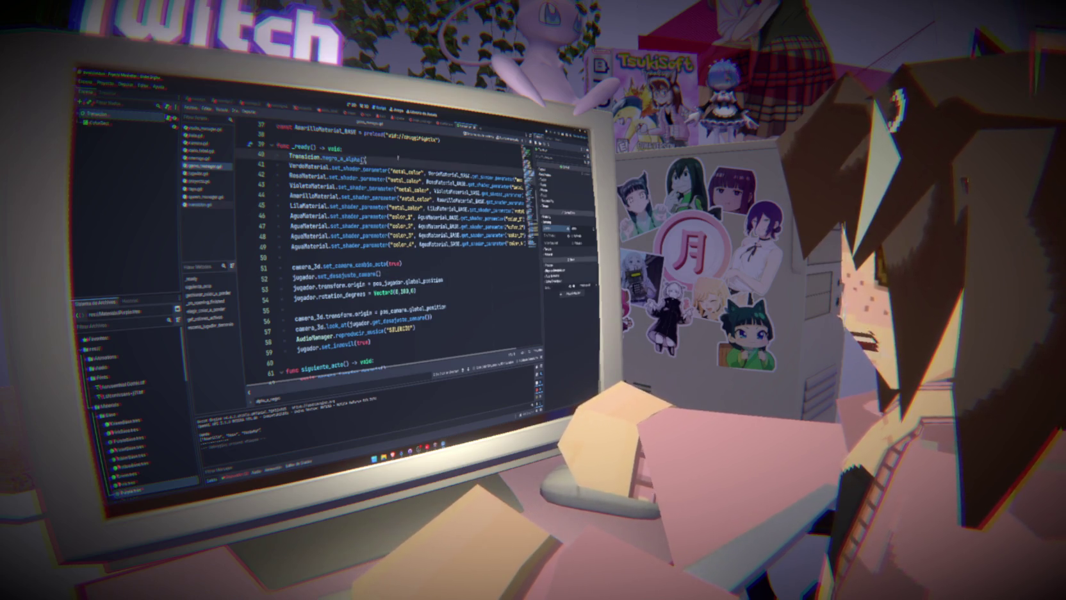
key("BackSpace")
key("F5")
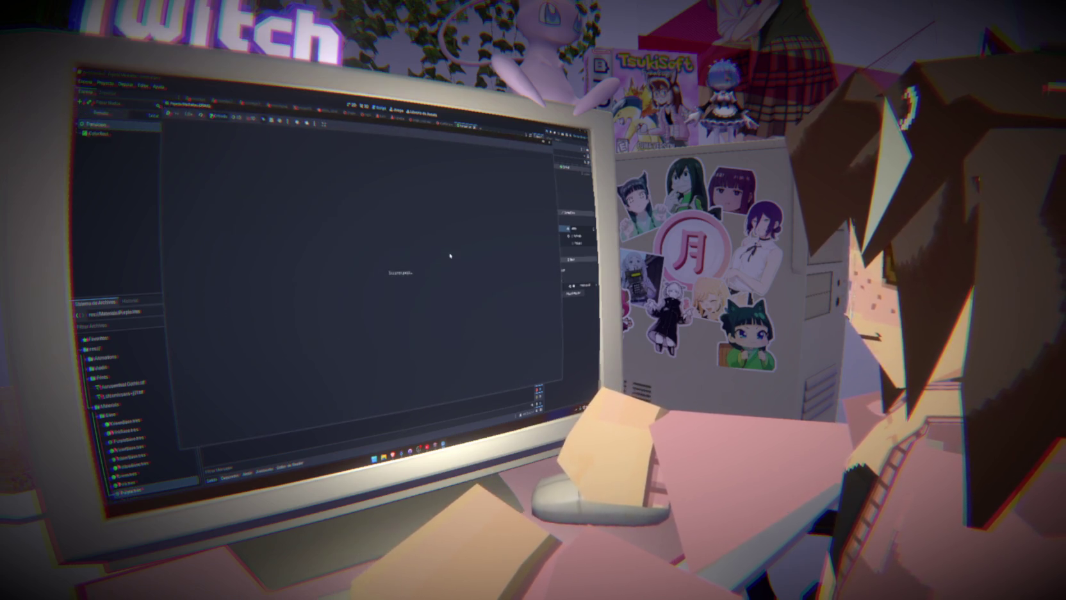
key("F8")
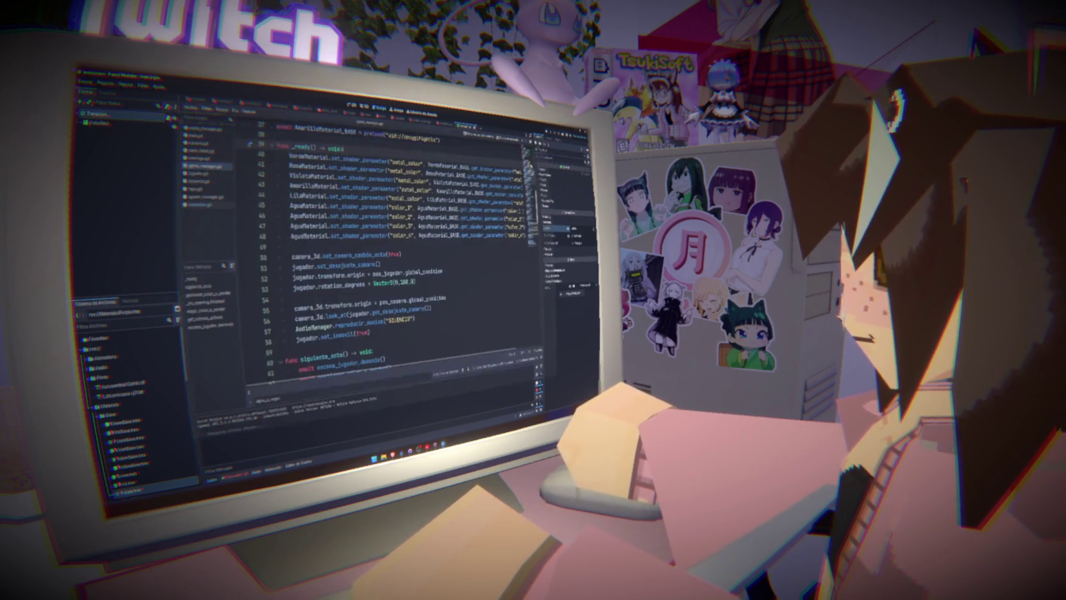
- Restore the Transicion.negro_a_alpha() call and view the transition scene in 2D
key("ctrl+z")
left_click(373, 150)
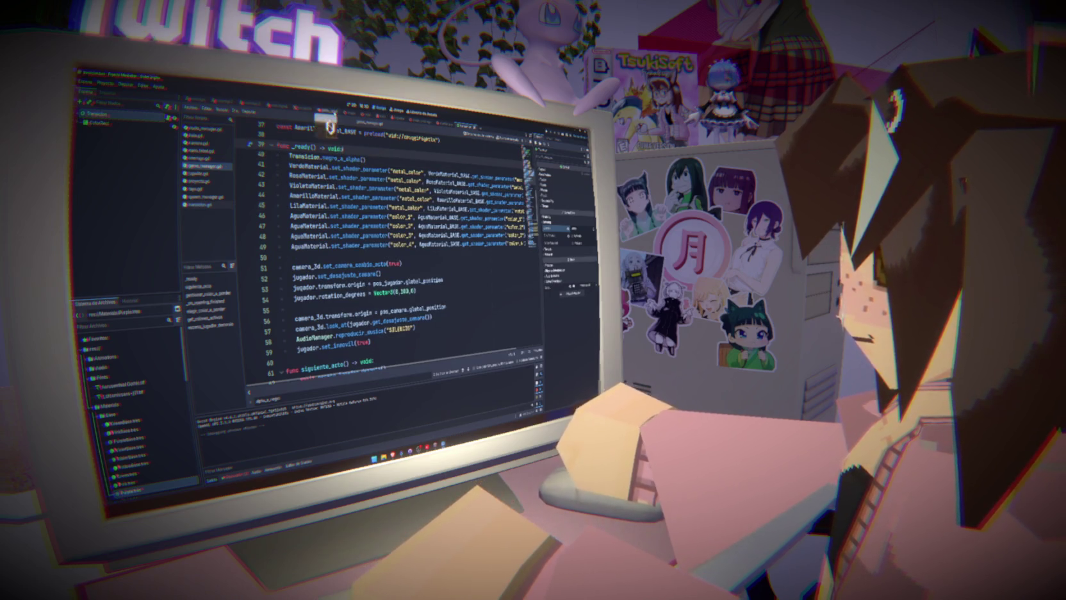
left_click(350, 106)
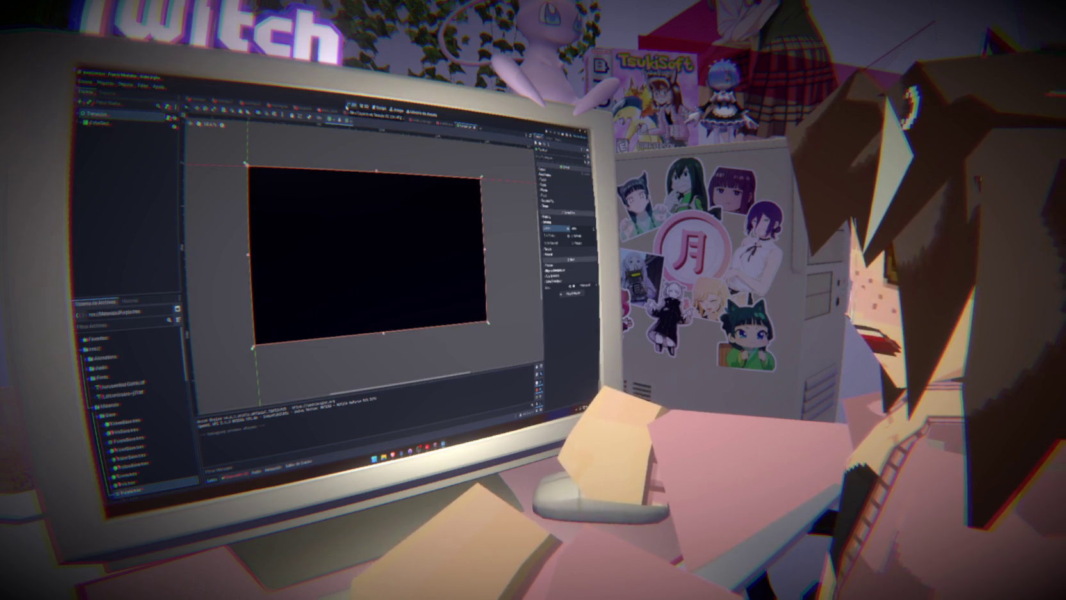
- Change a property of the ColorRect in the Inspector and run the game twice to test it
left_click(199, 209)
left_click_drag(200, 209, 245, 224)
left_click(99, 122)
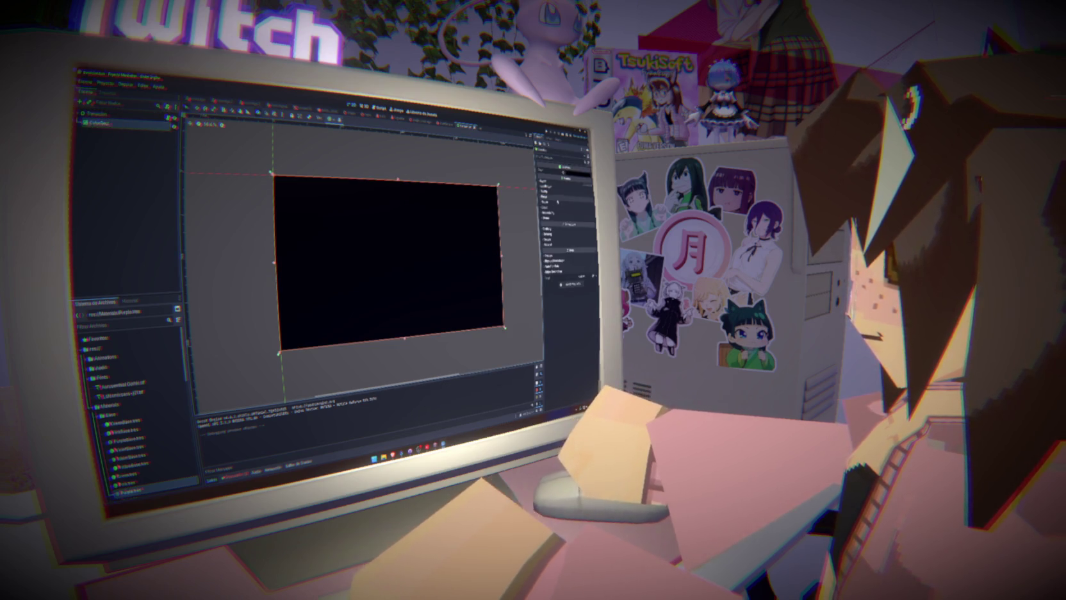
left_click(564, 230)
left_click(559, 239)
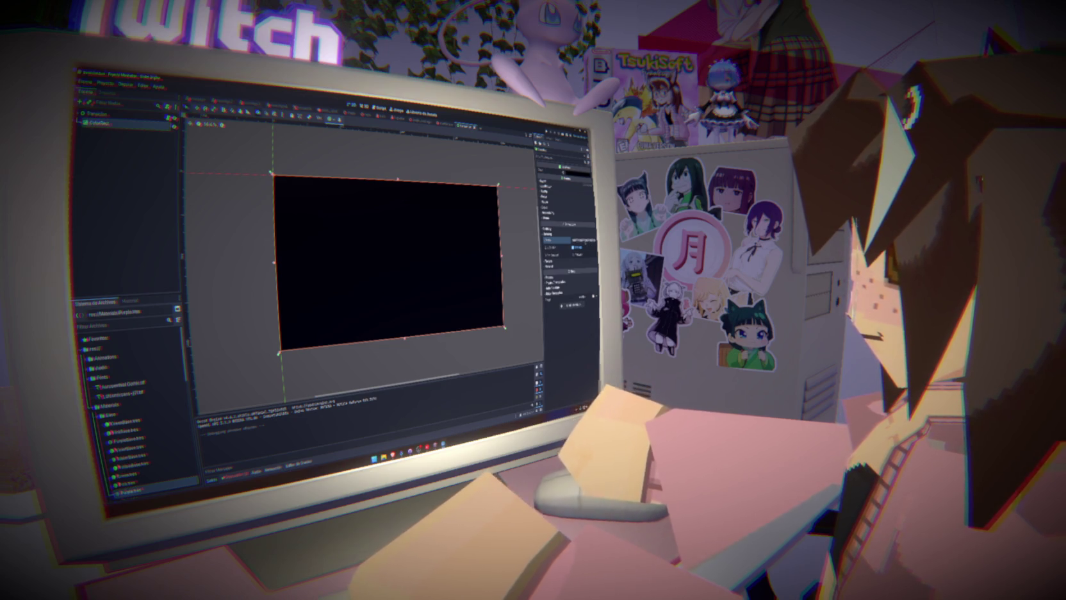
left_click(577, 240)
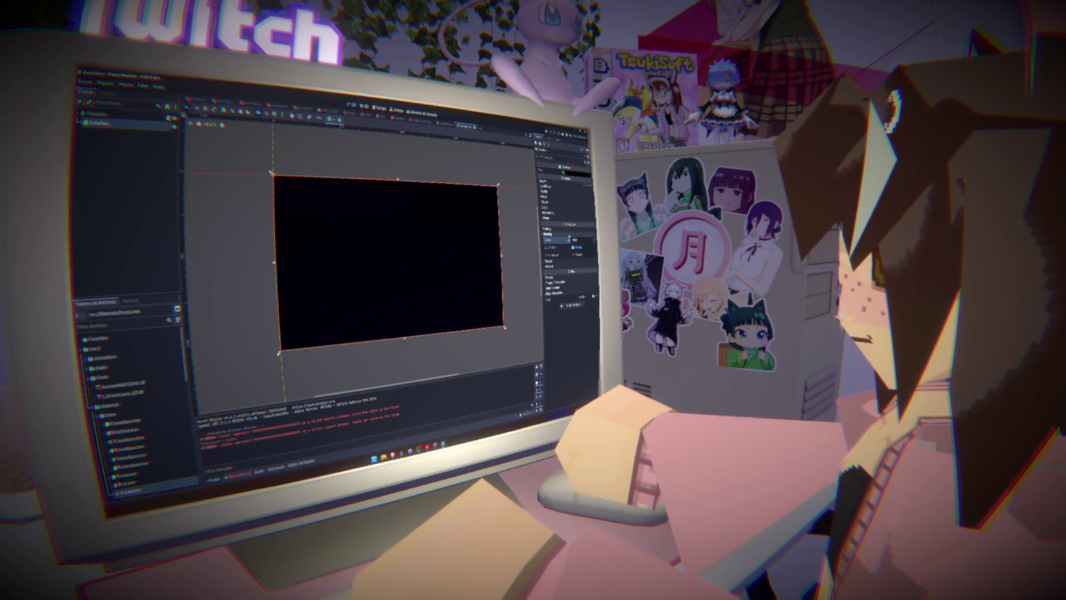
left_click(547, 133)
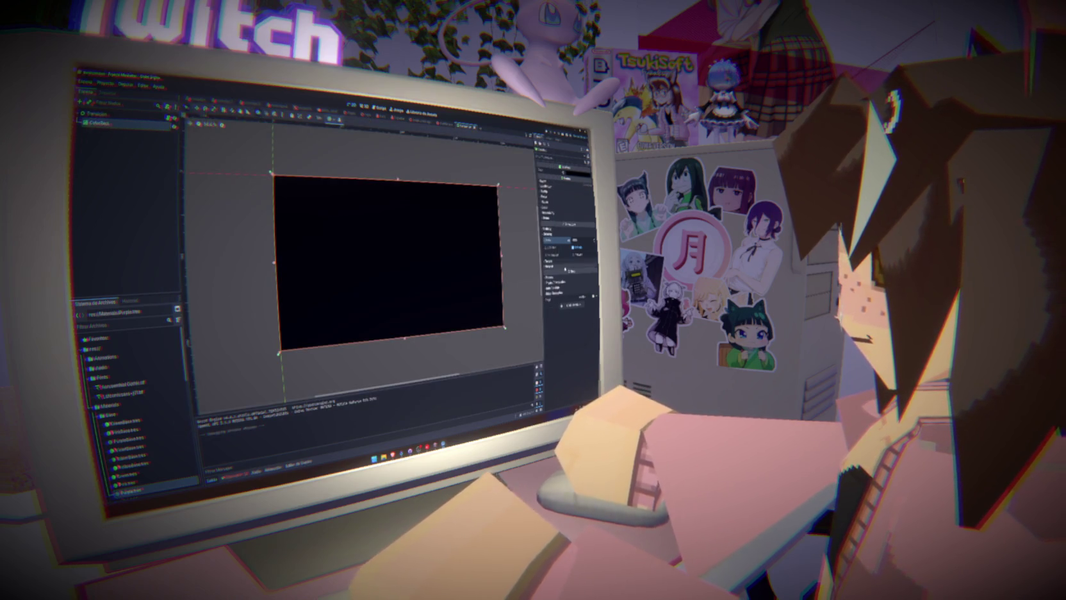
left_click(547, 133)
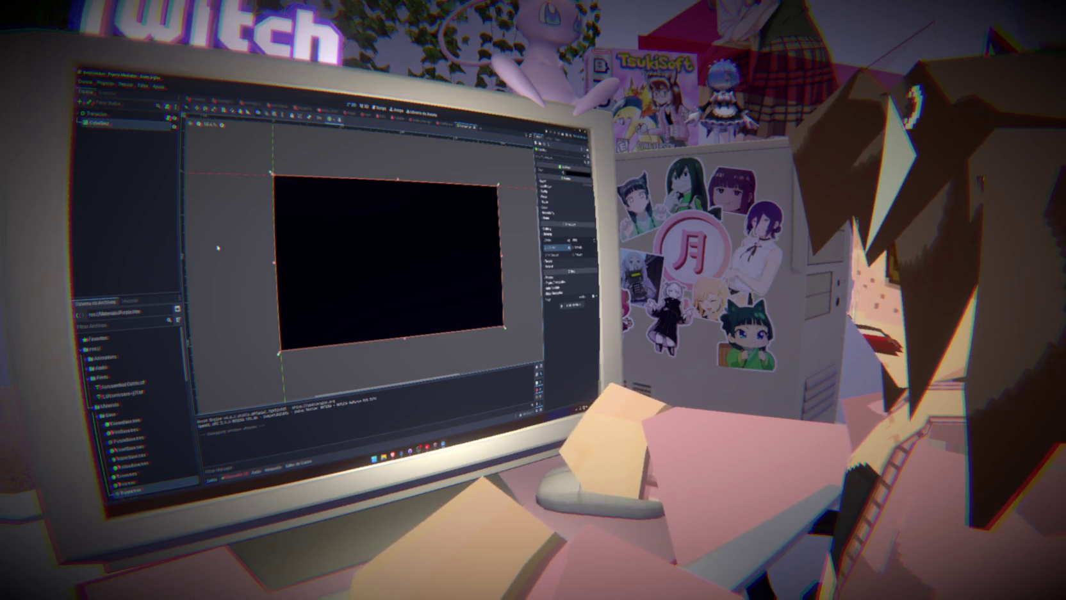
- Change a second ColorRect property, review its property groups, then pass through the 3D view back to scripts
left_click(96, 113)
left_click(115, 123)
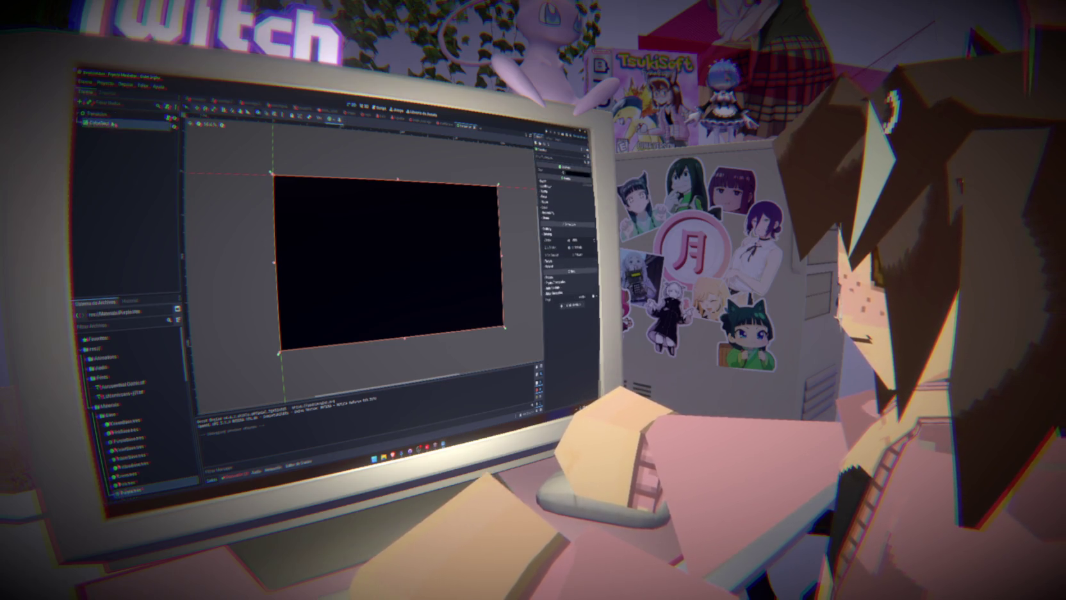
left_click(559, 247)
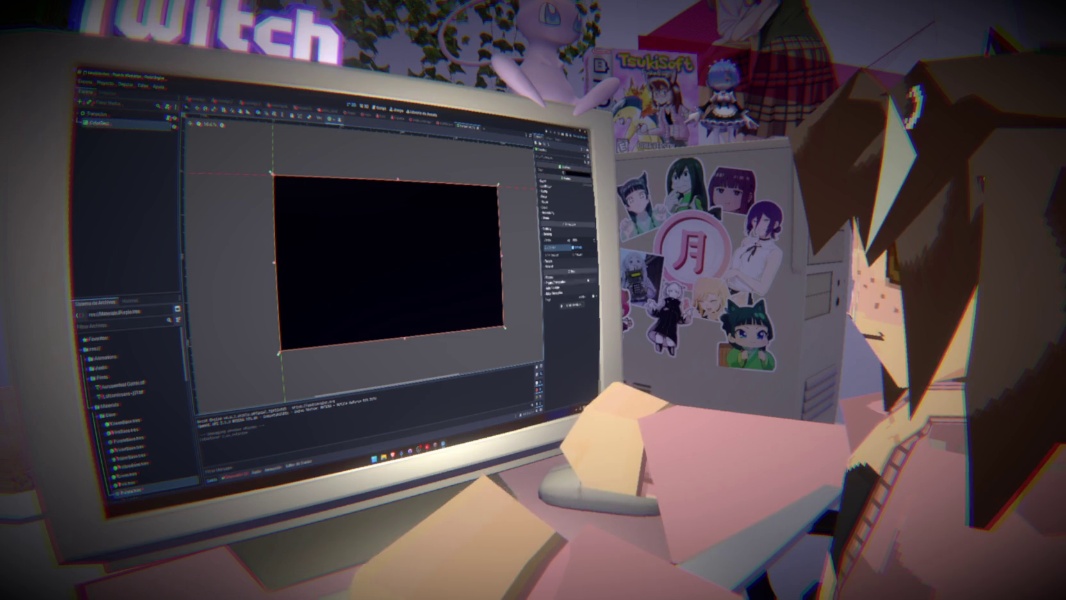
left_click(574, 247)
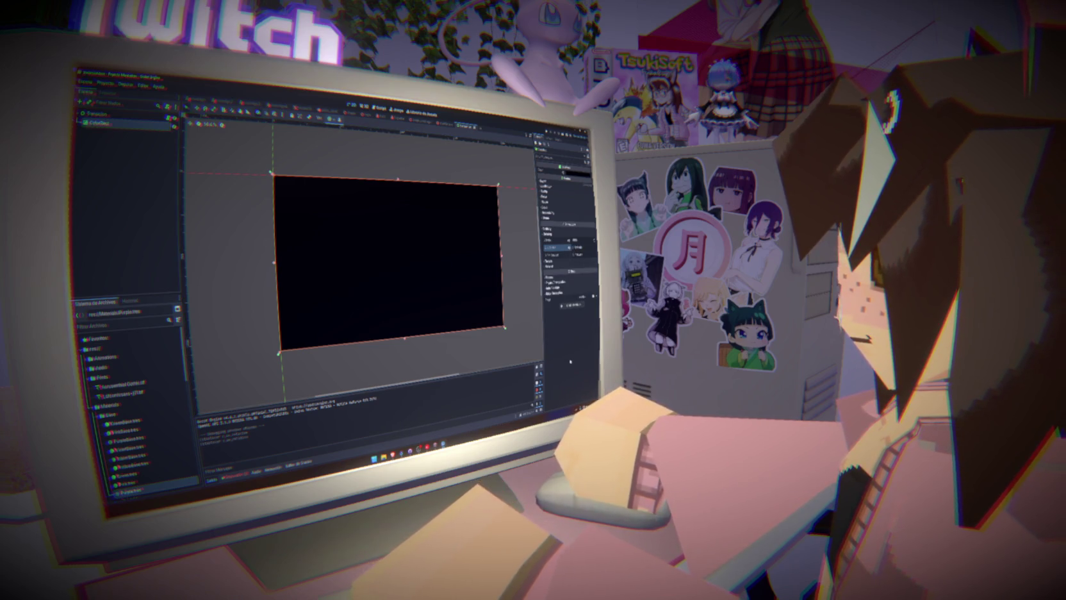
left_click(549, 260)
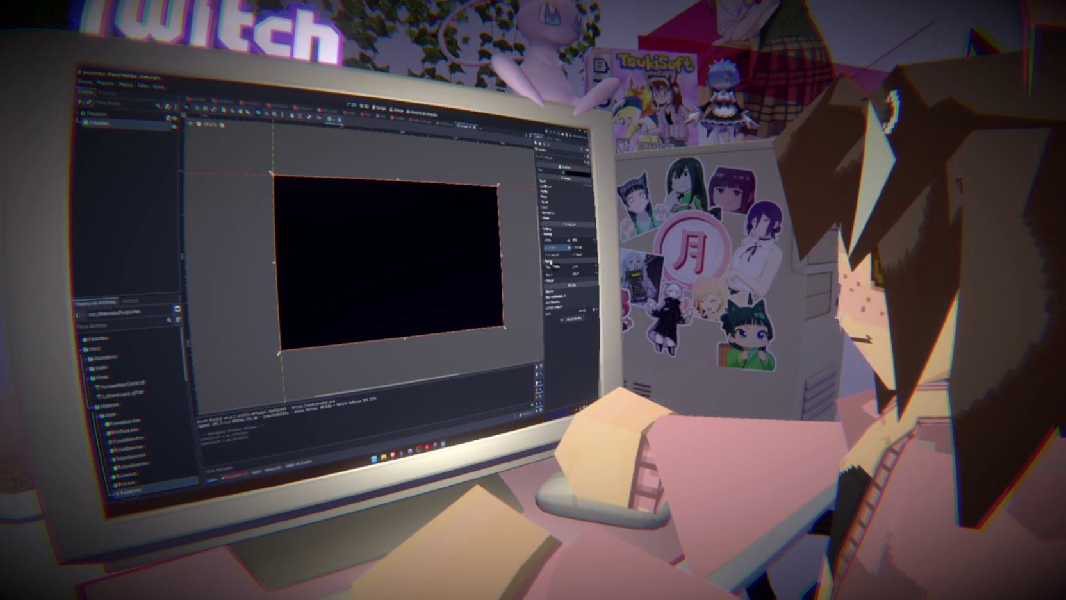
left_click(549, 262)
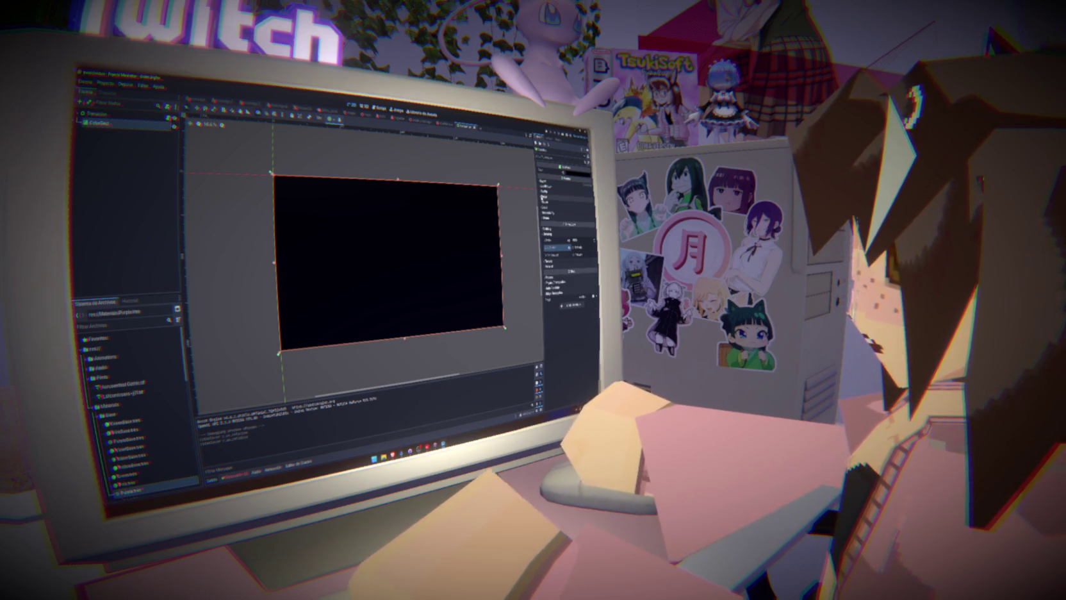
left_click(549, 183)
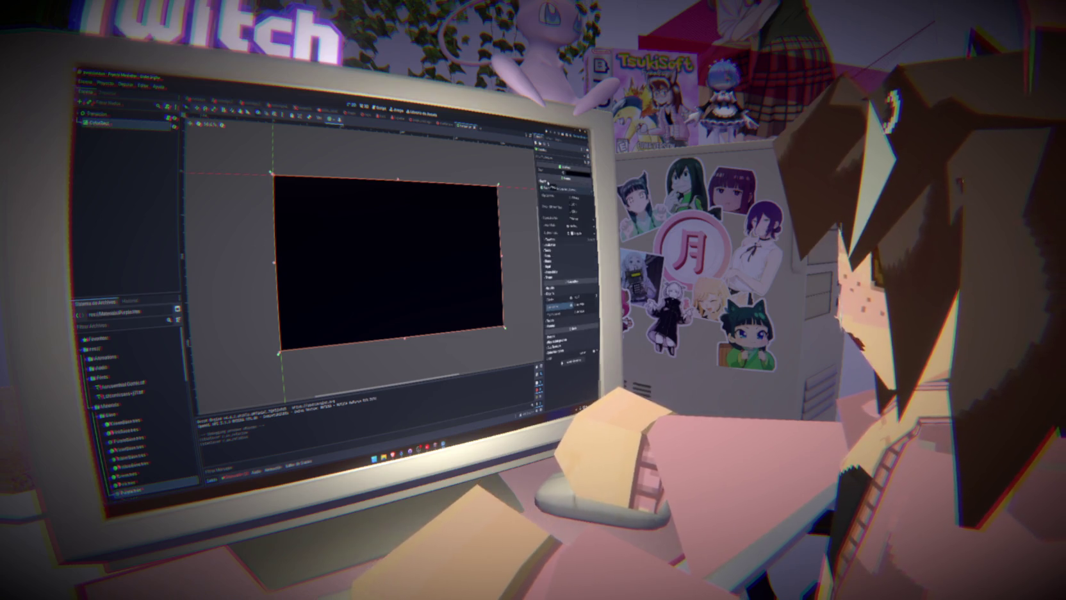
left_click(549, 185)
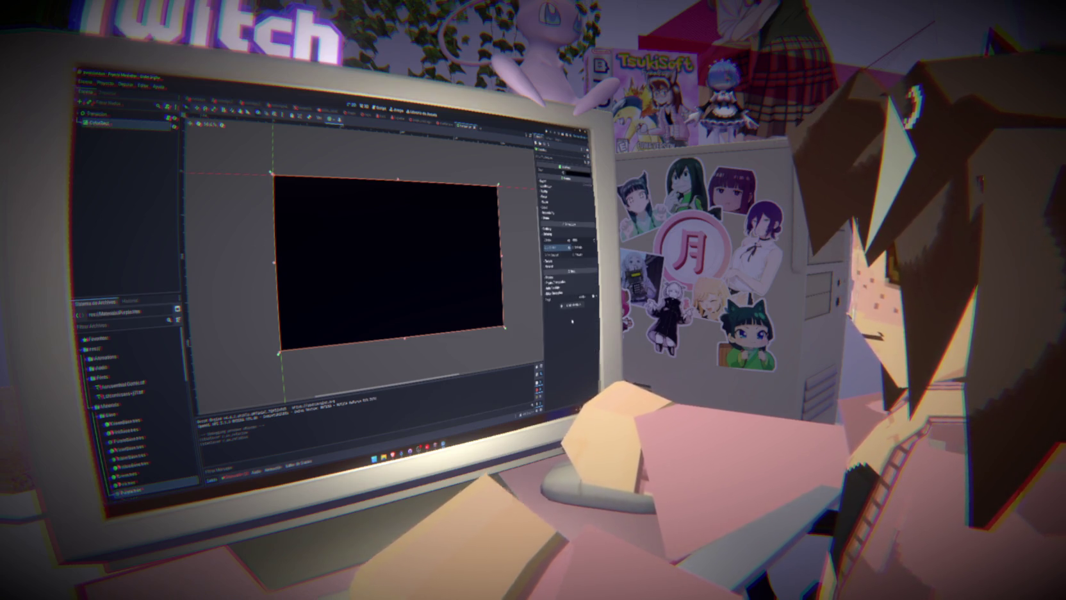
left_click(138, 203)
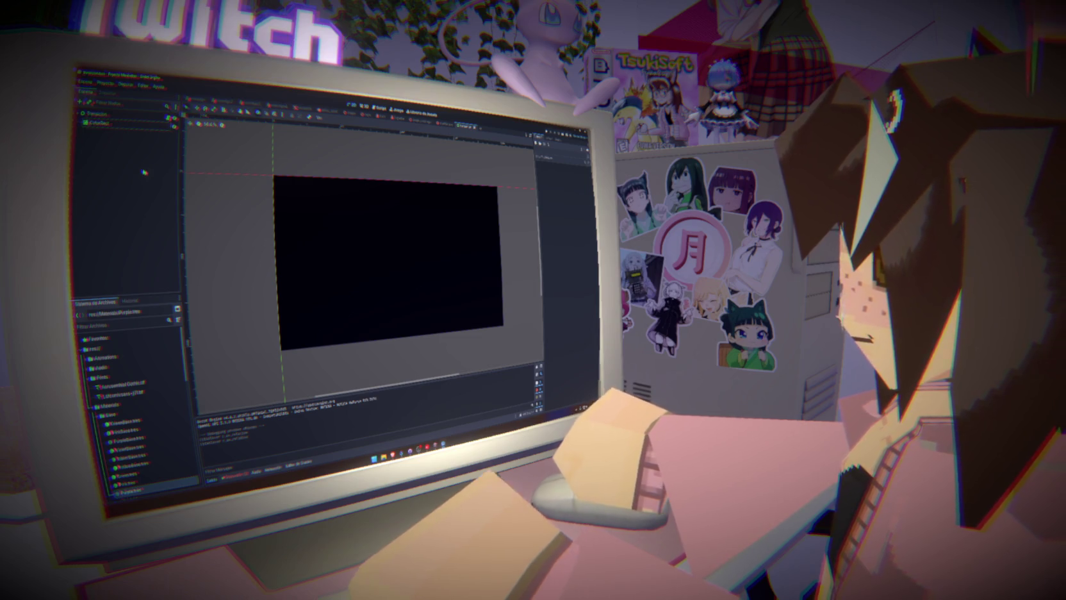
left_click(364, 106)
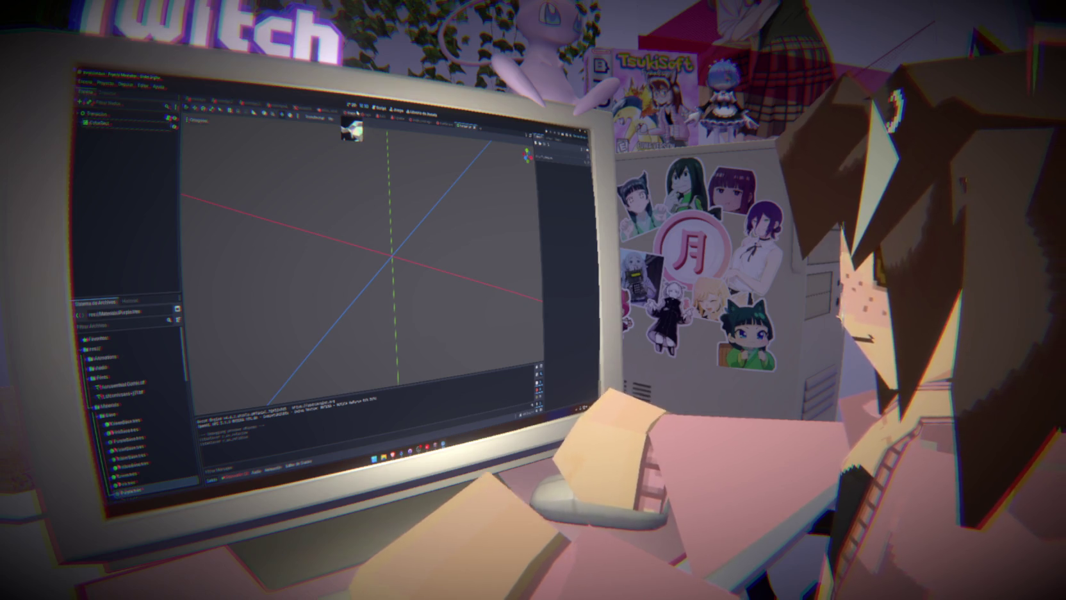
left_click(380, 107)
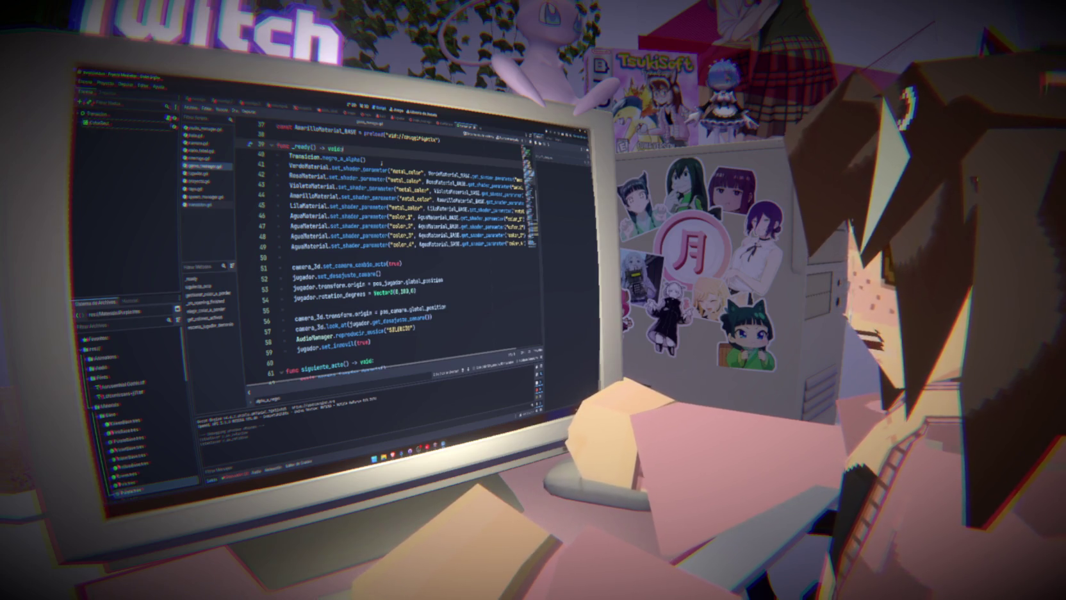
- Copy the Transicion.negro_a_alpha() call and go to _physics_process in another game script
left_click_drag(382, 163, 289, 158)
key("ctrl+c")
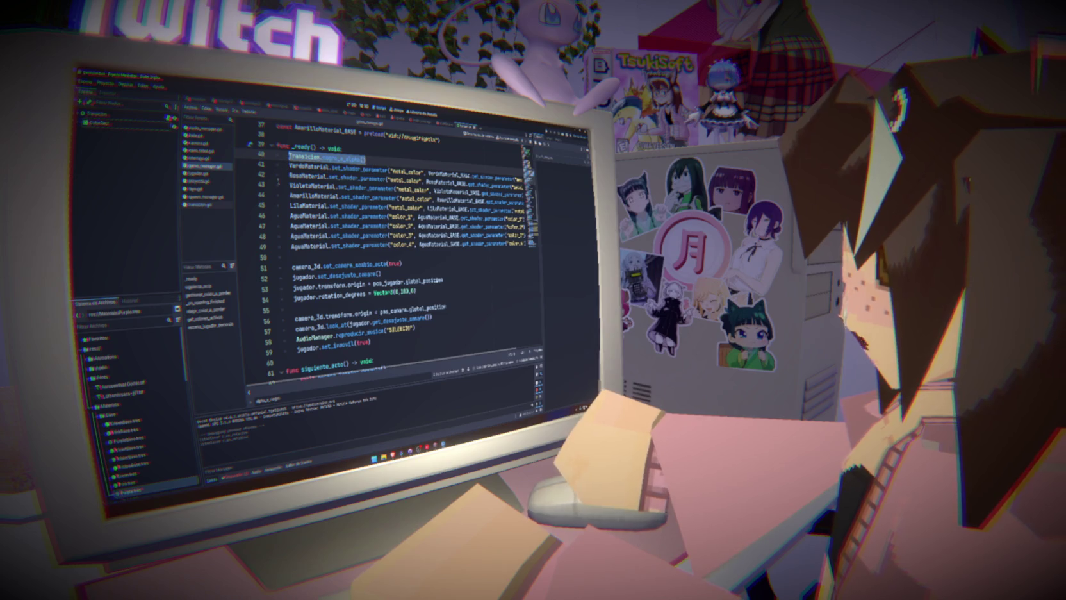
left_click(211, 178)
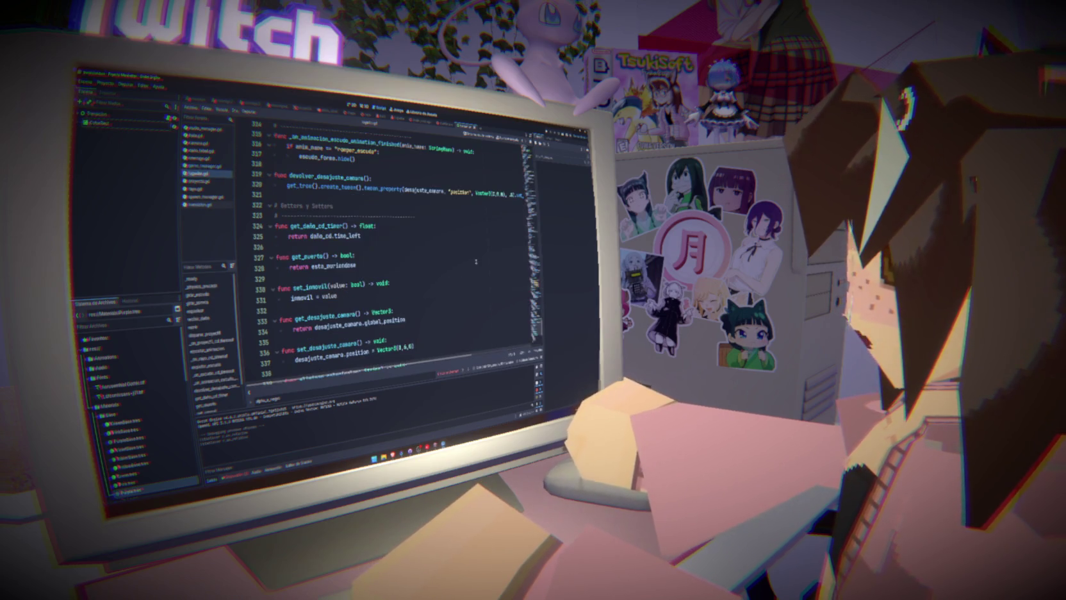
left_click(202, 285)
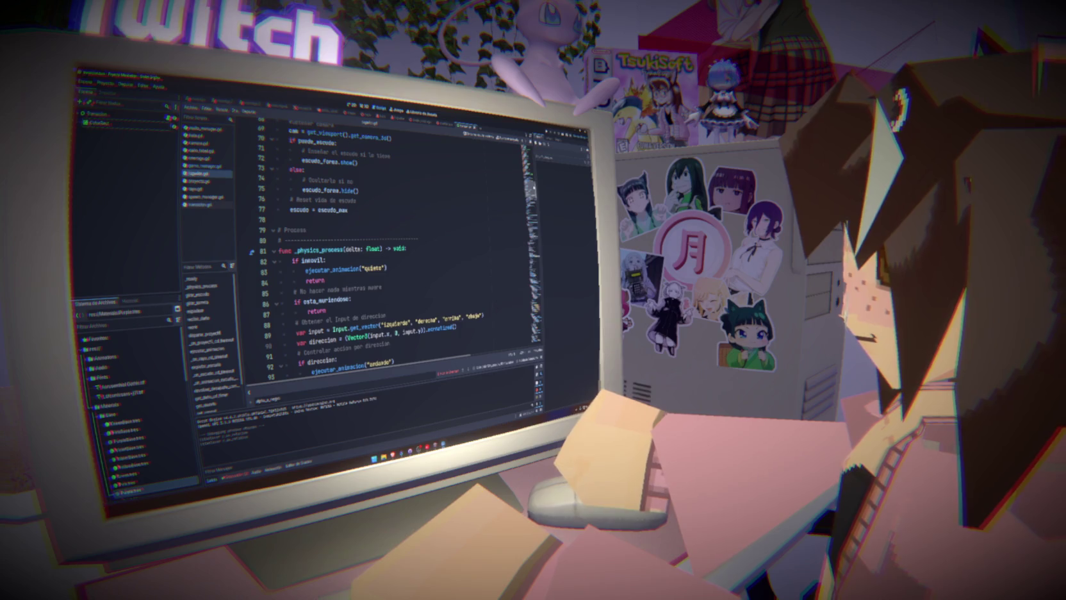
scroll(397, 250, "down", 13)
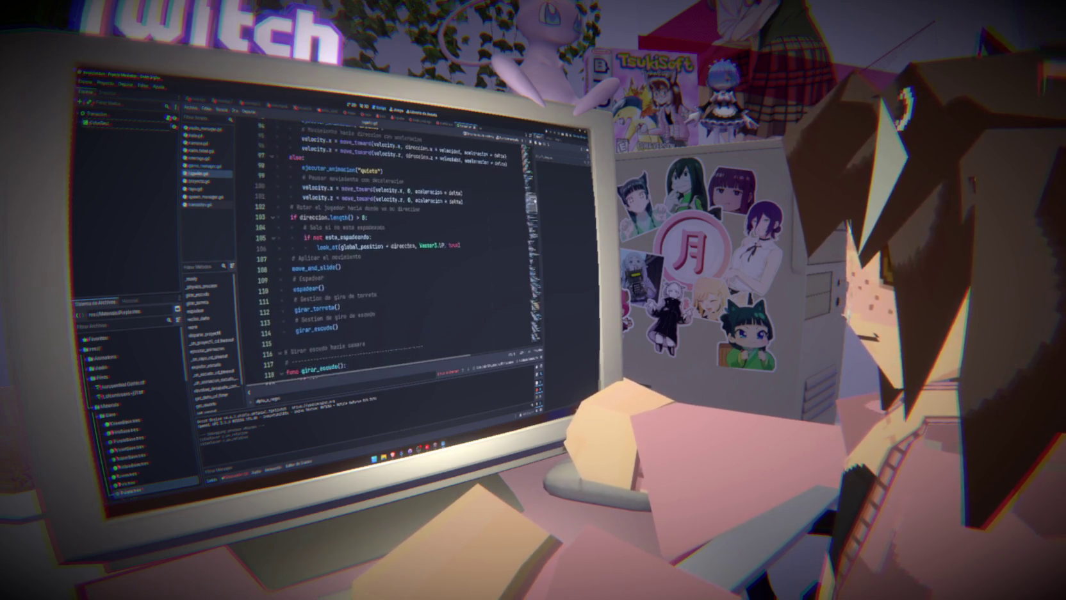
scroll(398, 250, "down", 6)
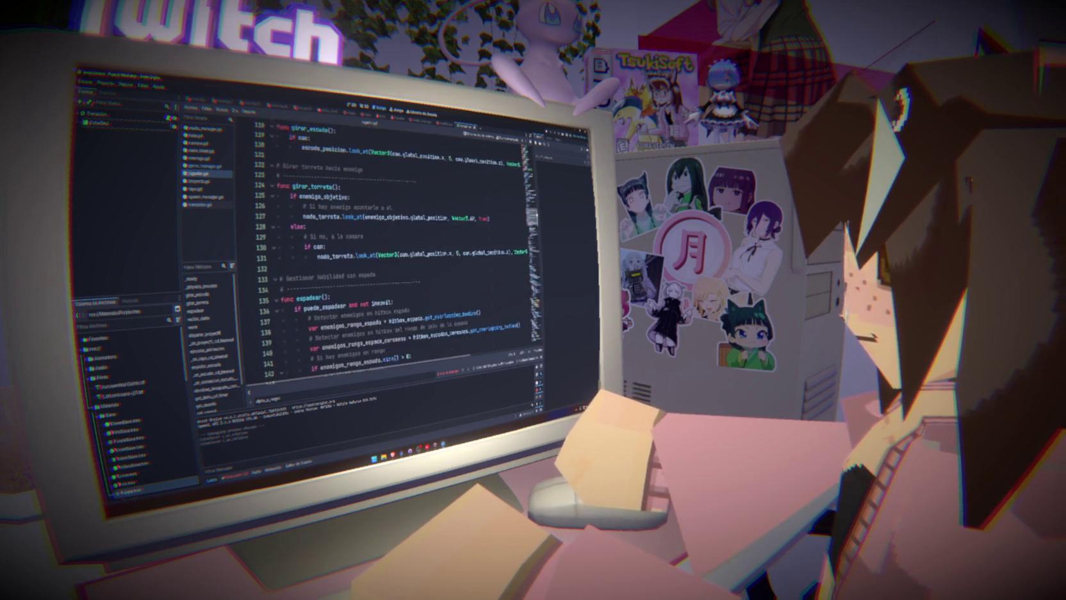
scroll(442, 206, "down", 3)
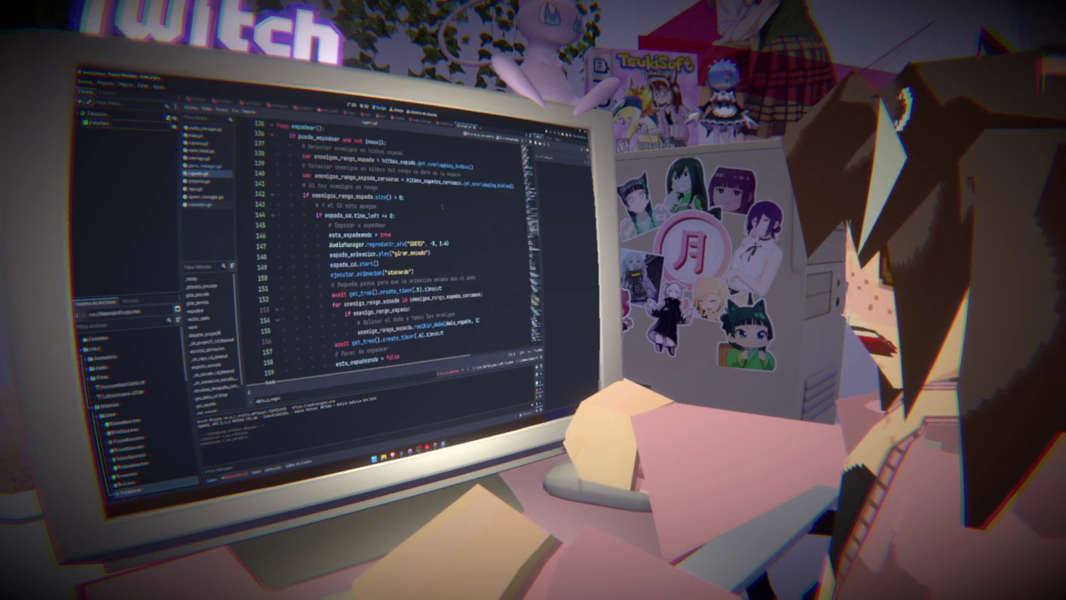
- Paste the fade-in call after line 144, test it with F5, then delete it
left_click(445, 220)
key("Return")
key("ctrl+v")
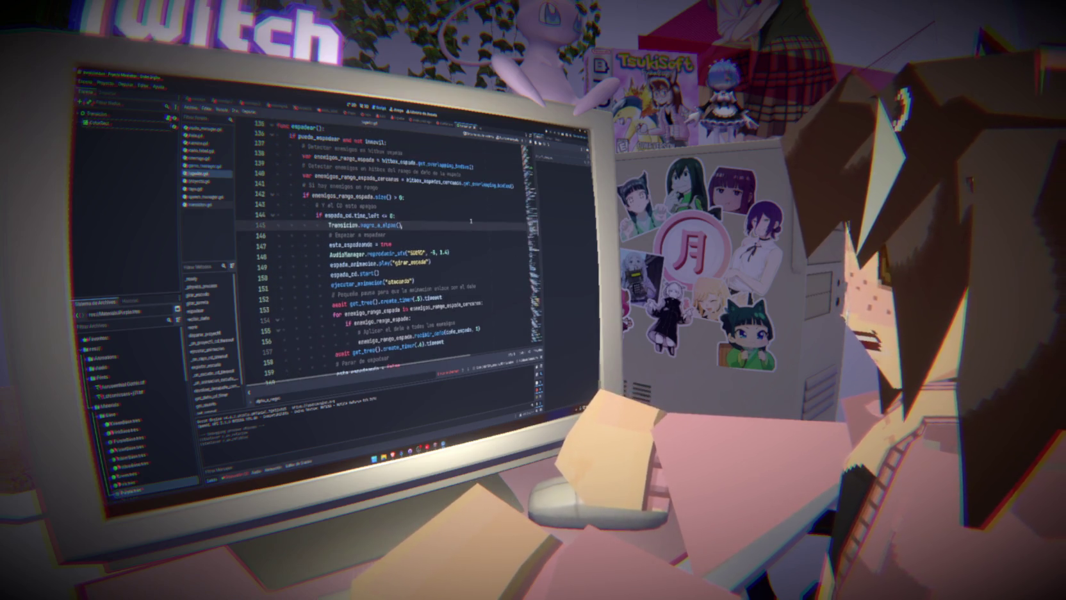
key("F5")
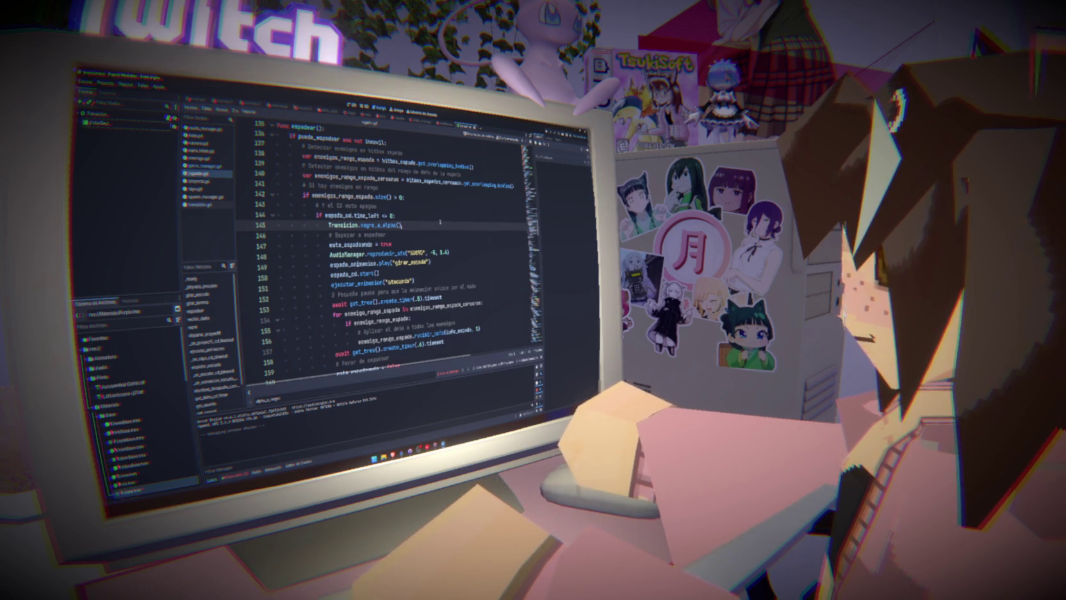
key("ctrl+shift+k")
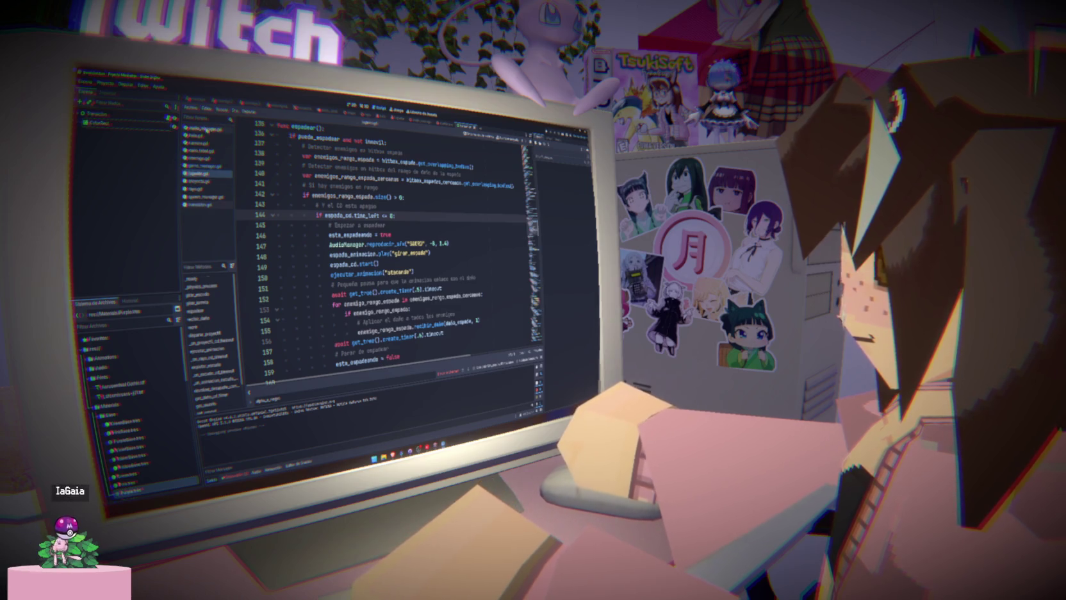
- Open audio_manager.gd, then view the main scene's shader nodes in the 2D editor
left_click(340, 244, "ctrl")
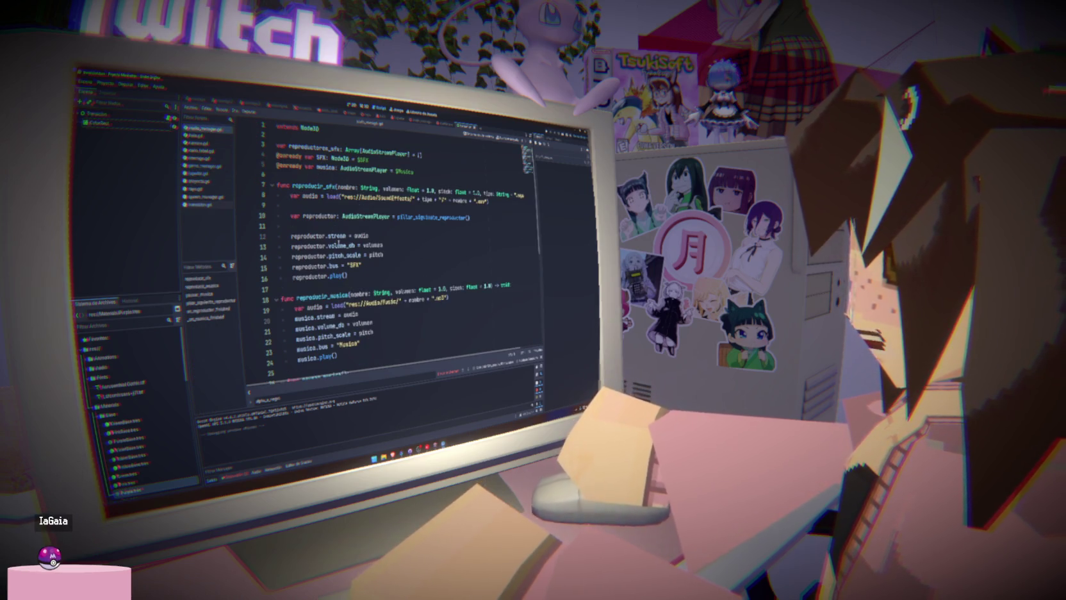
mouse_move(339, 244)
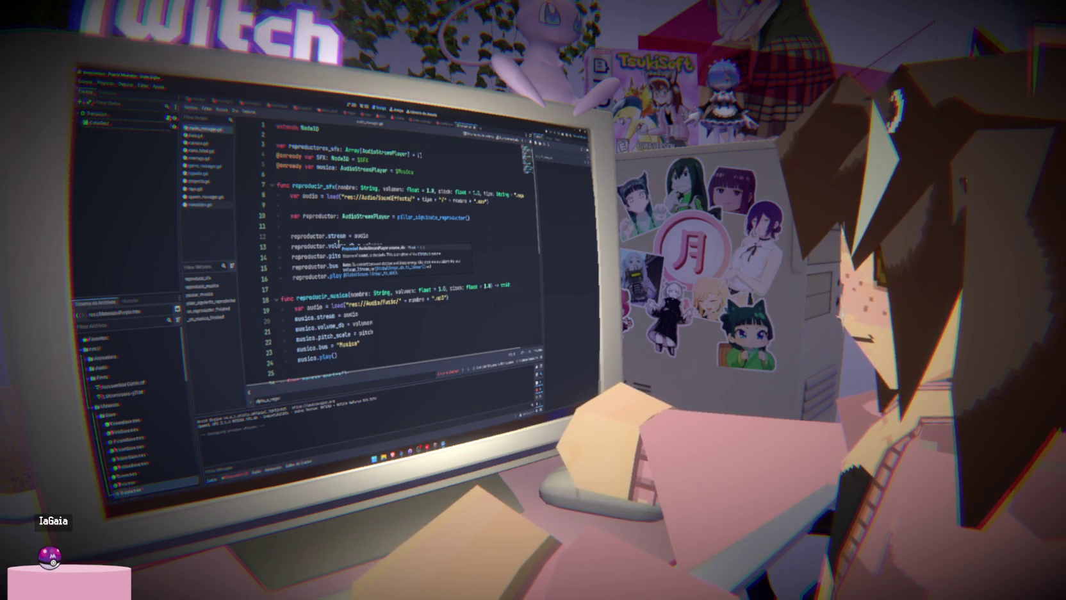
left_click(339, 244)
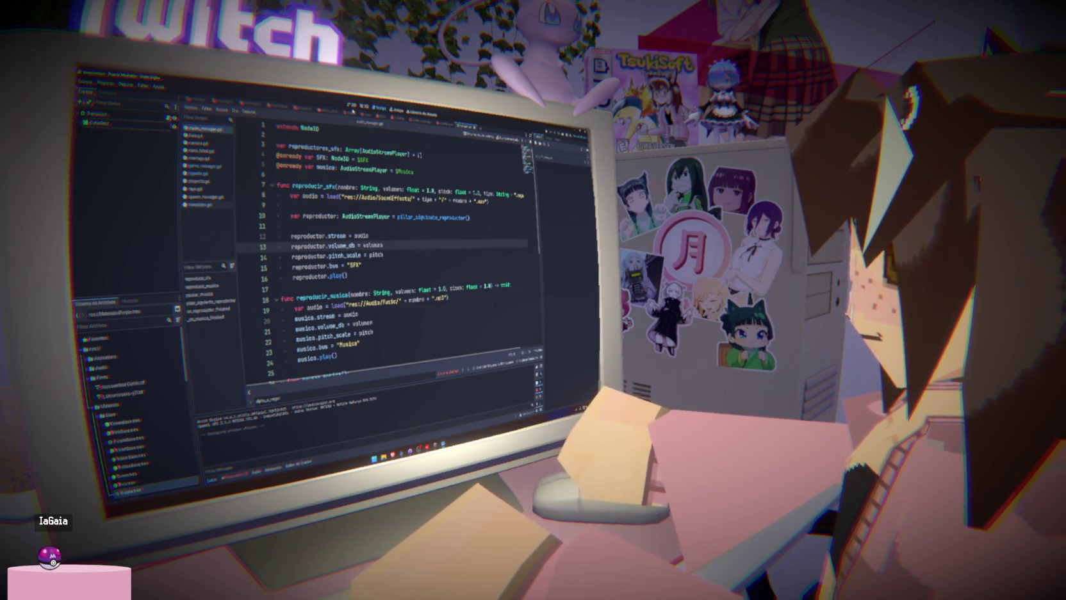
left_click(363, 107)
left_click(99, 225)
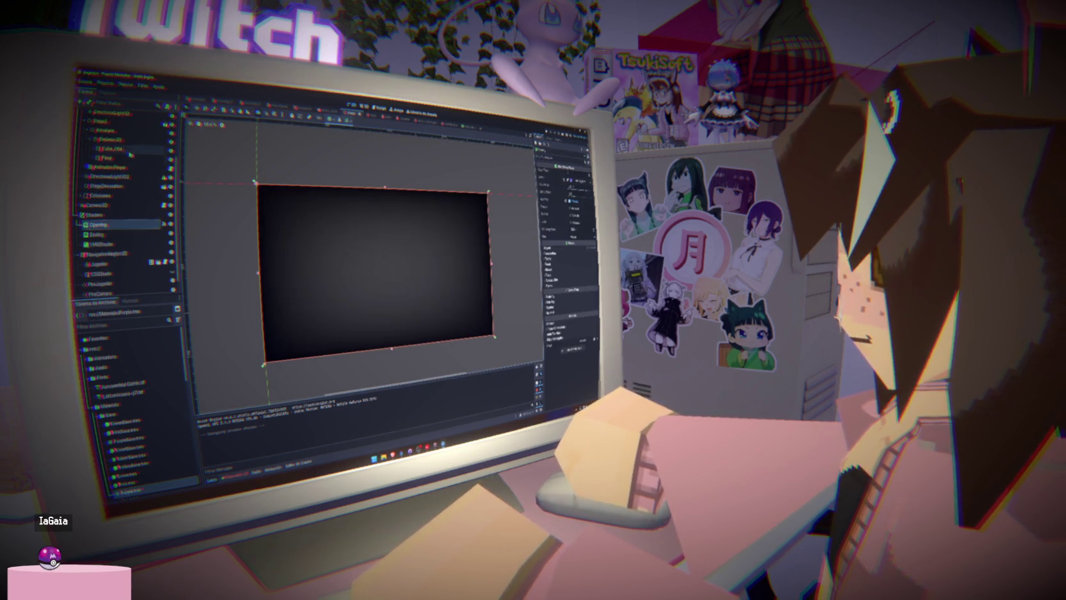
left_click(103, 245)
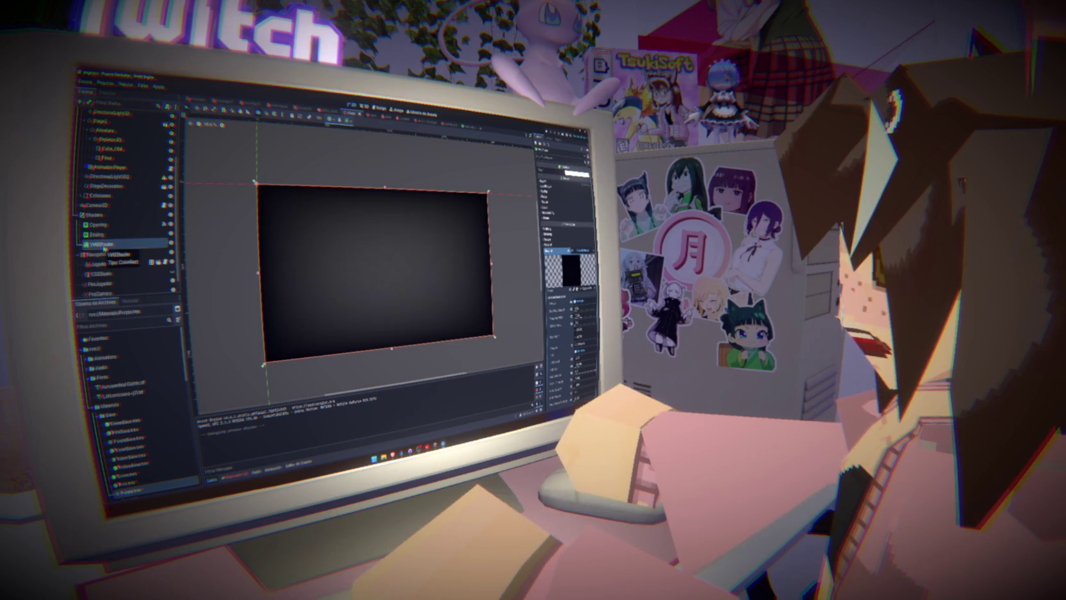
- Collapse VHSShader's material sections and check the Globales autoload list for Transicion
left_click(551, 251)
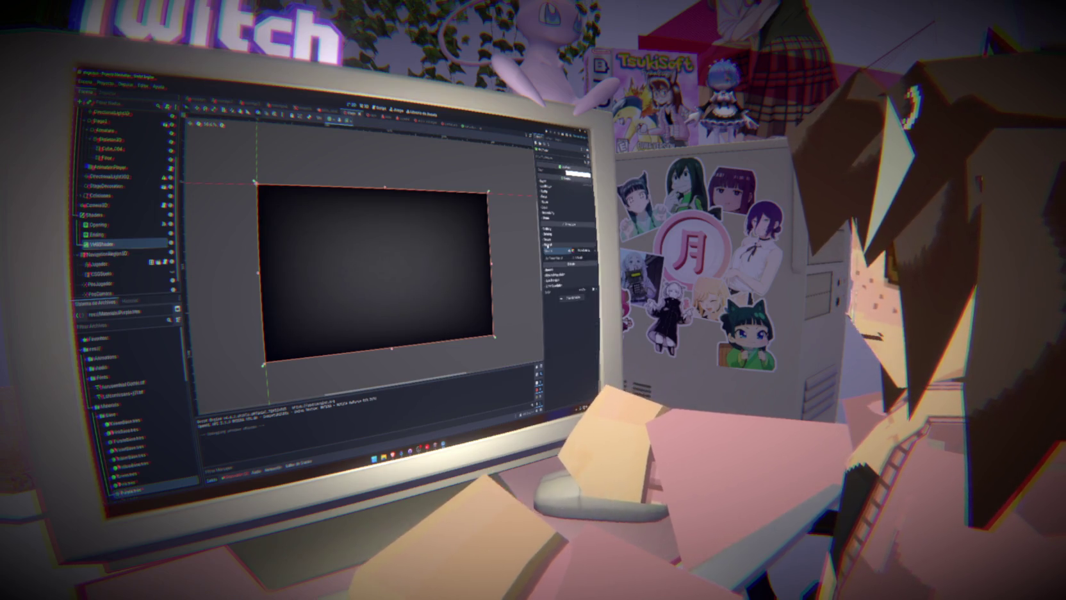
left_click(550, 250)
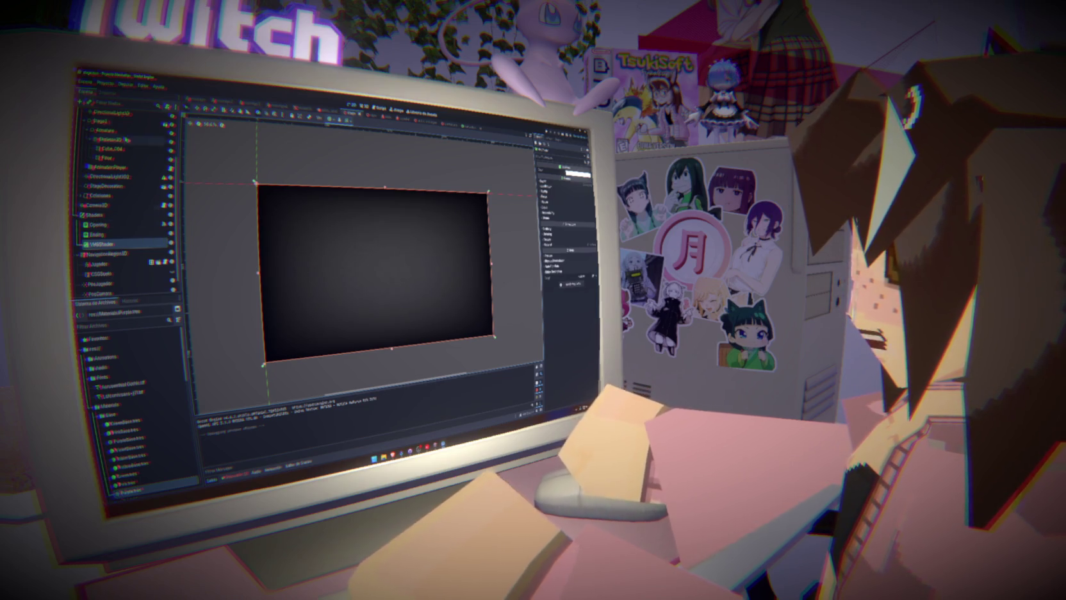
left_click(105, 84)
left_click(128, 92)
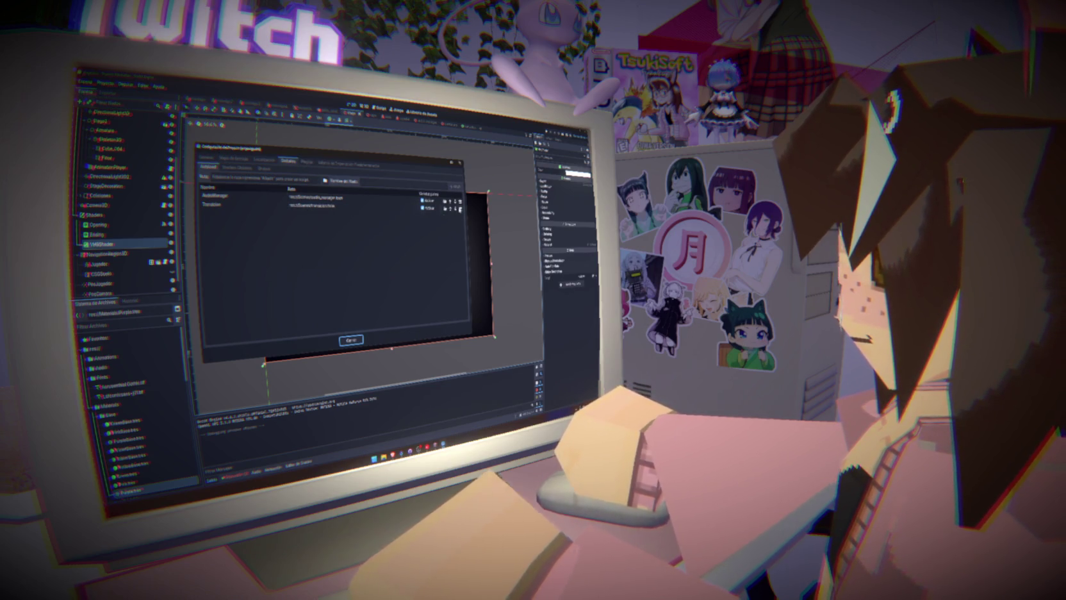
left_click(459, 163)
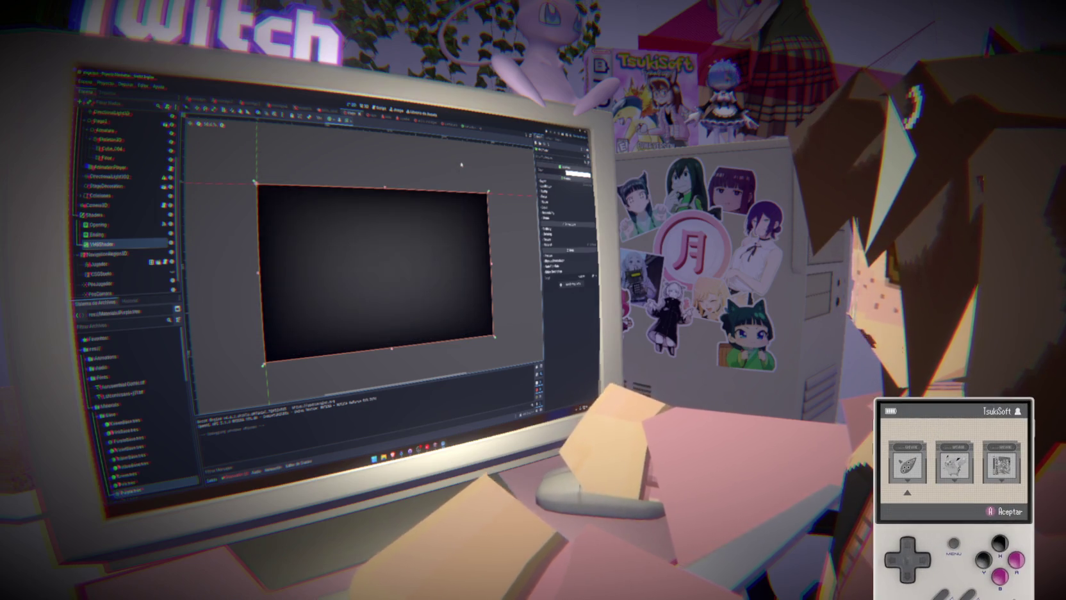
- Bring up the Transición scene tab
key("Right")
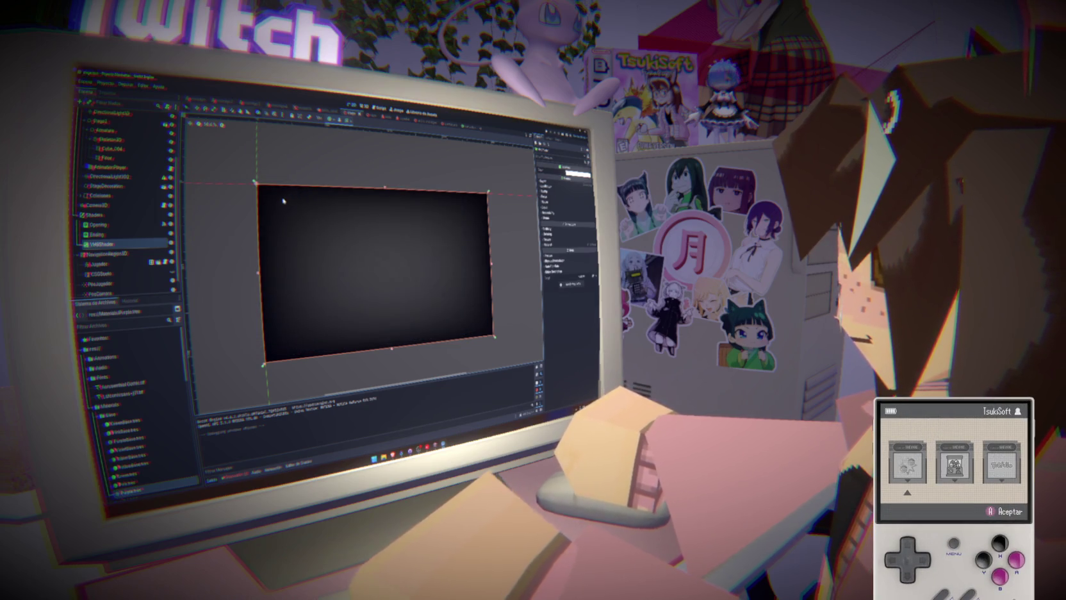
left_click(363, 115)
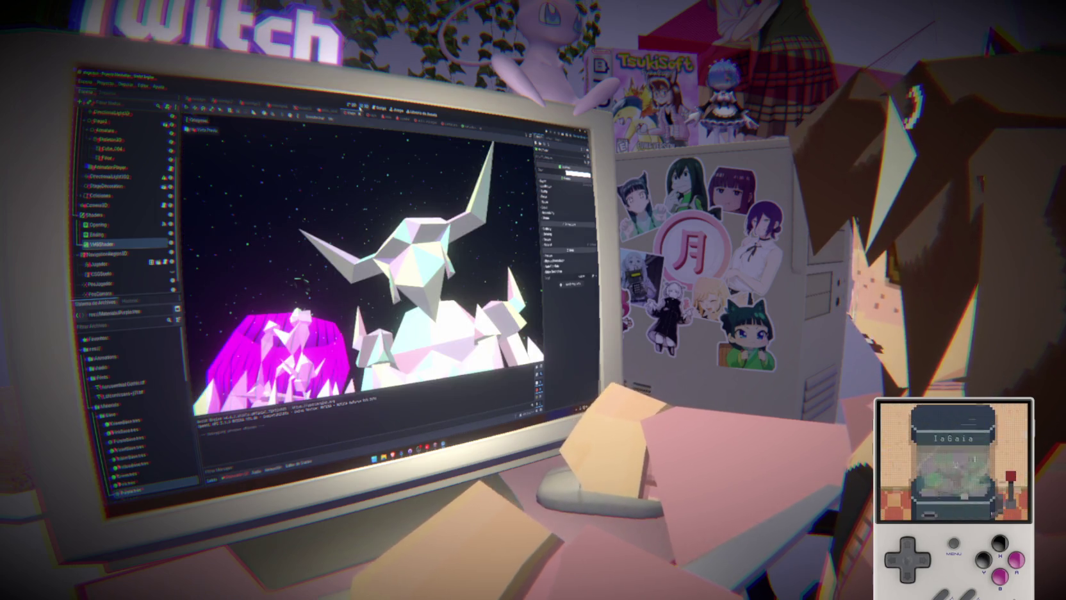
left_click(468, 126)
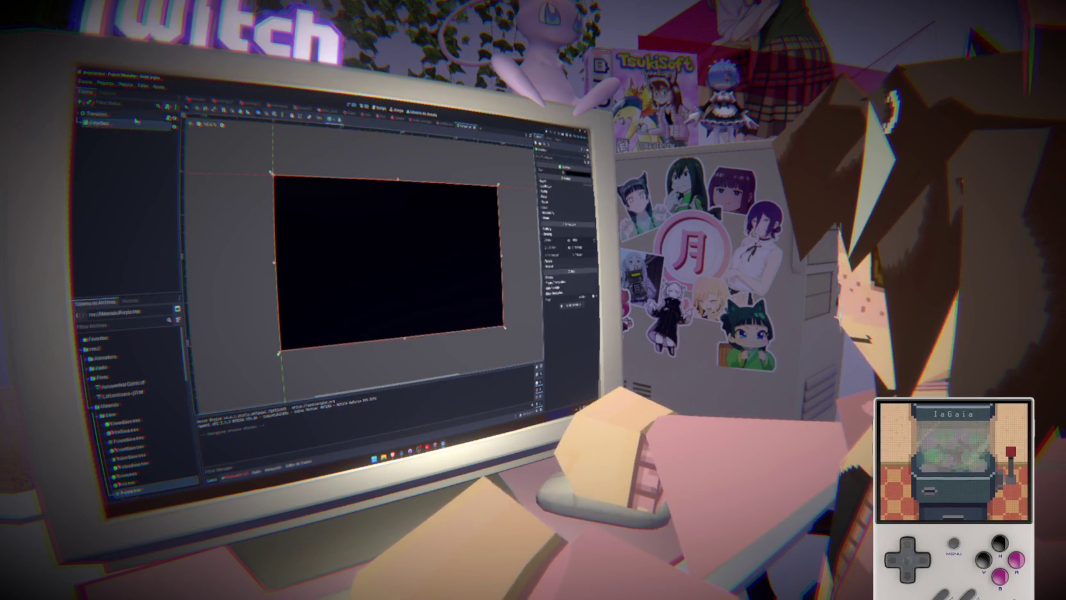
- Add a CanvasLayer child to the Transición root and move the ColorRect under it
right_click(126, 116)
left_click(149, 136)
type("canvas")
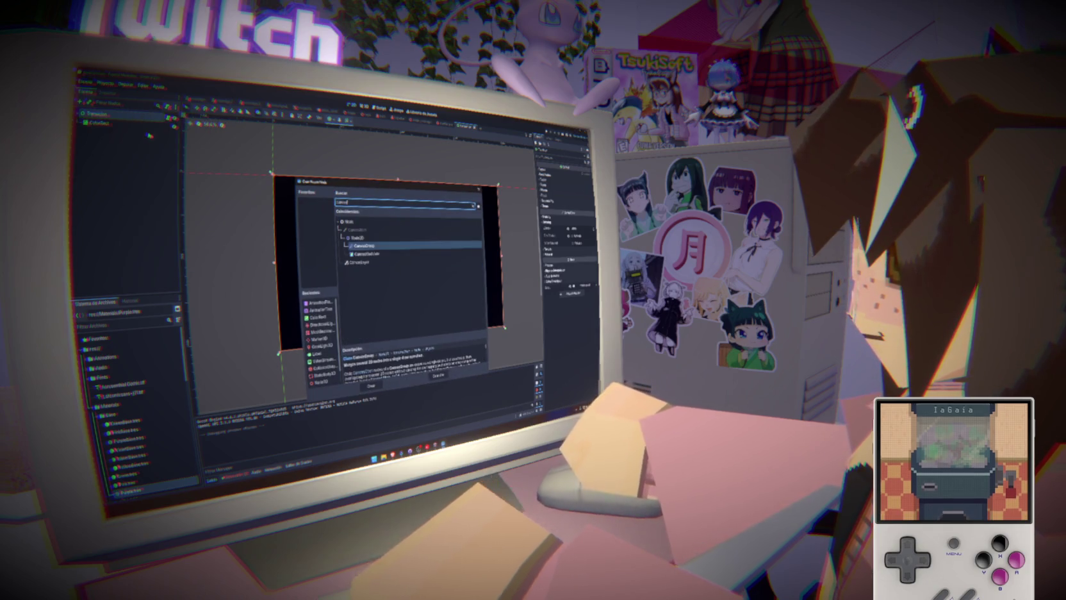
left_click(367, 262)
double_click(367, 262)
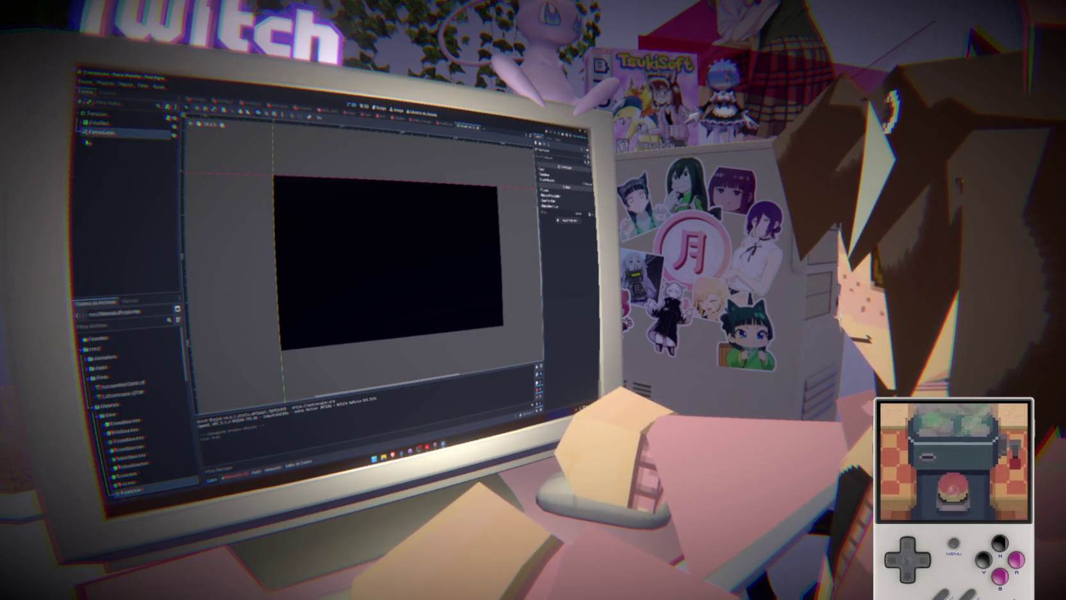
left_click(105, 123)
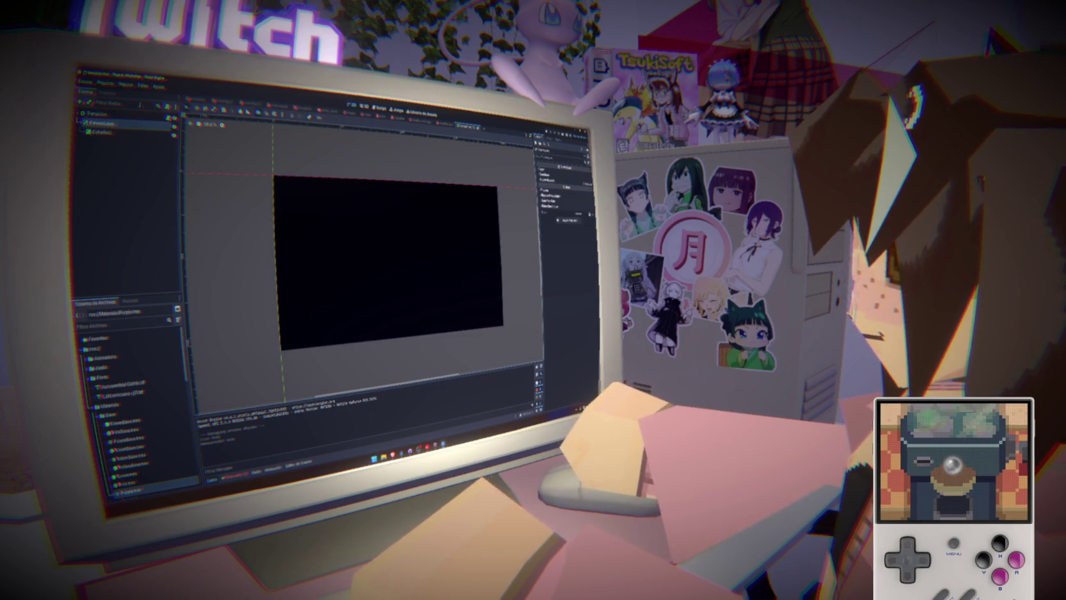
left_click(101, 131)
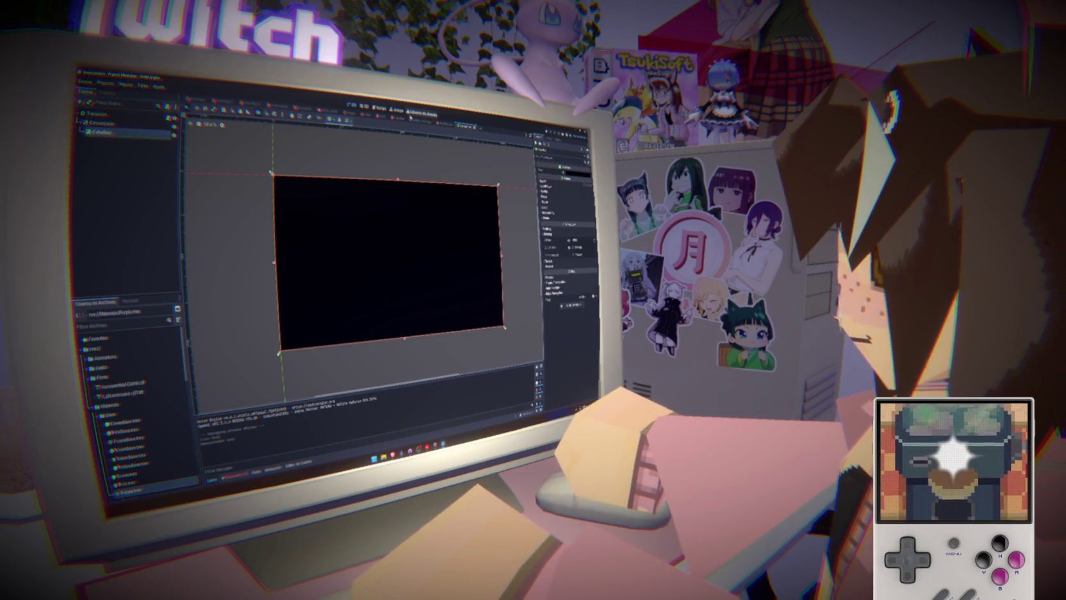
- In transicion.gd, point color_rect at $CanvasLayer/ColorRect and delete the animation_player variable
left_click(380, 108)
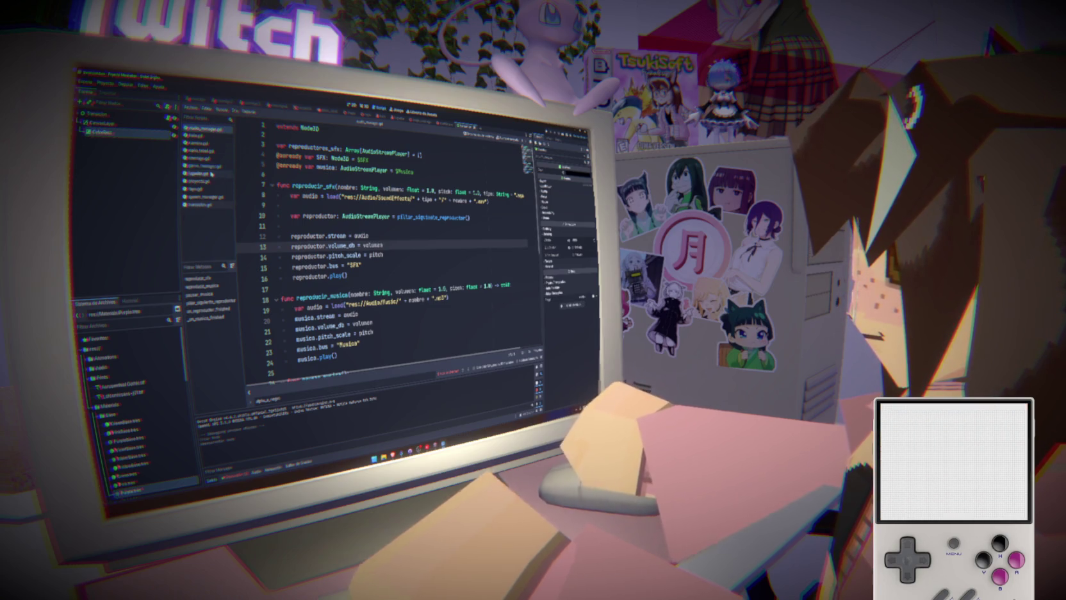
left_click(207, 204)
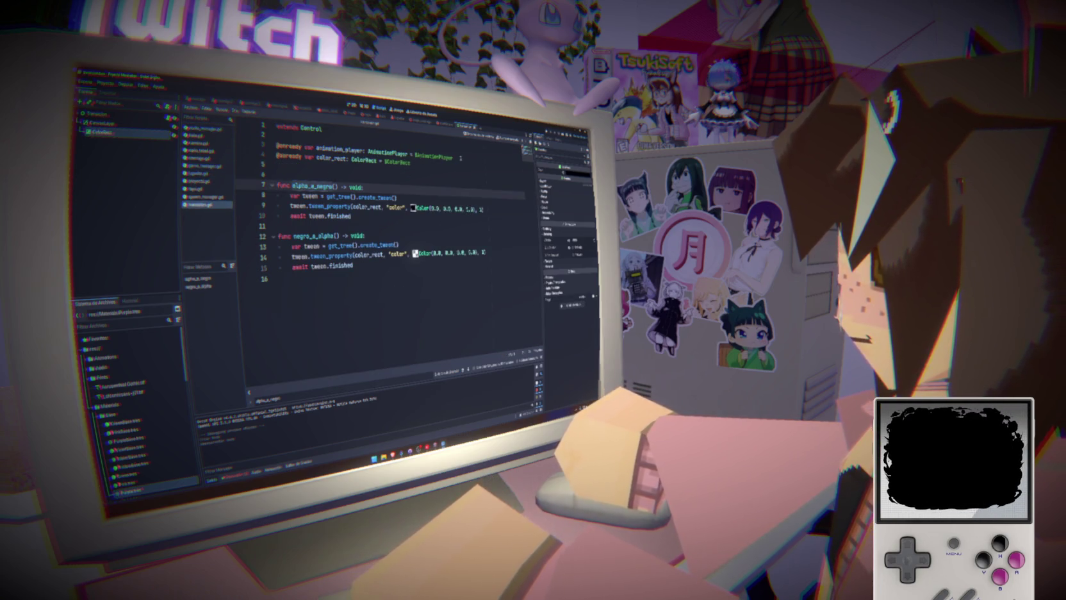
key("ctrl+z")
left_click_drag(126, 138, 282, 162)
left_click(483, 160)
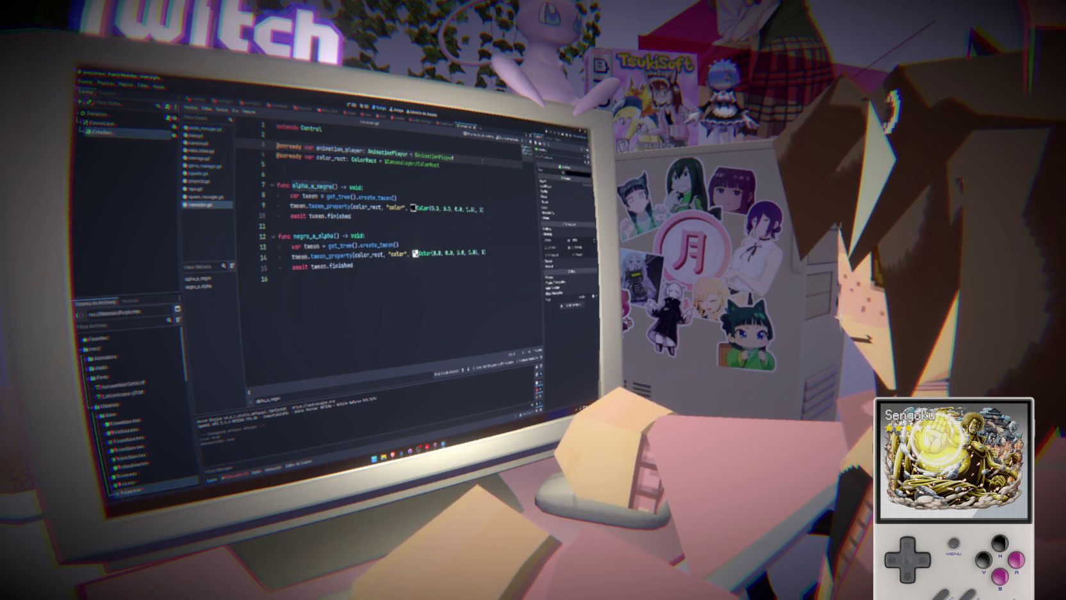
key("ctrl+shift+k")
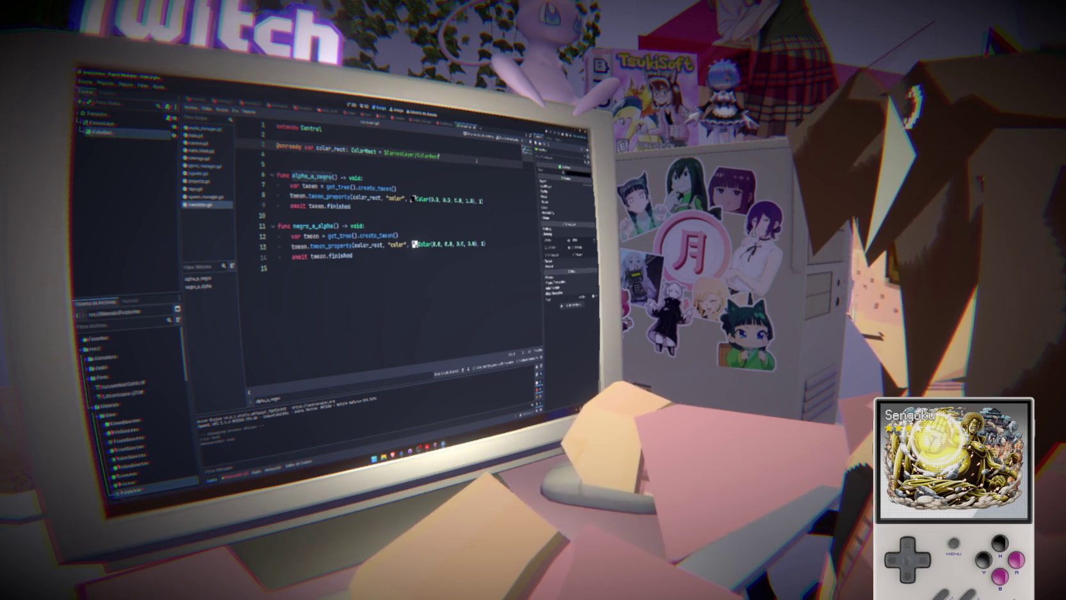
- Expand and adjust a CanvasLayer property in the Inspector
left_click(101, 123)
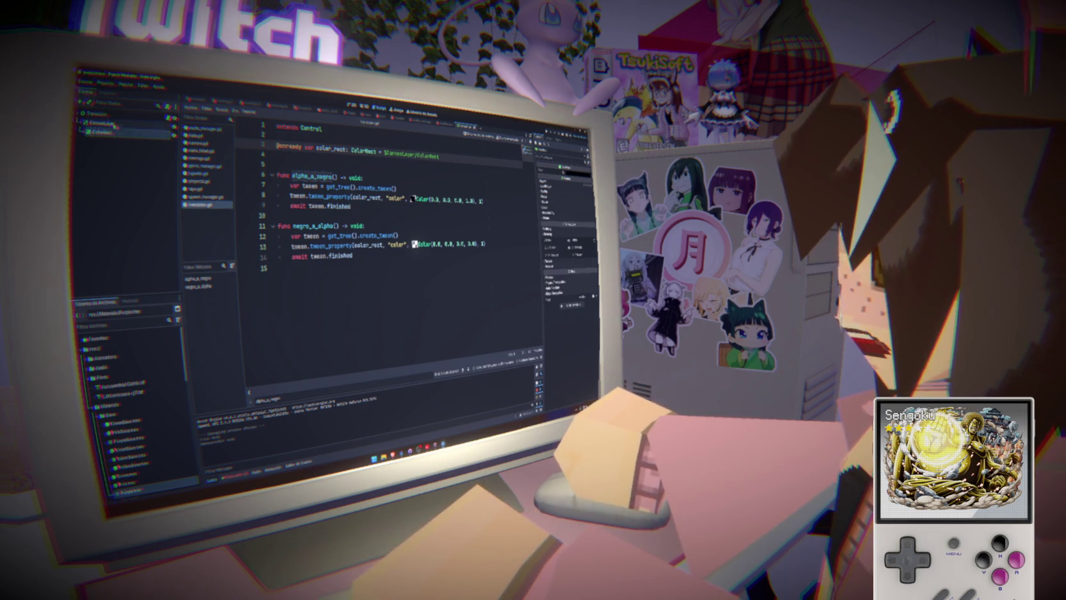
left_click(552, 190)
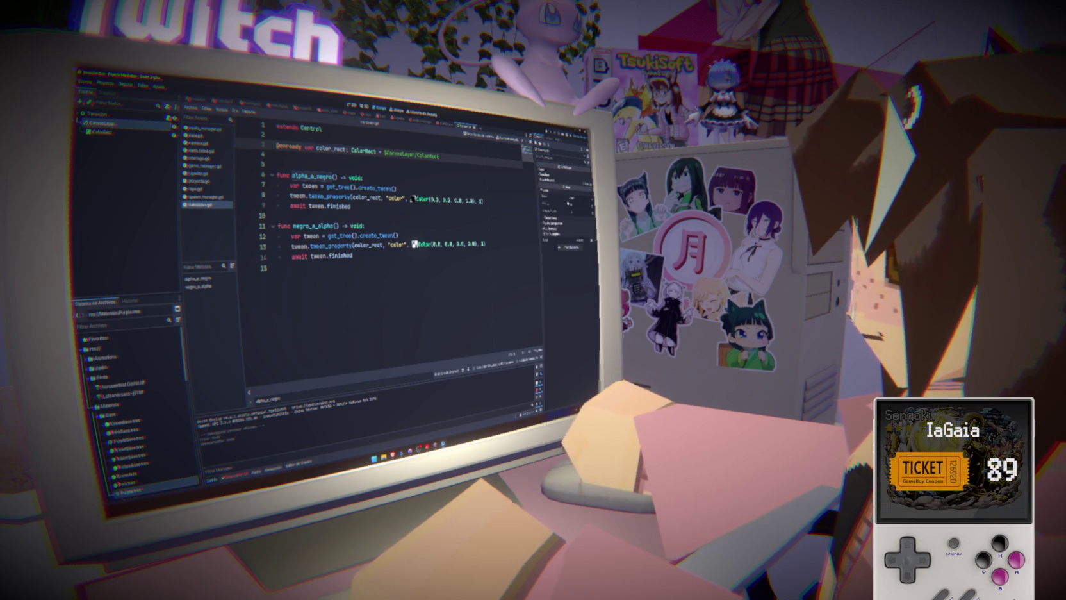
left_click(544, 171)
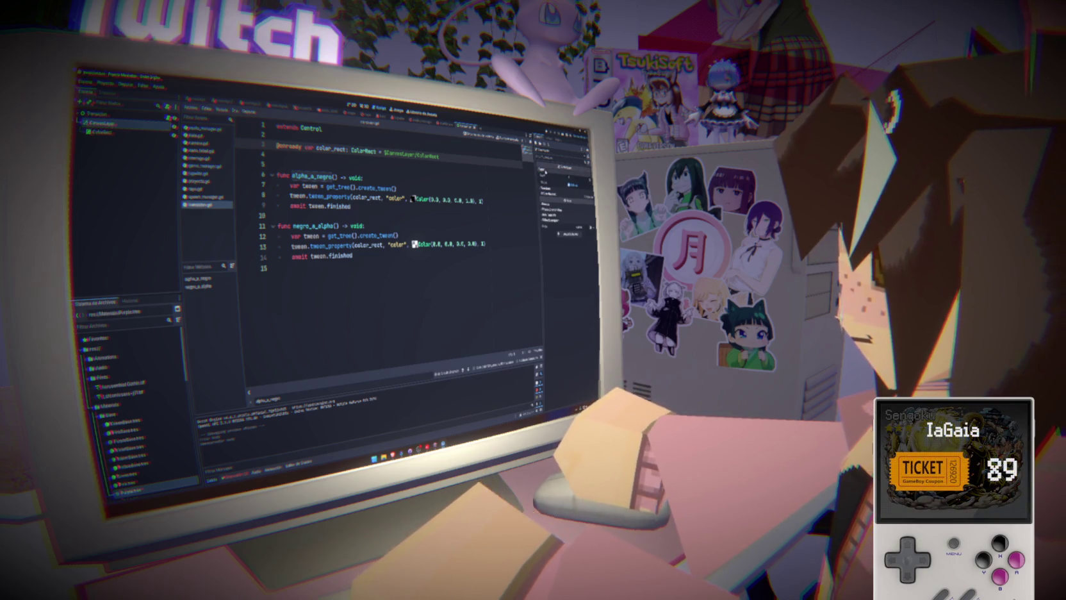
left_click(545, 173)
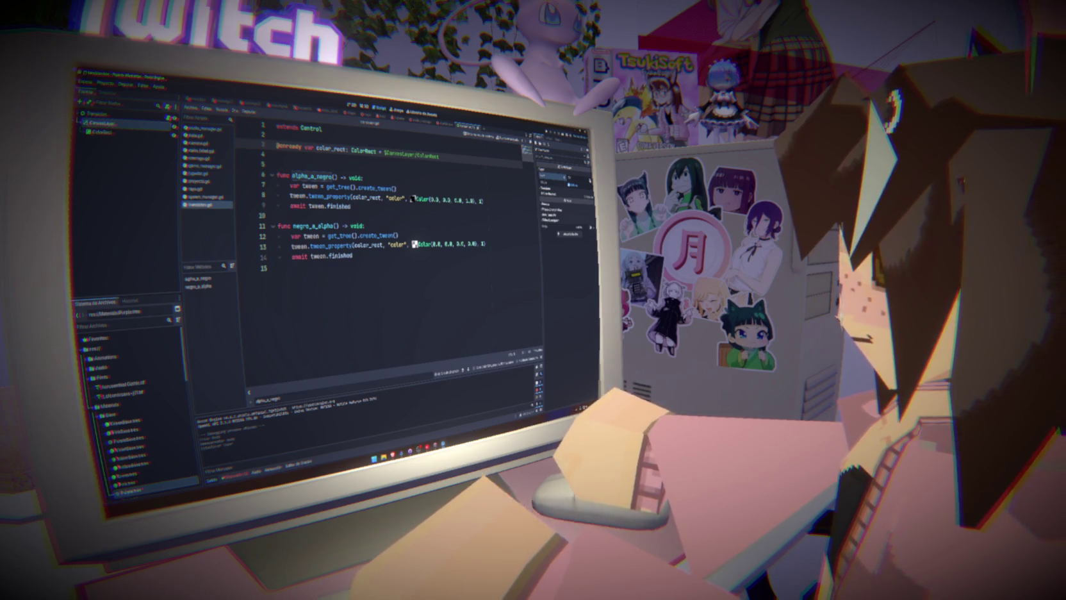
- Run the game with F5, stop it with F8, and run it again to test the fade
key("F5")
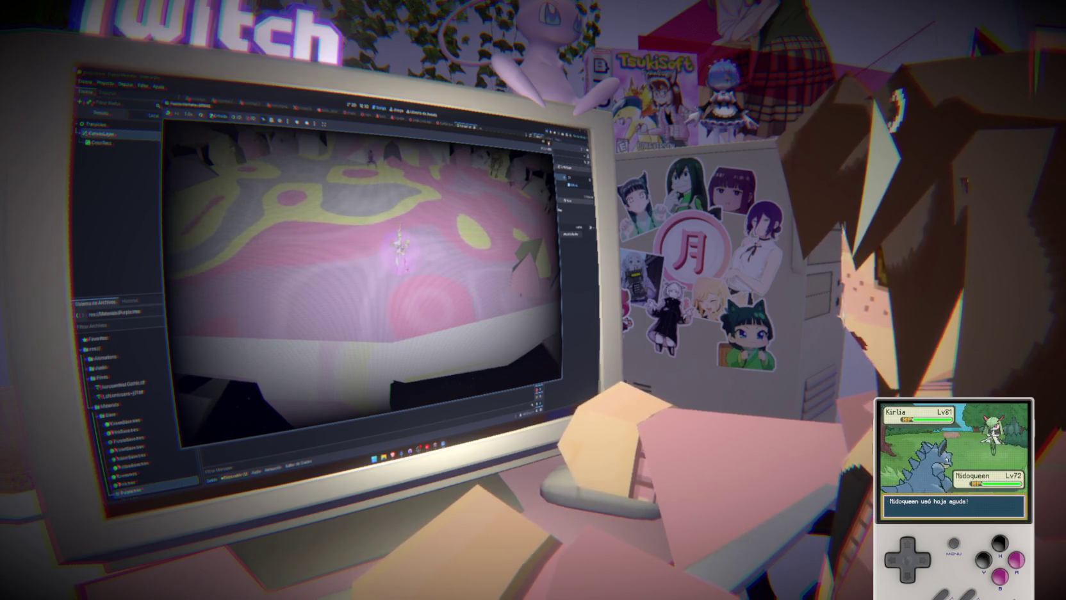
key("F8")
key("F5")
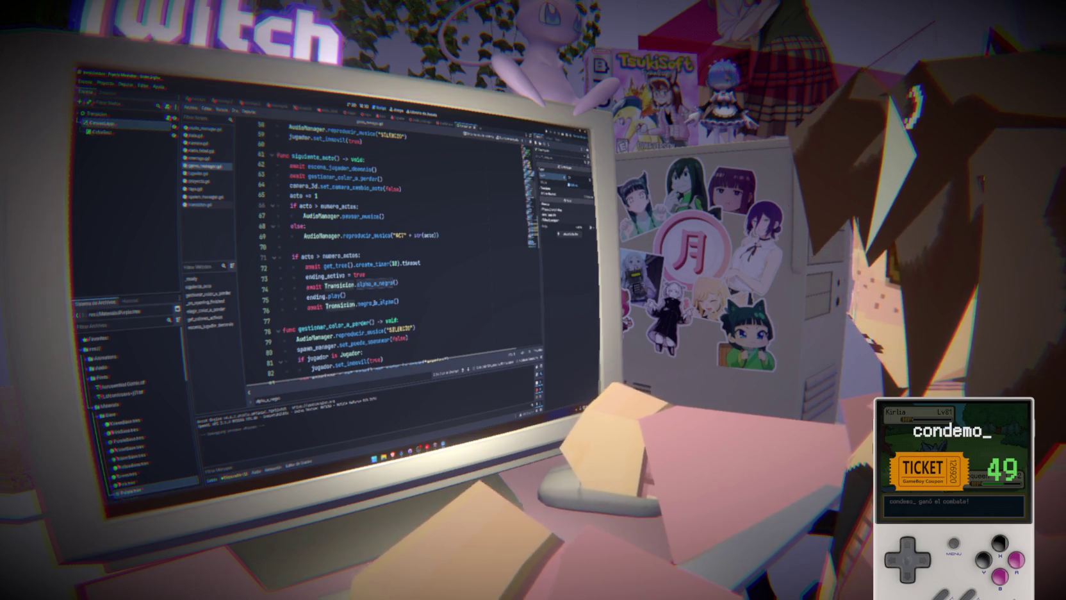
- Drop the await before the final fade call, save, and inspect the alpha_a_negro call on line 74
scroll(398, 250, "down", 1)
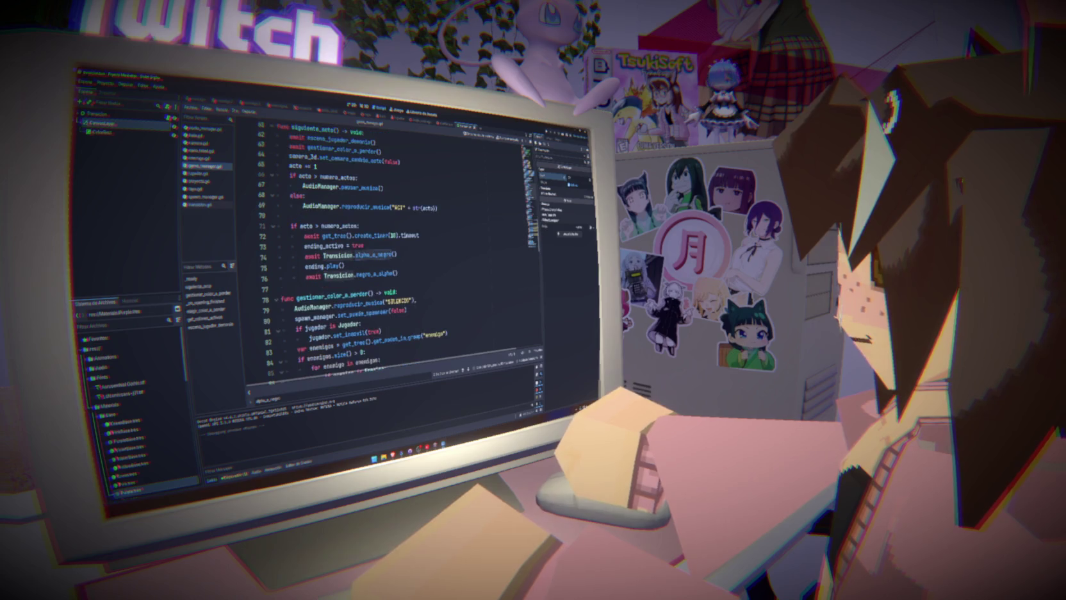
key("BackSpace")
key("BackSpace")
key("BackSpace")
key("ctrl+s")
mouse_move(396, 254)
left_mouse_down()
mouse_move(305, 256)
mouse_move(309, 275)
mouse_move(402, 274)
left_mouse_up()
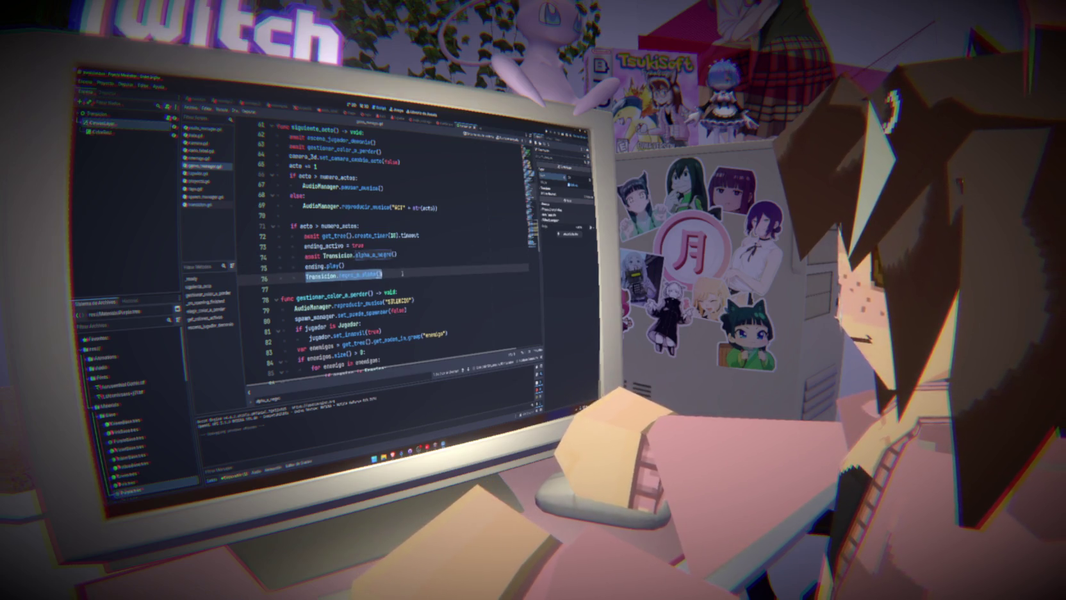
scroll(402, 273, "down", 1)
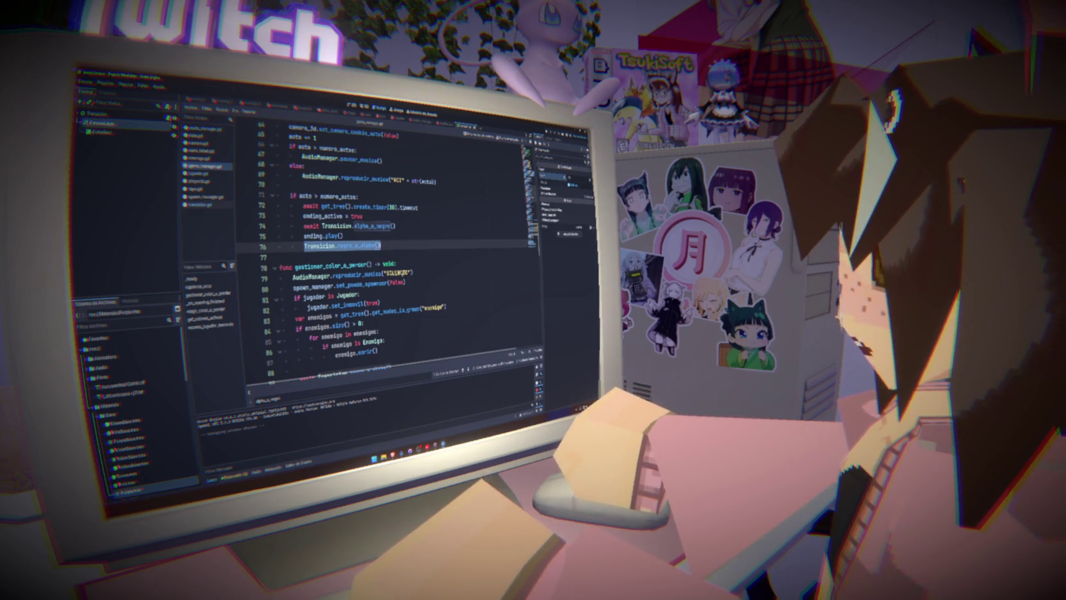
right_click(402, 273)
key("Escape")
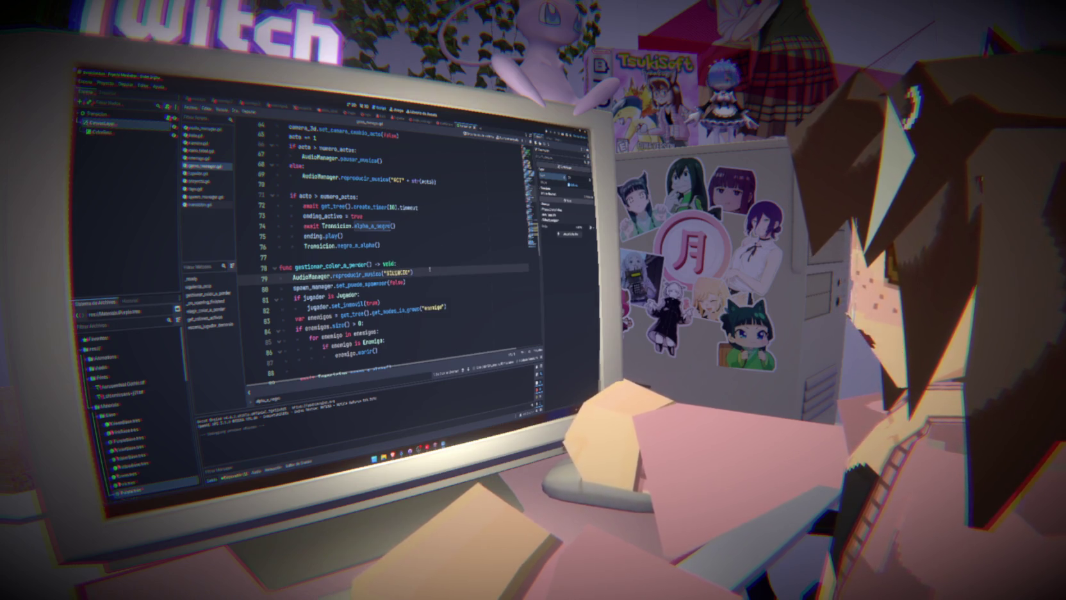
- Delete the empty line 70 in siguiente_acto and review the act-change code on lines 66–75
left_click(429, 265)
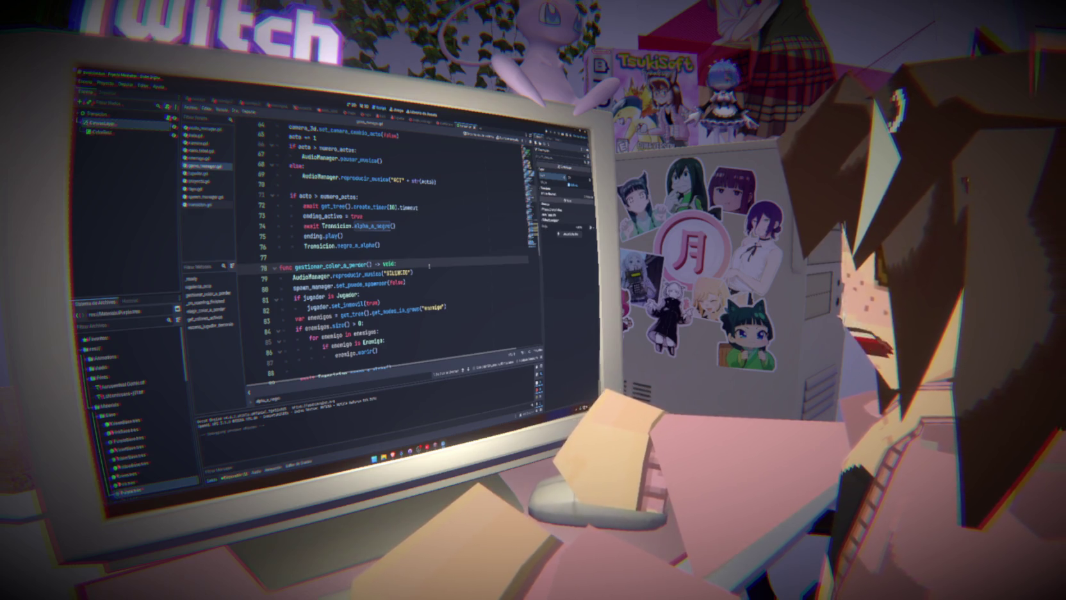
left_click(428, 256)
left_click(350, 186)
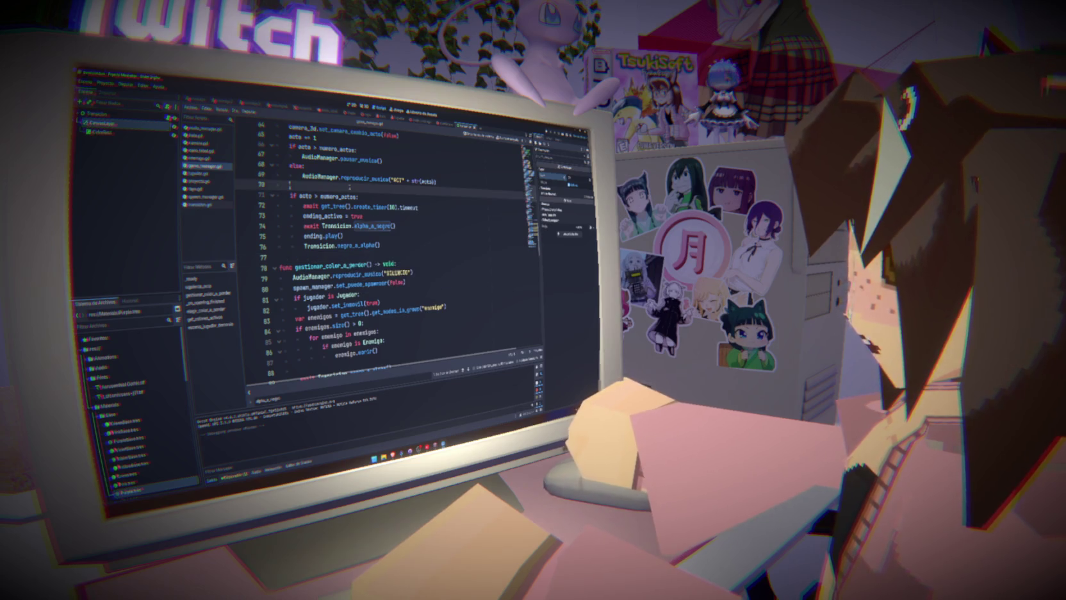
key("BackSpace")
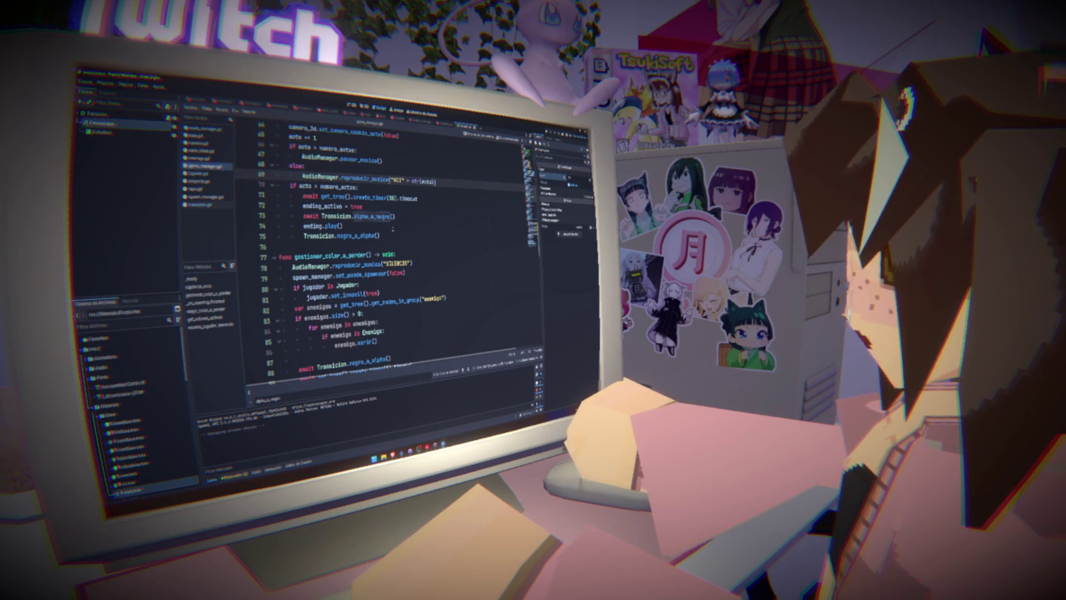
mouse_move(394, 229)
left_mouse_down()
mouse_move(359, 221)
mouse_move(276, 146)
left_mouse_up()
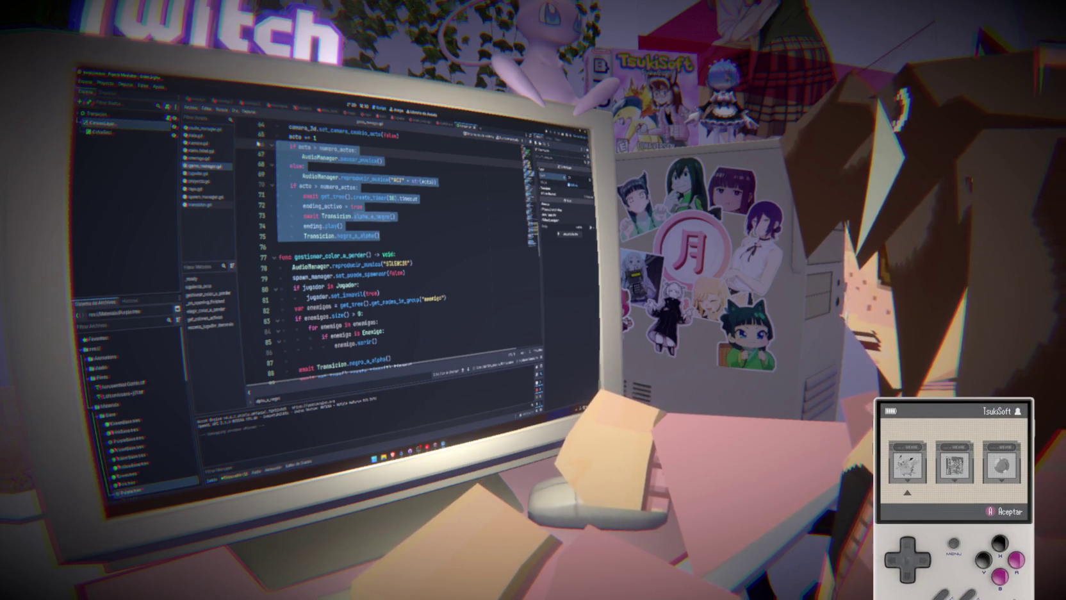
- Review the music branch on lines 65–69 of siguiente_acto by selecting it
left_click(324, 164)
mouse_move(436, 182)
left_mouse_down()
mouse_move(301, 162)
mouse_move(277, 143)
left_mouse_up()
mouse_move(437, 182)
left_mouse_down()
mouse_move(301, 166)
mouse_move(250, 139)
left_mouse_up()
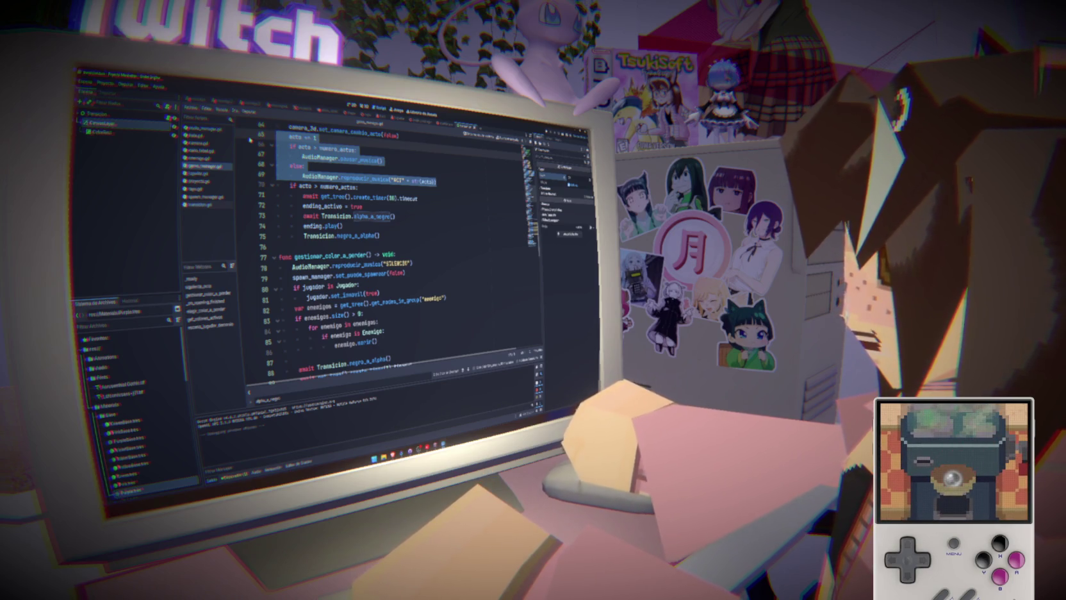
mouse_move(437, 182)
left_mouse_down()
mouse_move(320, 167)
mouse_move(276, 145)
left_mouse_up()
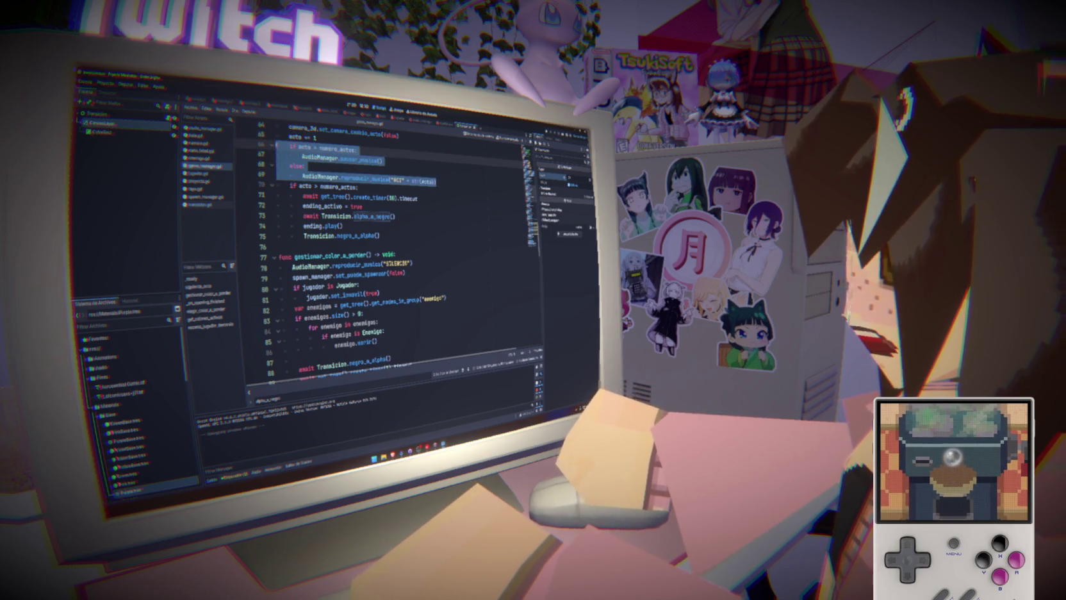
left_click(457, 184)
left_click_drag(457, 184, 275, 147)
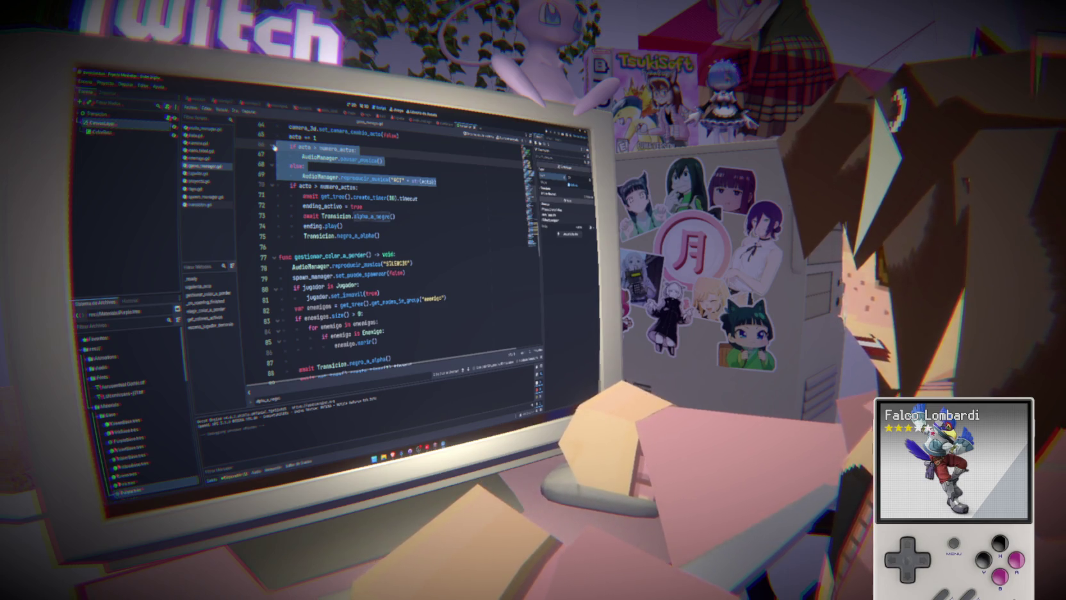
left_click(358, 216)
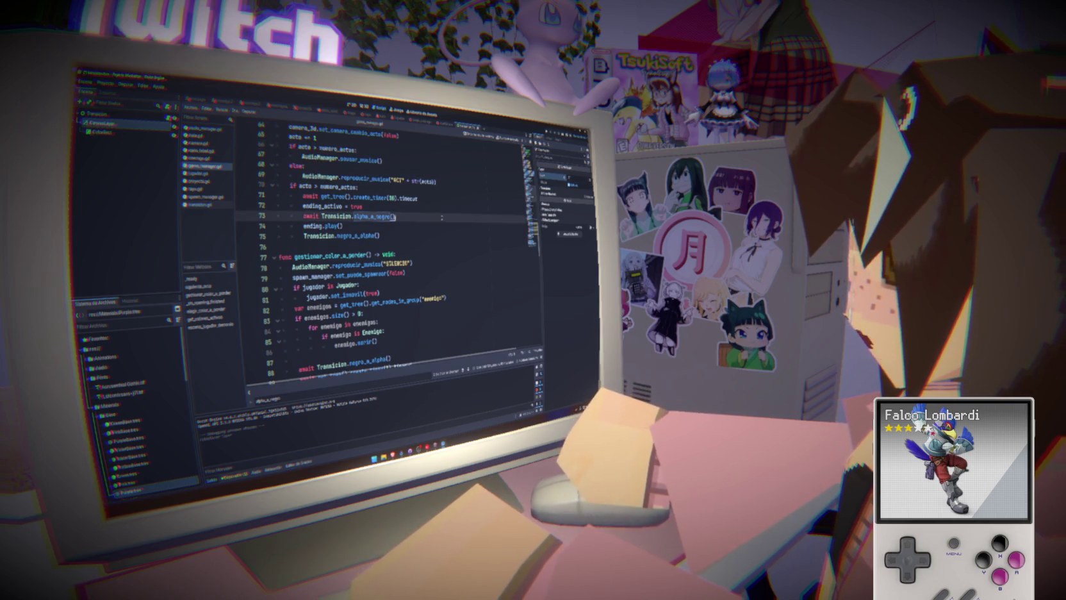
left_click(441, 182)
left_click(437, 189)
left_click(444, 183)
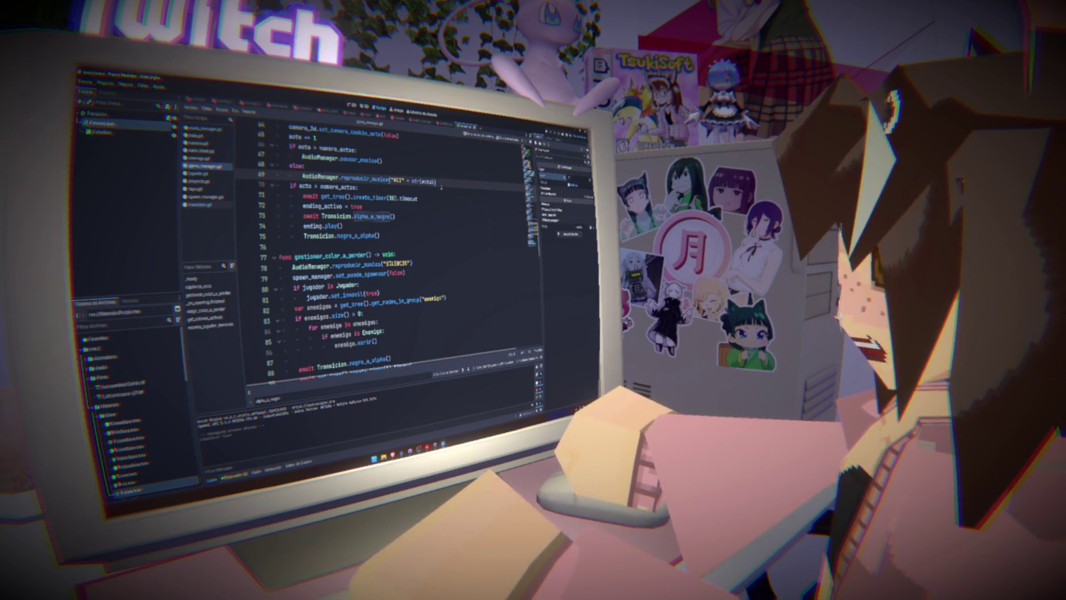
- Save game_manager.gd with Ctrl+S and recheck lines 65–69
left_click(397, 151)
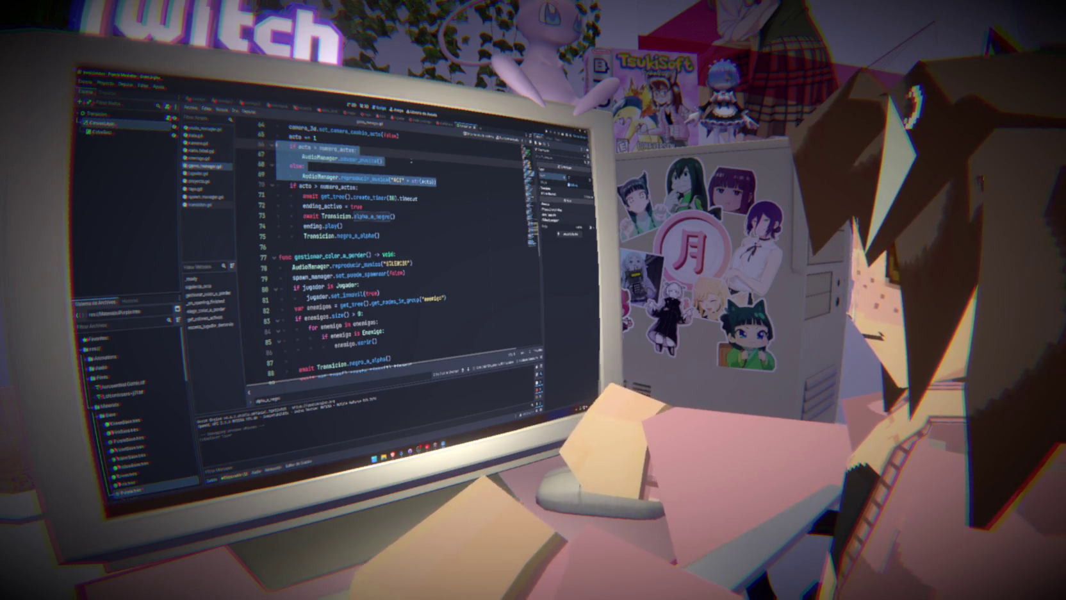
key("ctrl+s")
left_click(457, 185)
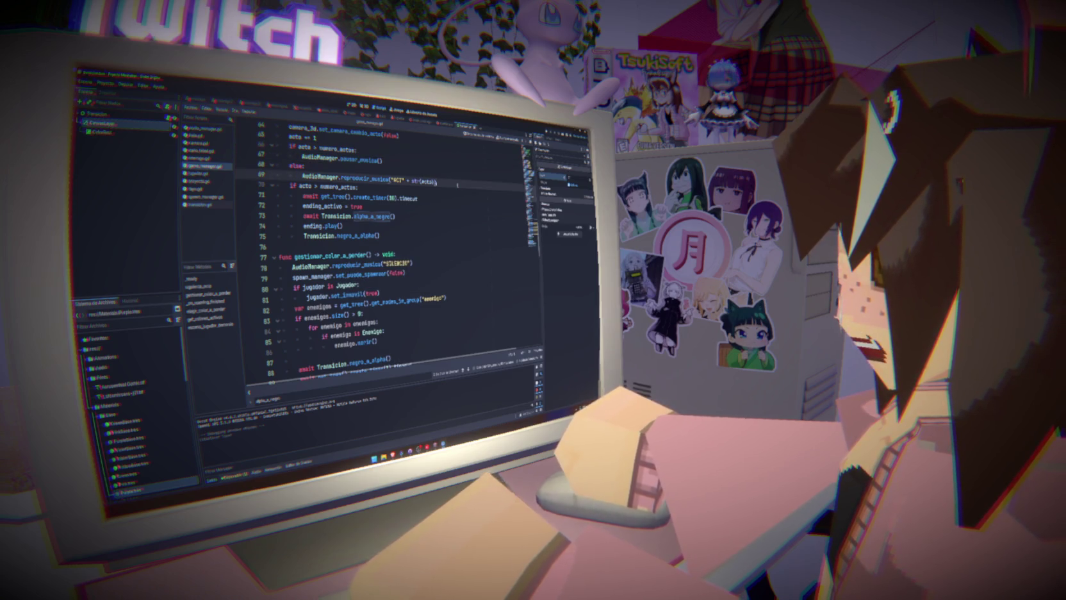
left_click_drag(441, 182, 382, 140)
left_click(383, 141)
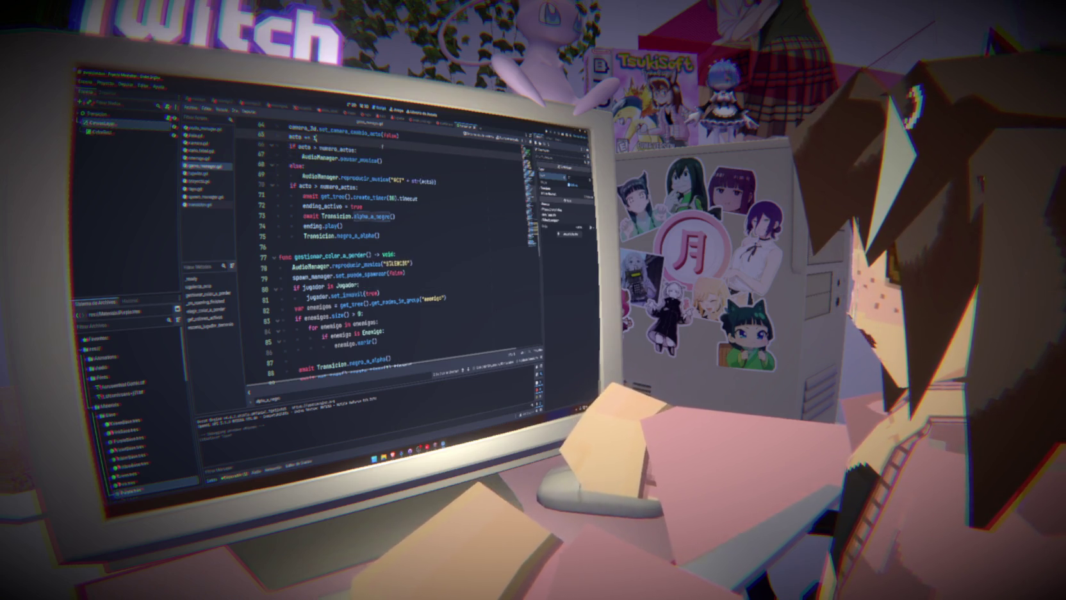
scroll(397, 178, "up", 4)
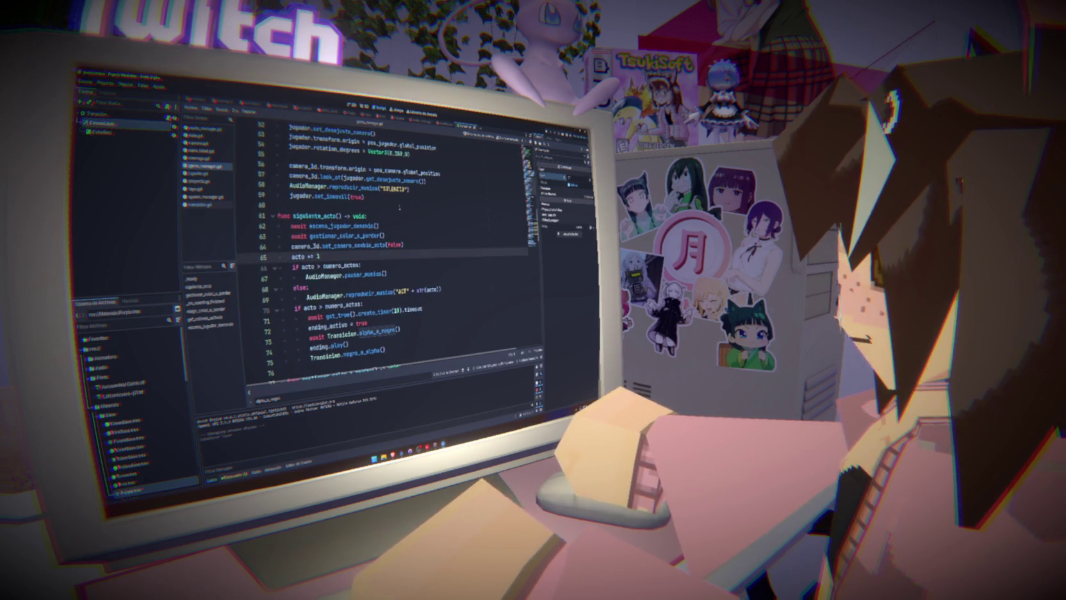
scroll(405, 215, "up", 3)
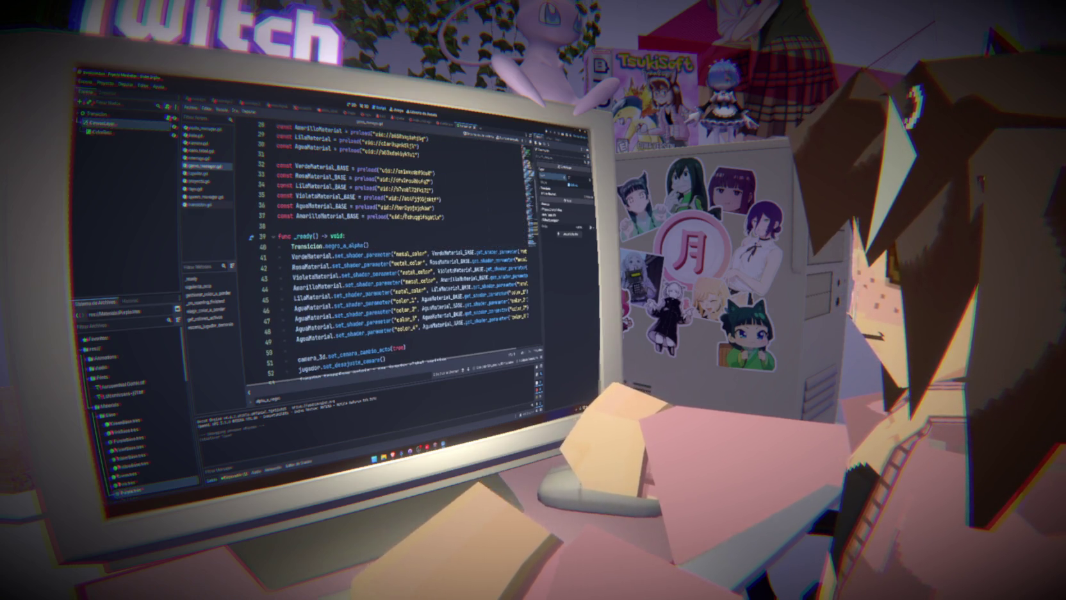
scroll(405, 214, "down", 3)
scroll(405, 214, "down", 3)
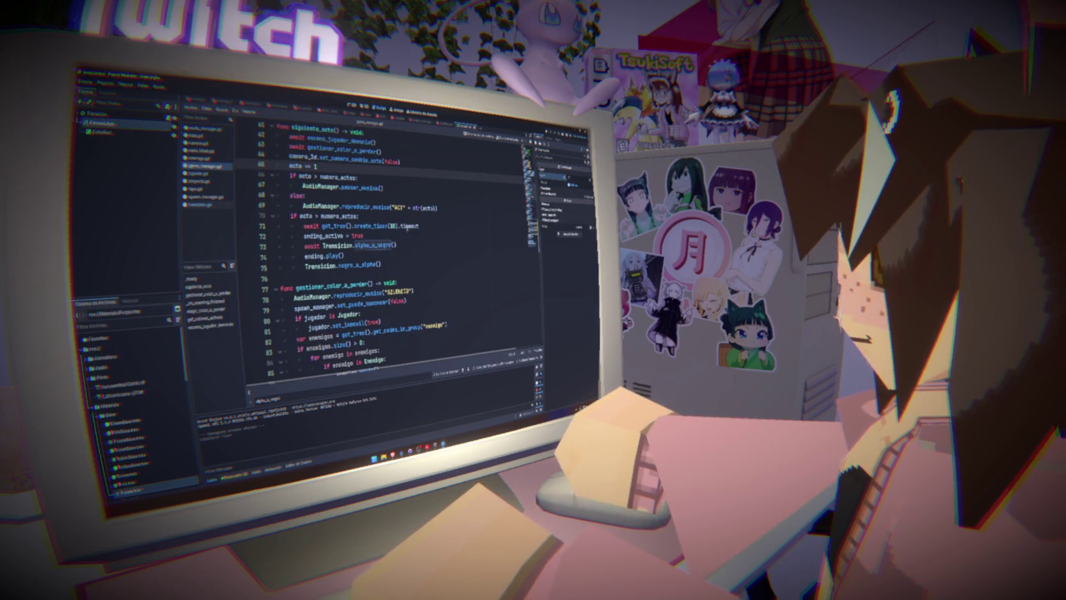
left_click_drag(396, 246, 321, 246)
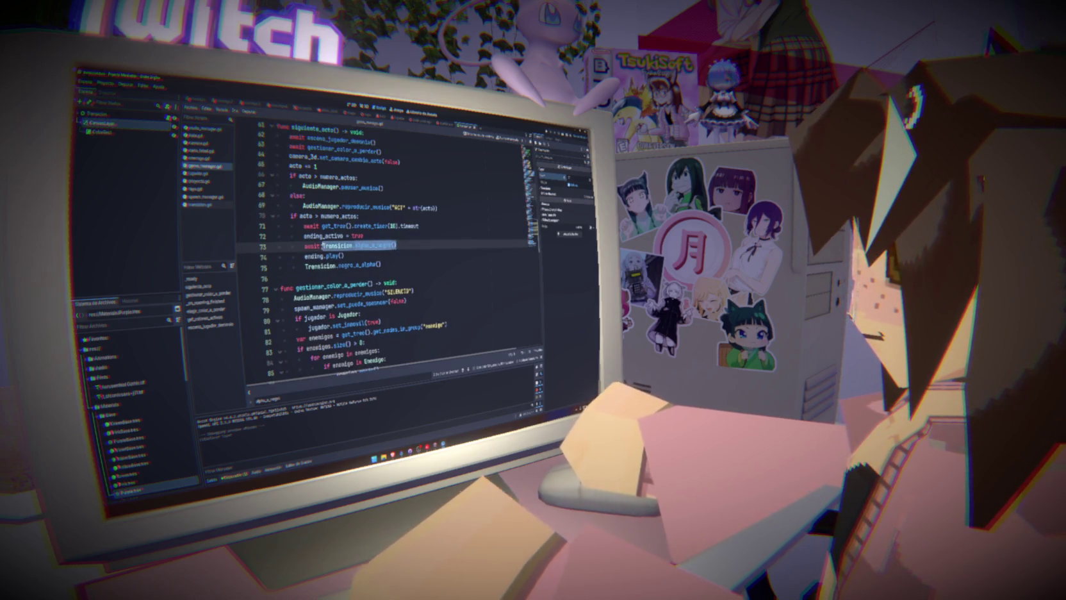
mouse_move(396, 245)
left_mouse_down()
mouse_move(319, 246)
mouse_move(409, 246)
left_mouse_up()
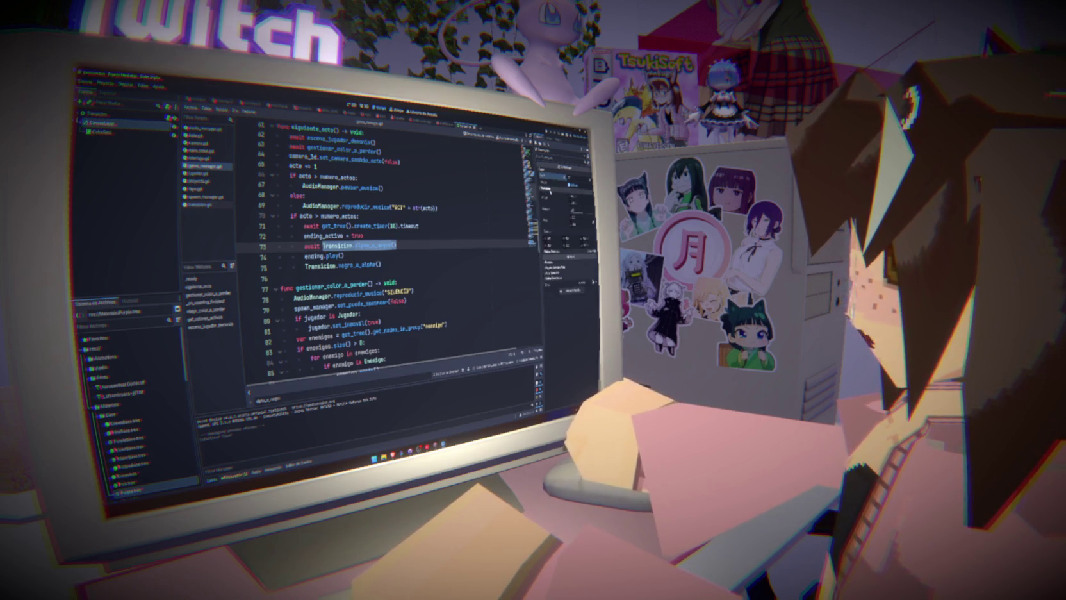
left_click_drag(442, 243, 325, 249)
key("ctrl+c")
left_click(323, 247)
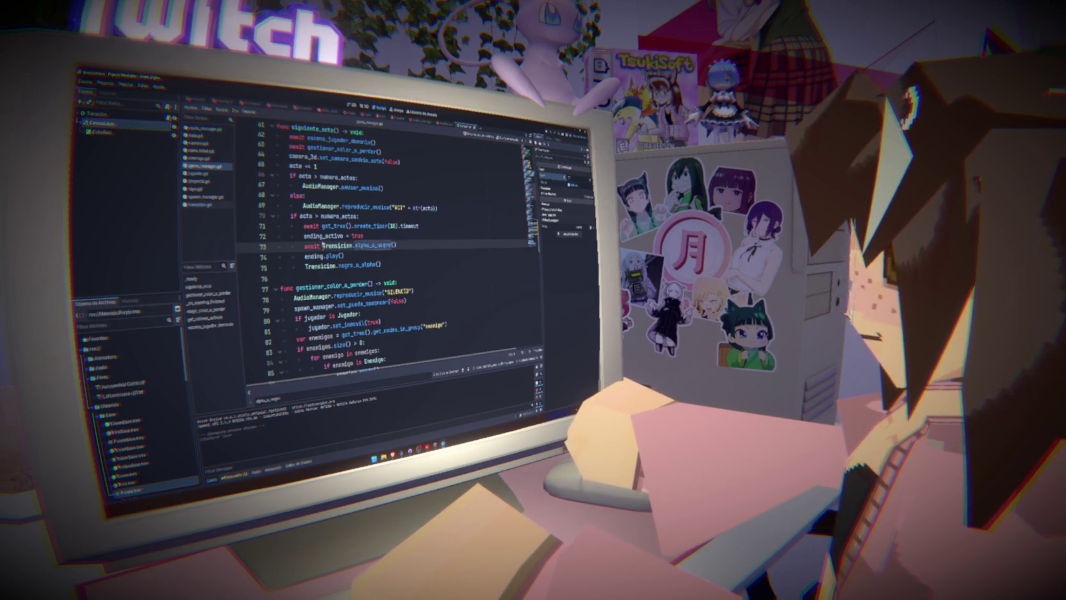
left_click(406, 245, "shift")
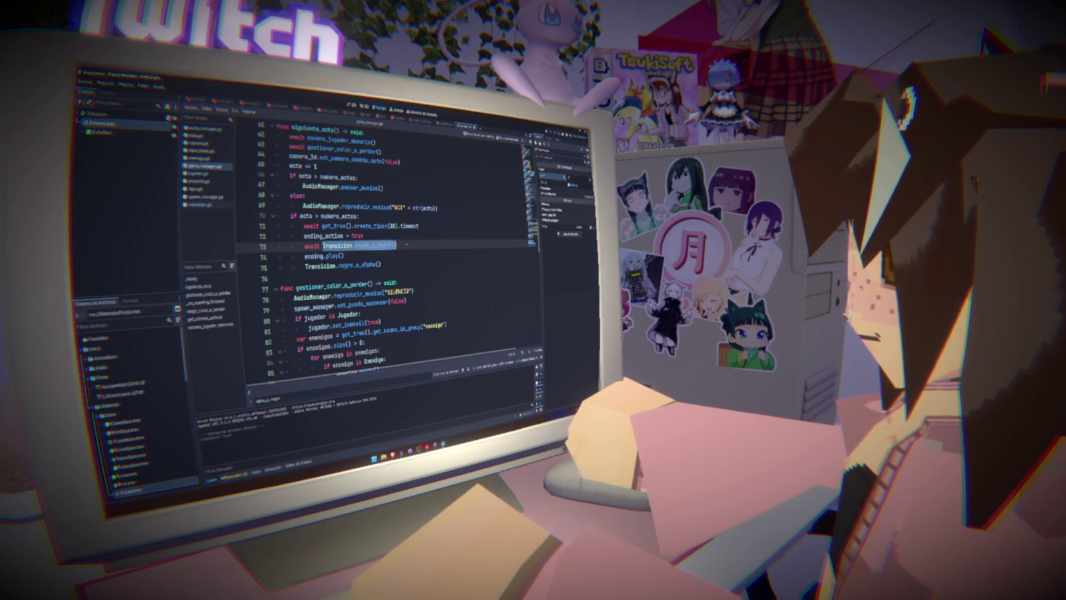
- Add await Transicion.alpha_a_negro() as the first line of siguiente_acto and save
scroll(383, 249, "up", 3)
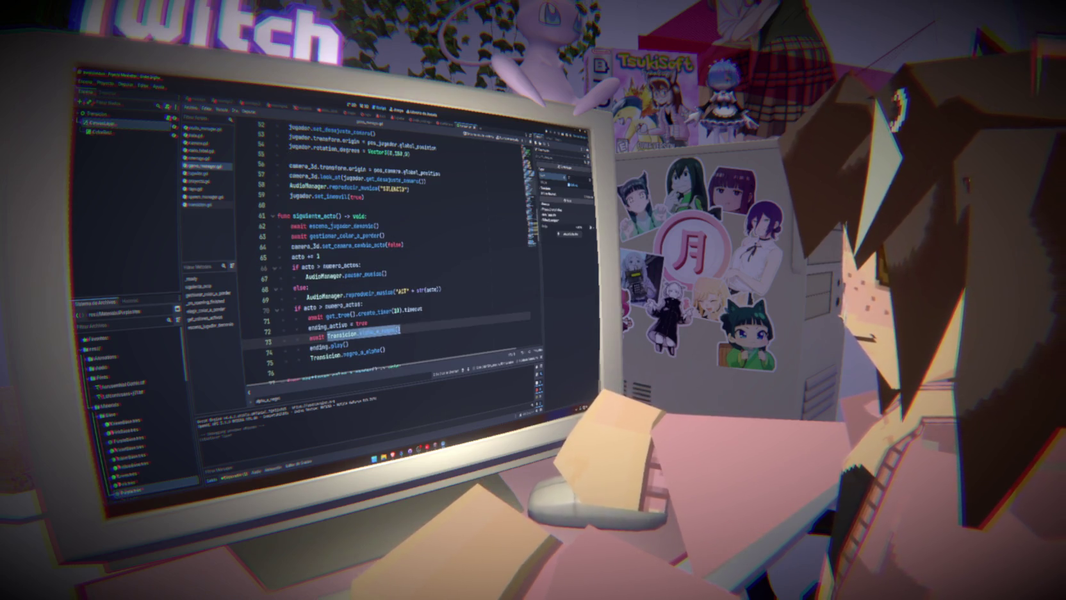
double_click(341, 227)
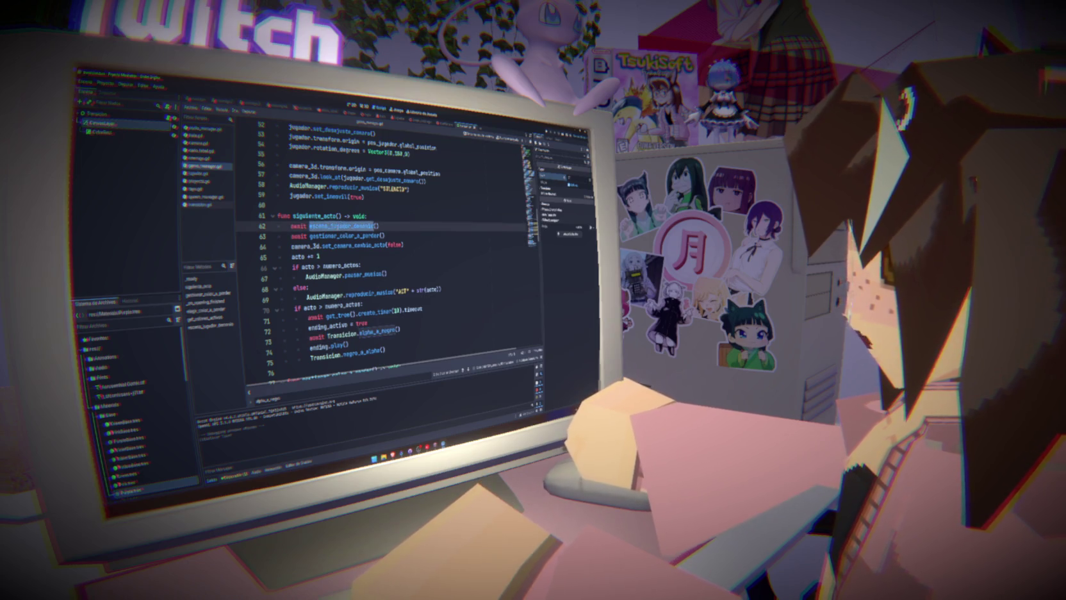
left_click(367, 217)
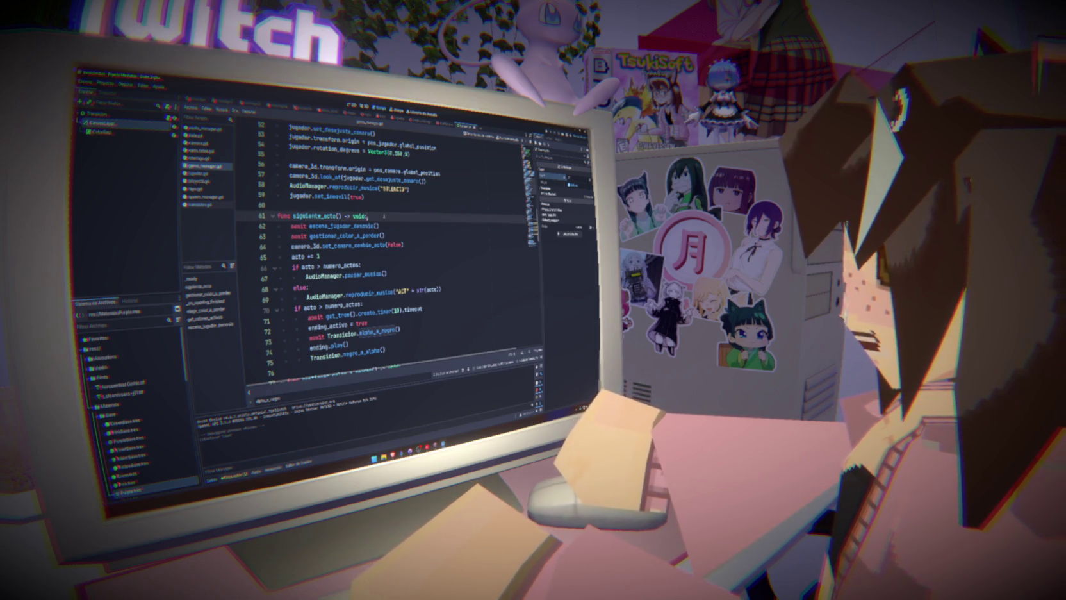
key("Return")
key("ctrl+v")
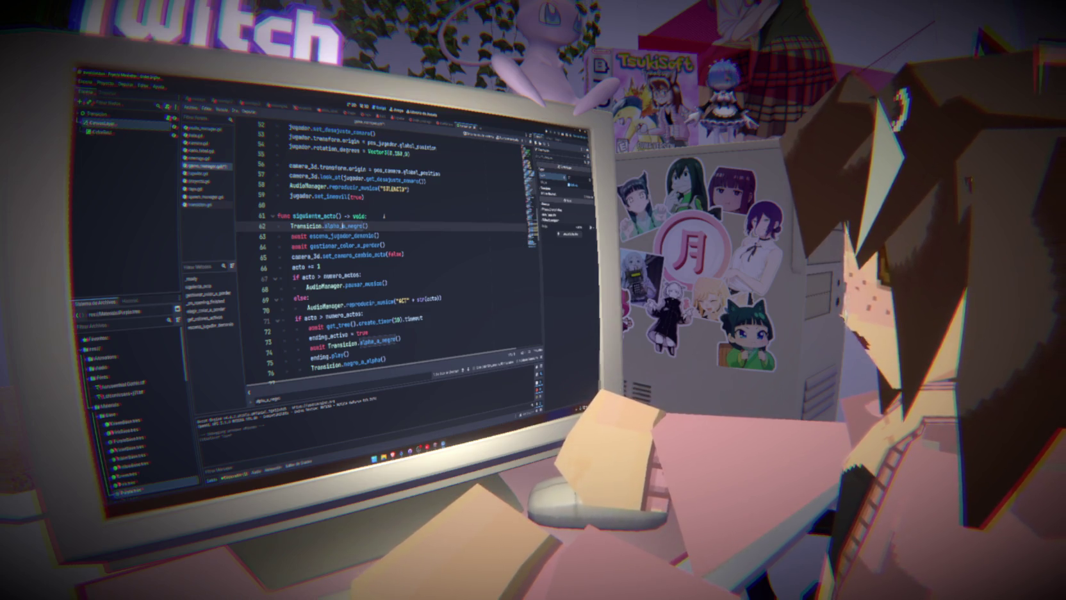
type("await")
key("ctrl+s")
- Delete the await Transicion.negro_a_alpha() line from escena_jugador_derrota
left_click(357, 237, "ctrl")
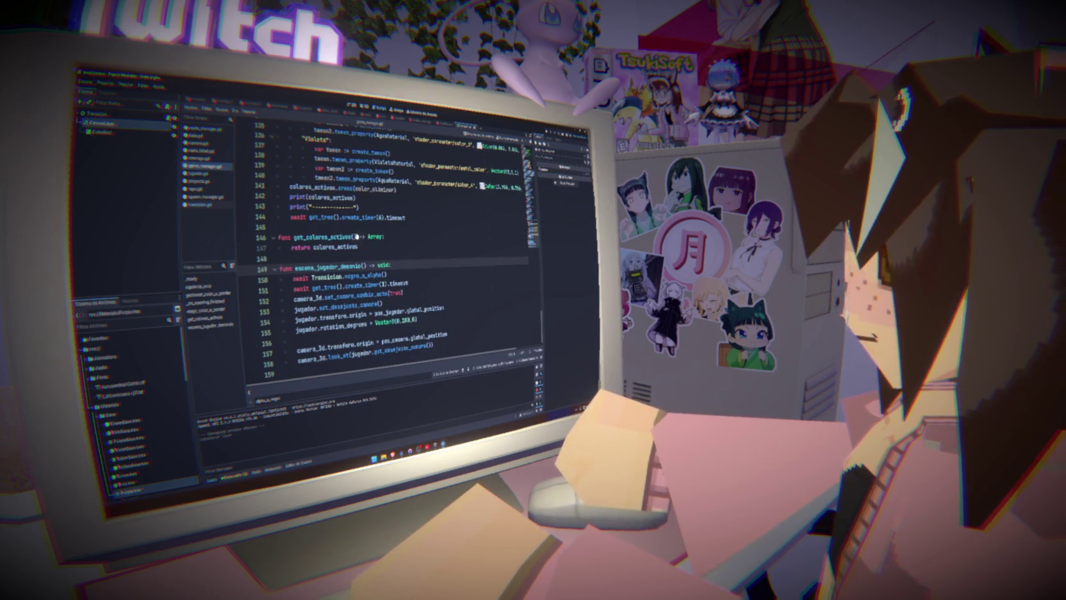
left_click_drag(405, 274, 405, 268)
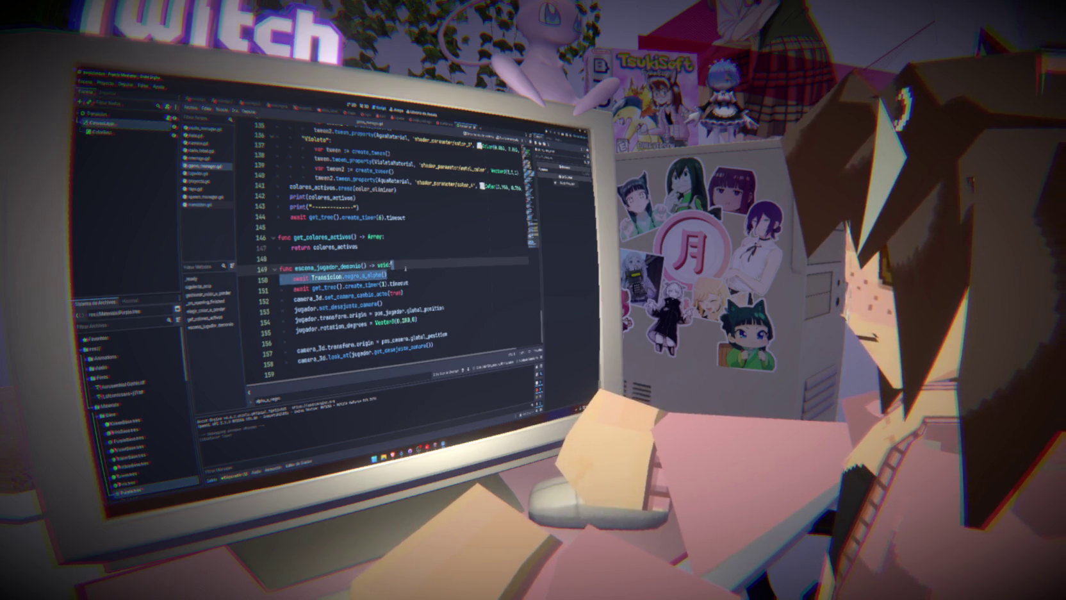
key("BackSpace")
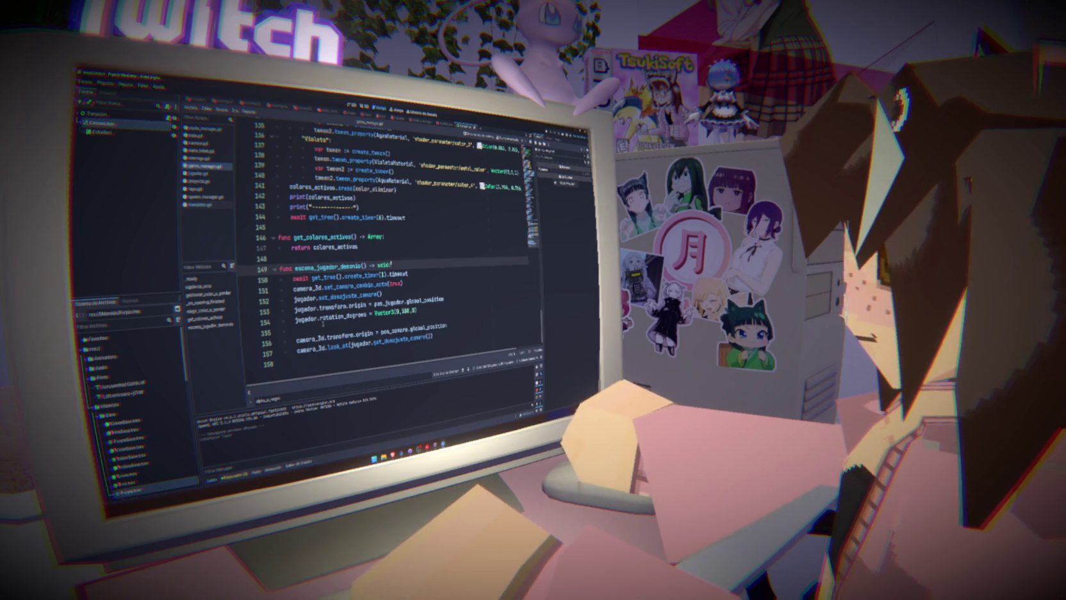
left_click(199, 286)
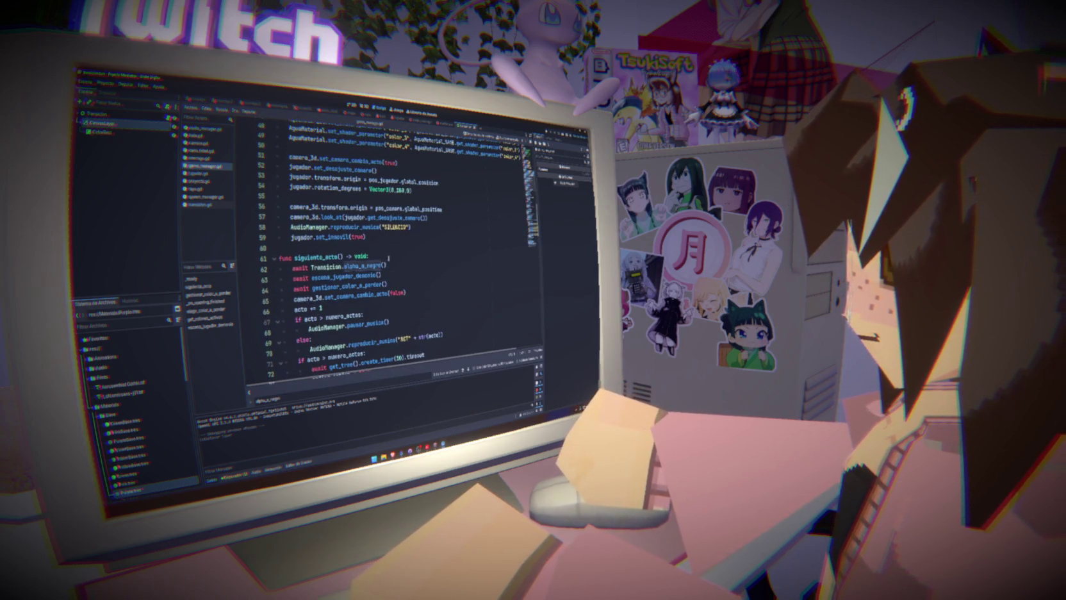
left_click_drag(386, 265, 292, 267)
left_click(380, 276)
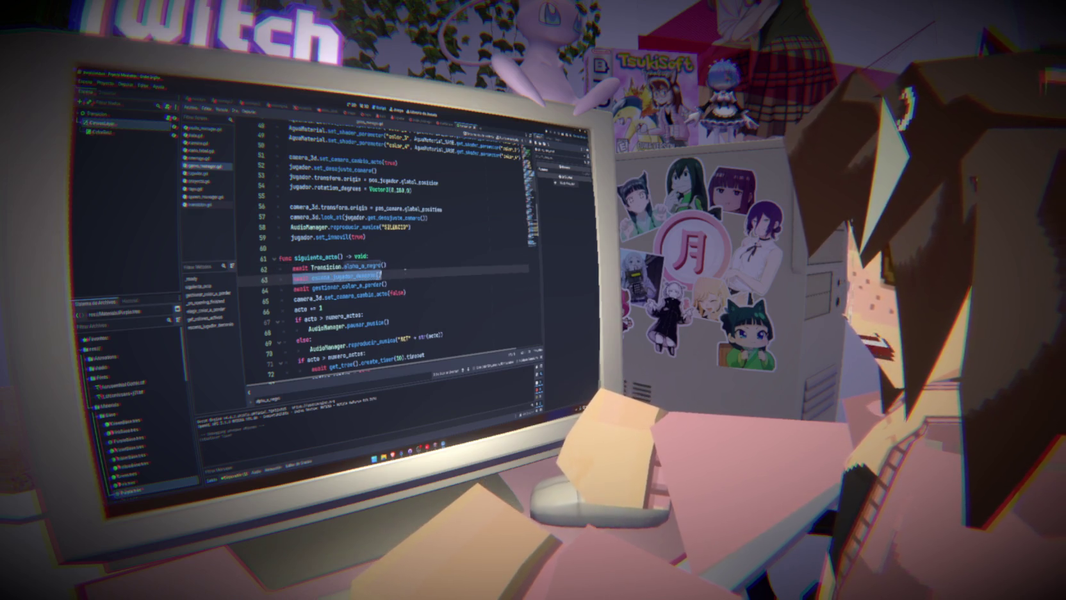
scroll(383, 250, "down", 1)
left_click_drag(383, 238, 291, 239)
key("ctrl+c")
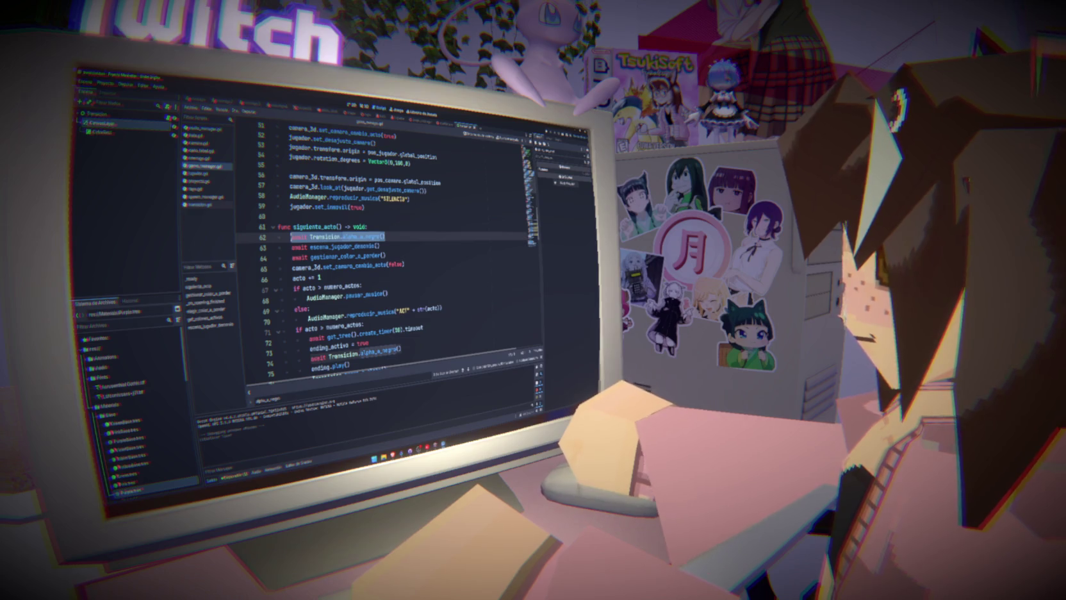
scroll(384, 243, "down", 2)
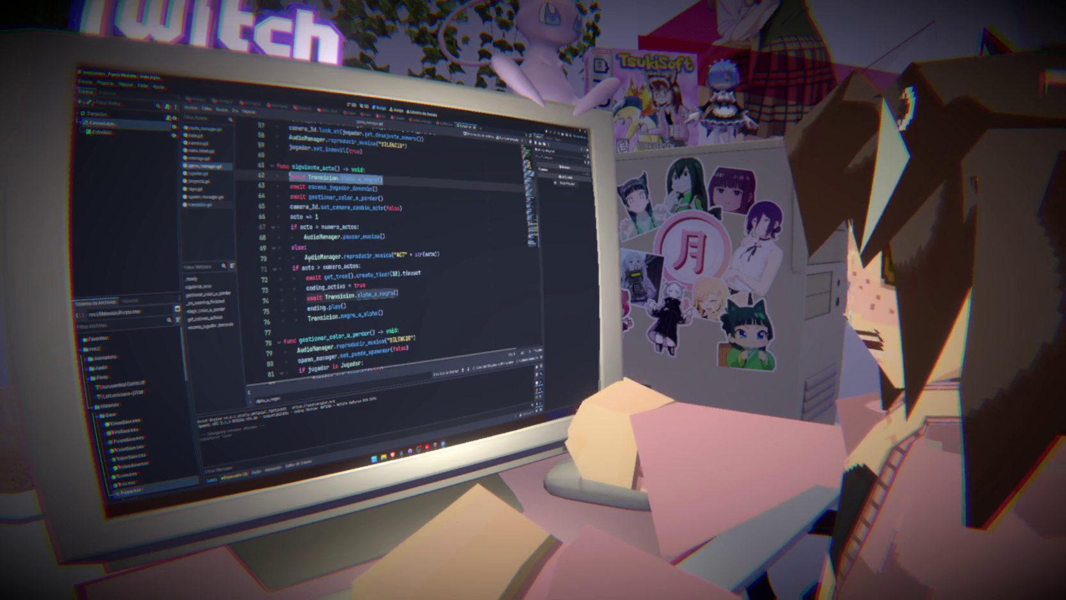
left_click(395, 311)
key("Return")
key("ctrl+v")
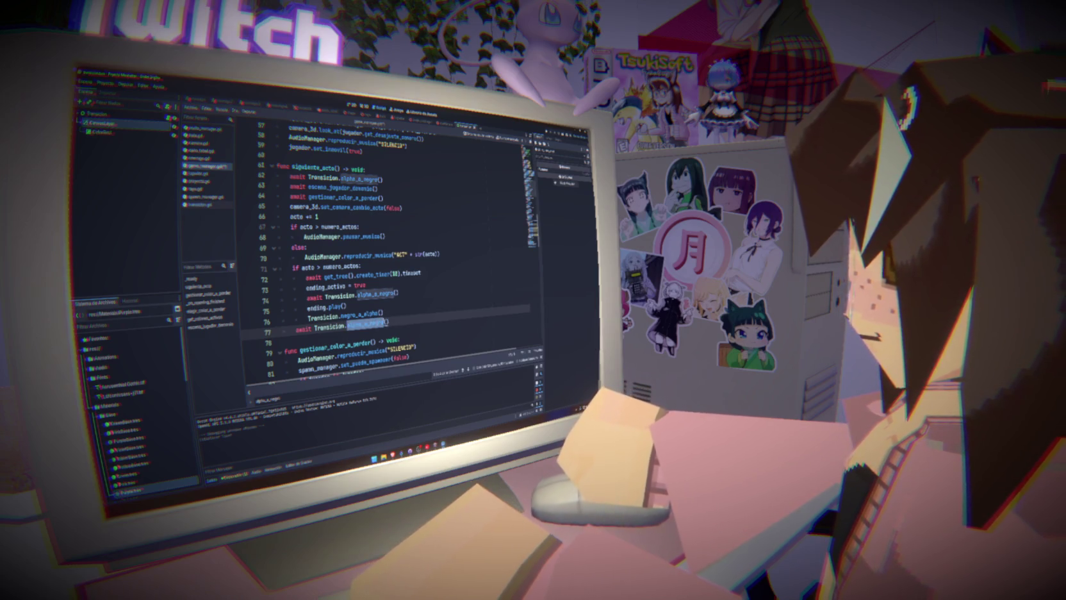
type("negro")
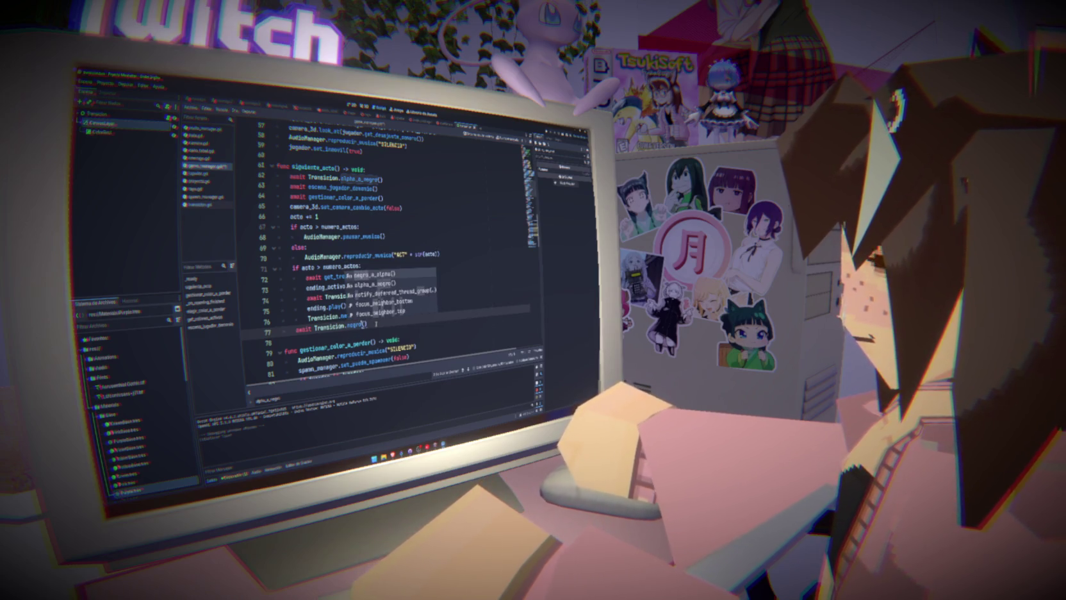
key("BackSpace")
key("BackSpace")
key("BackSpace")
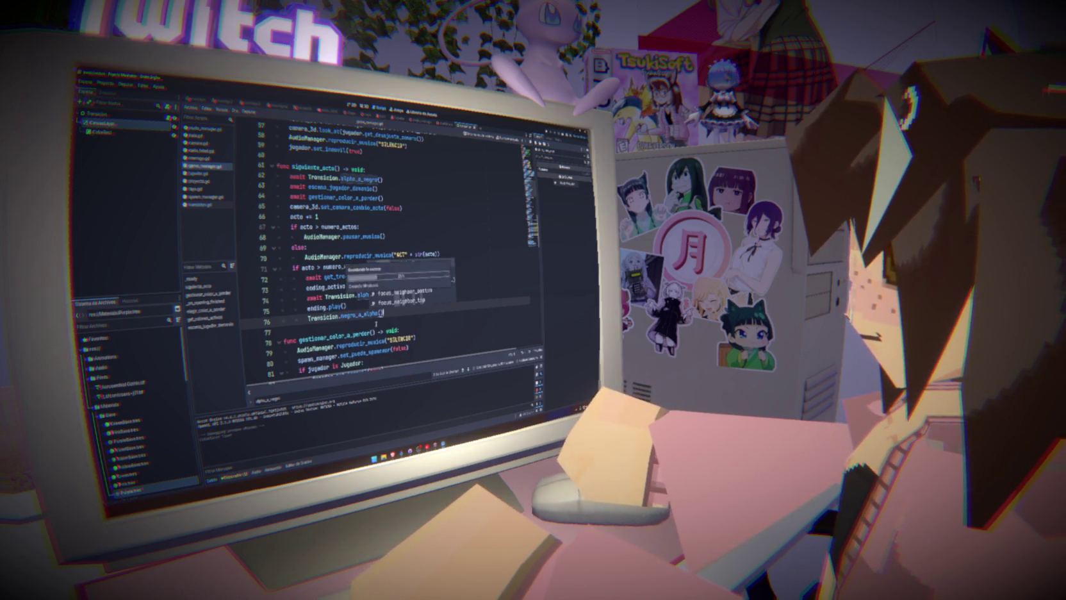
mouse_move(382, 180)
left_mouse_down()
mouse_move(288, 177)
mouse_move(386, 180)
left_mouse_up()
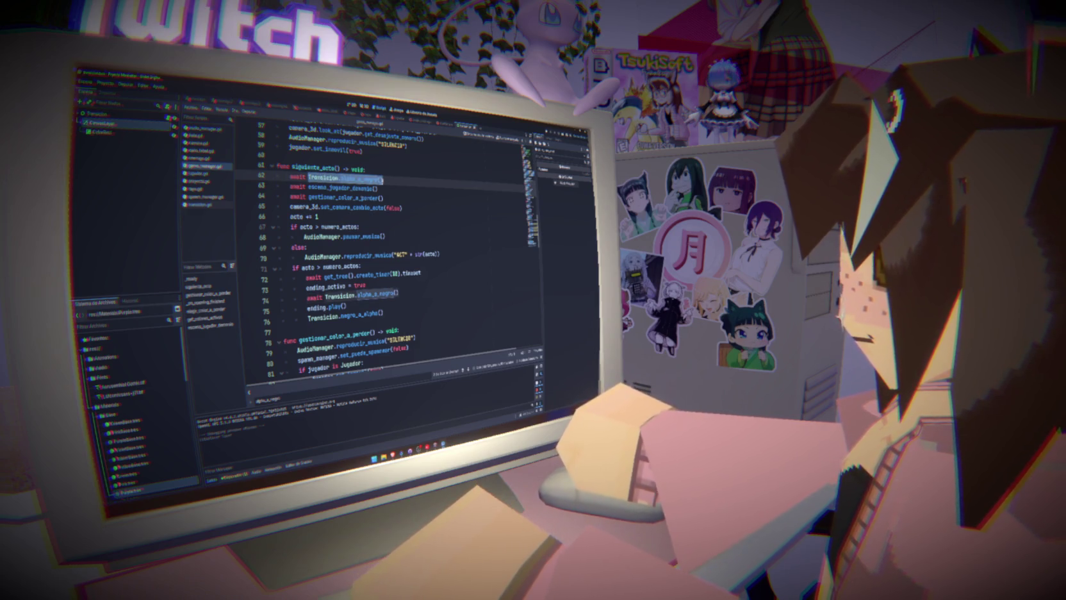
scroll(384, 180, "down", 6)
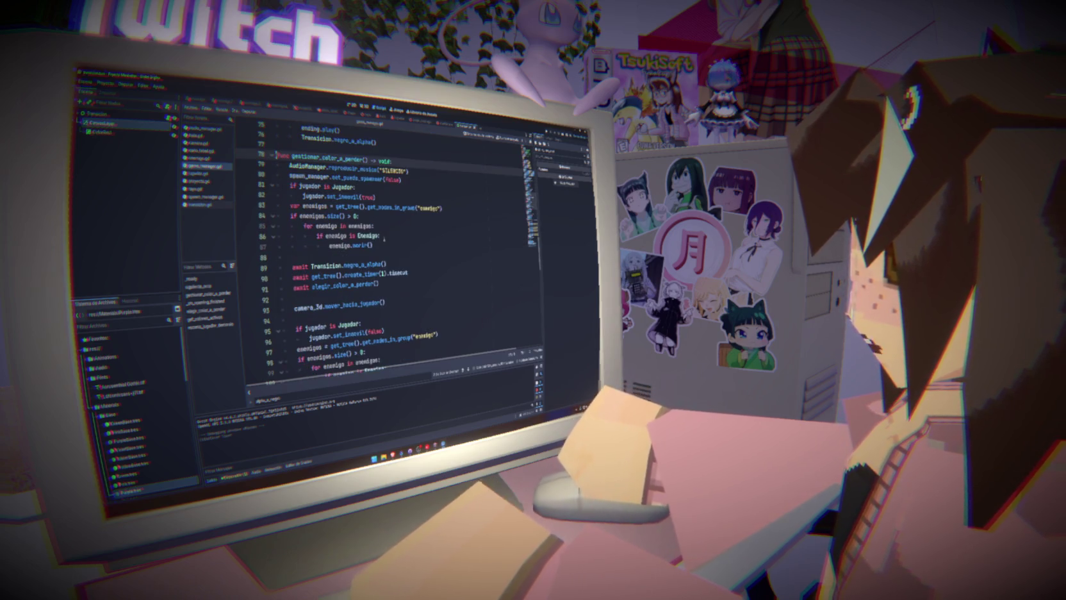
scroll(384, 239, "down", 3)
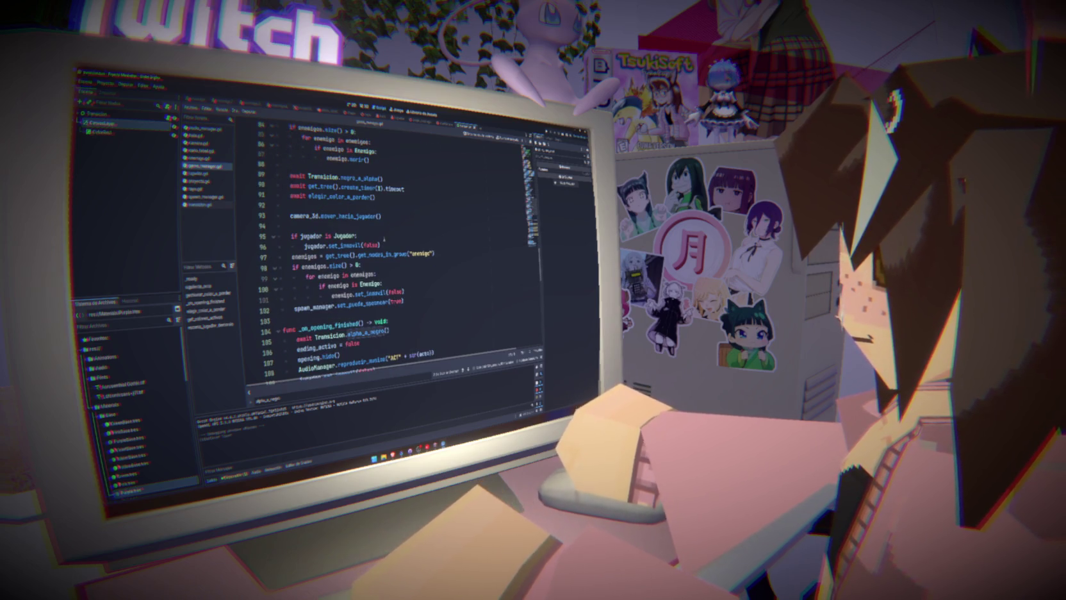
scroll(385, 239, "up", 7)
scroll(383, 239, "up", 19)
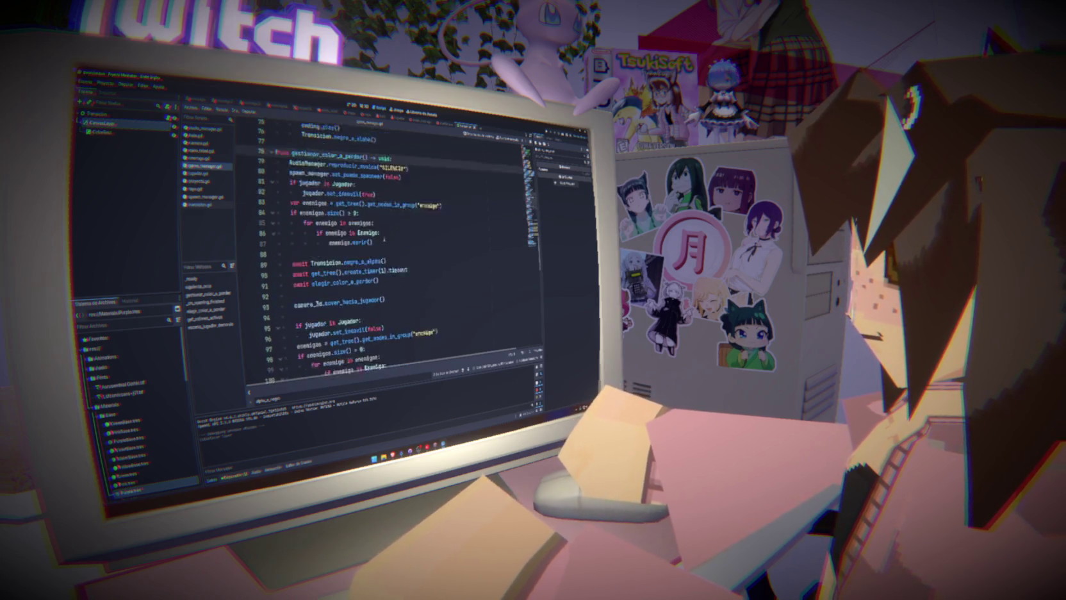
scroll(384, 238, "down", 13)
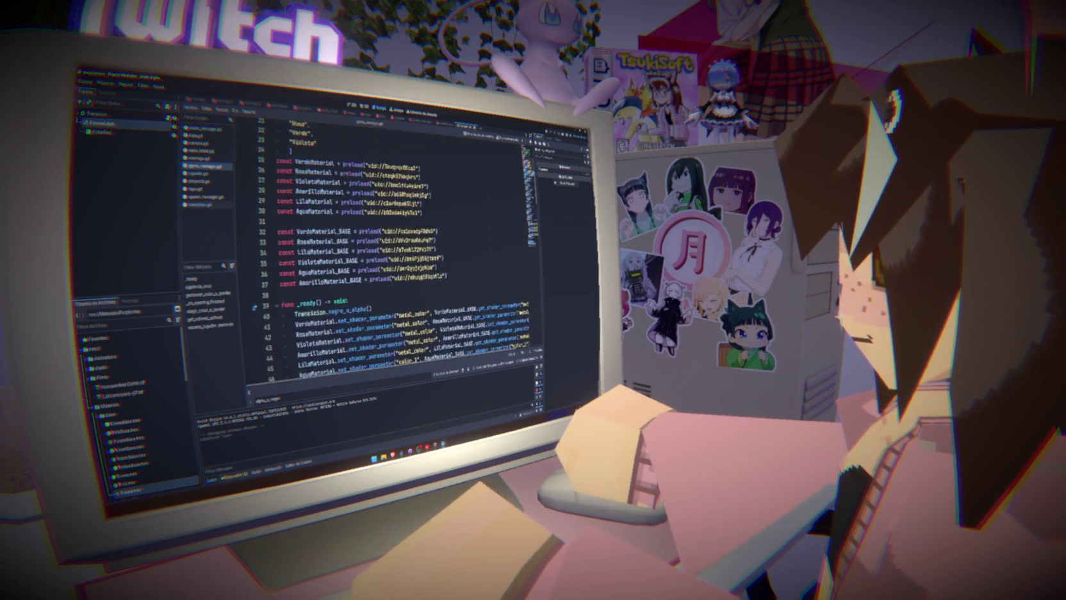
scroll(384, 238, "down", 20)
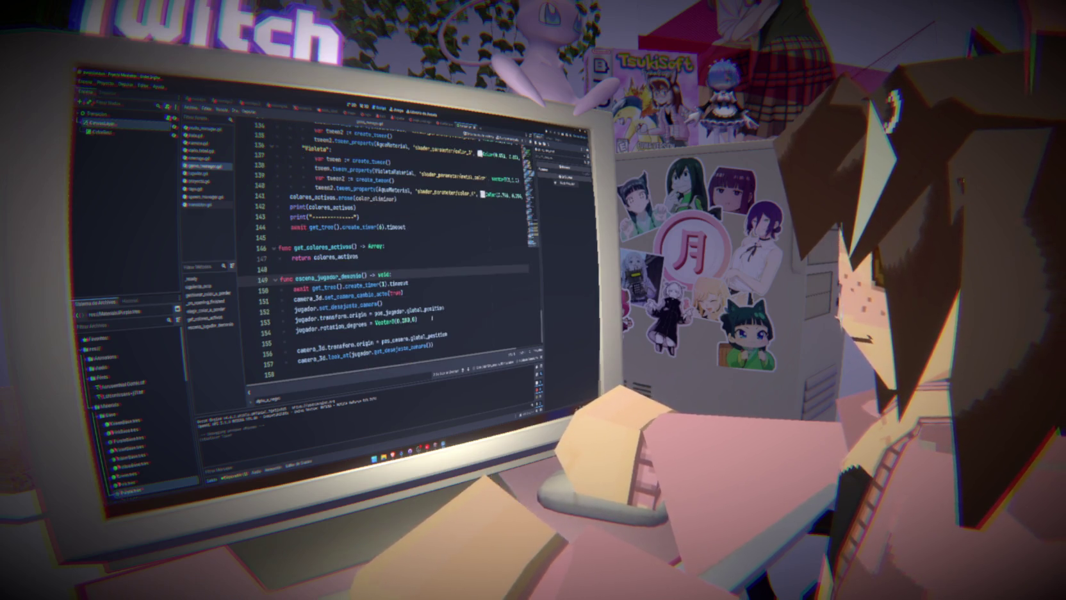
scroll(503, 248, "up", 20)
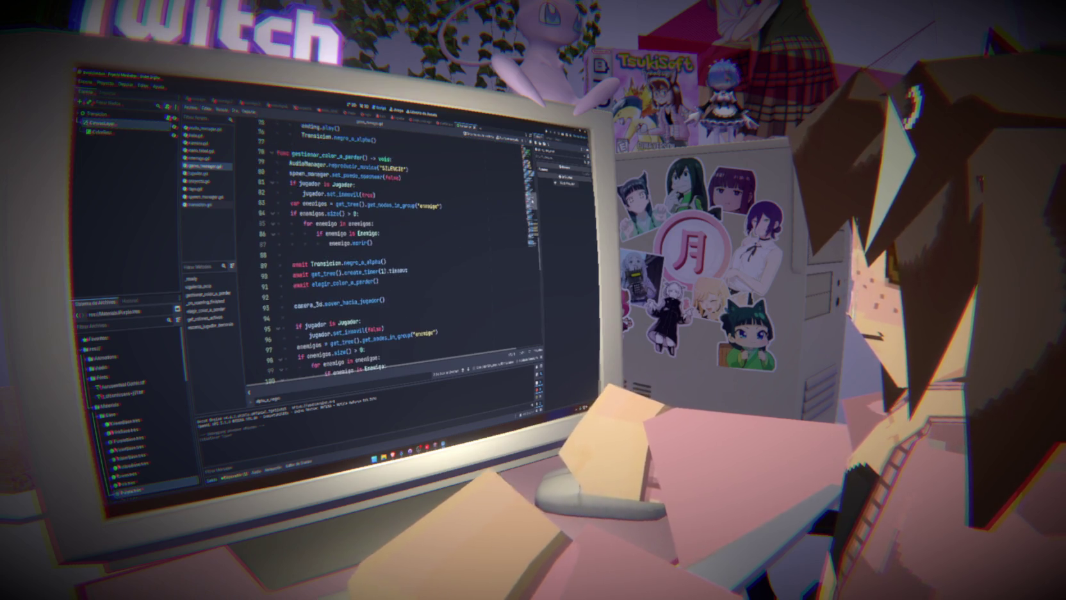
scroll(398, 250, "down", 1)
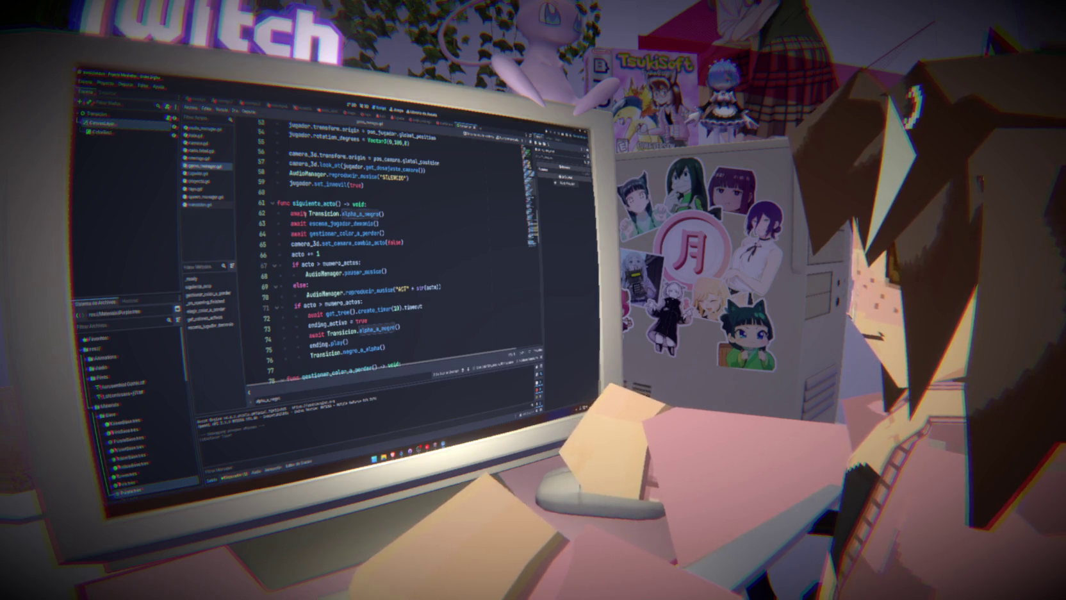
double_click(313, 203)
key("ctrl+f")
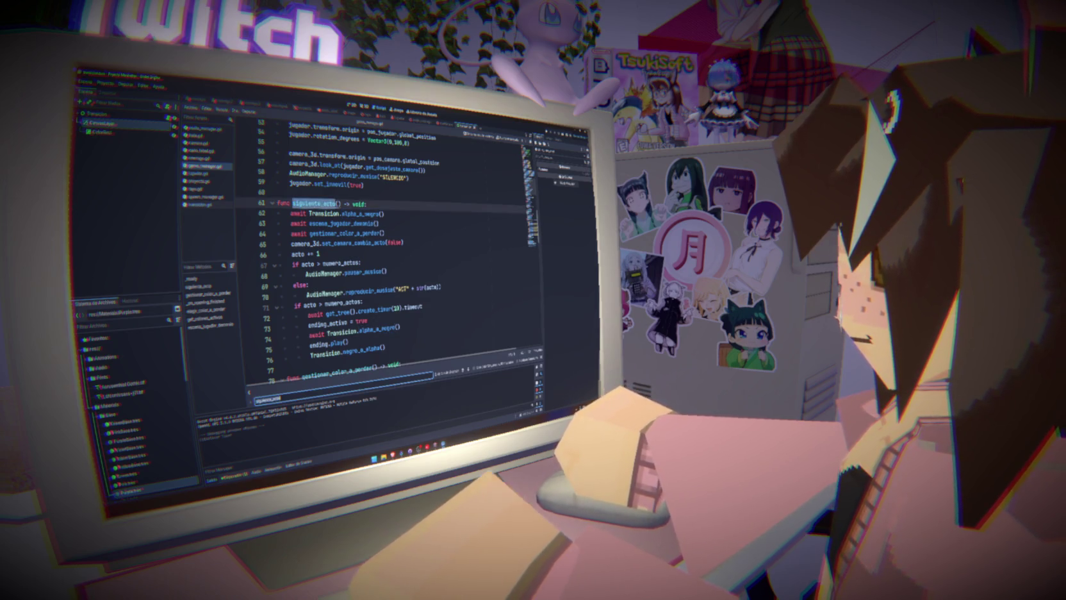
scroll(434, 346, "up", 1)
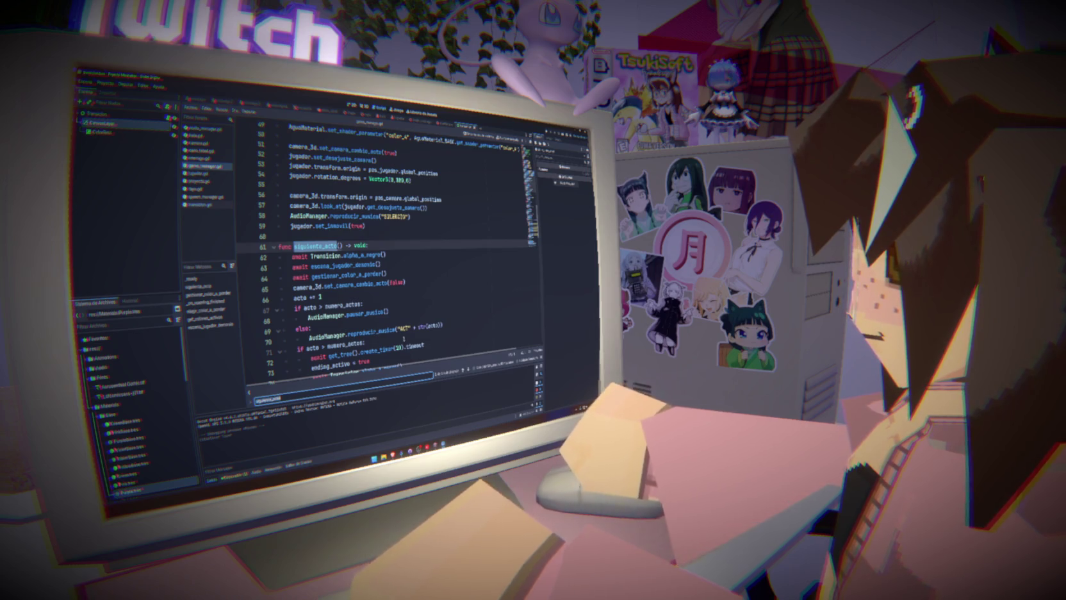
scroll(401, 321, "down", 1)
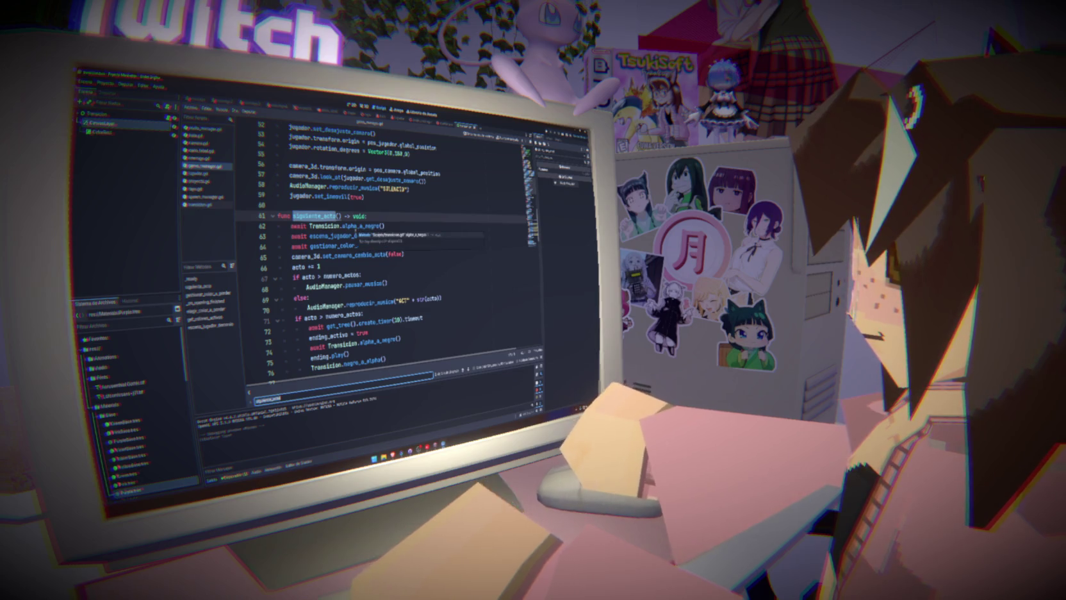
double_click(344, 246)
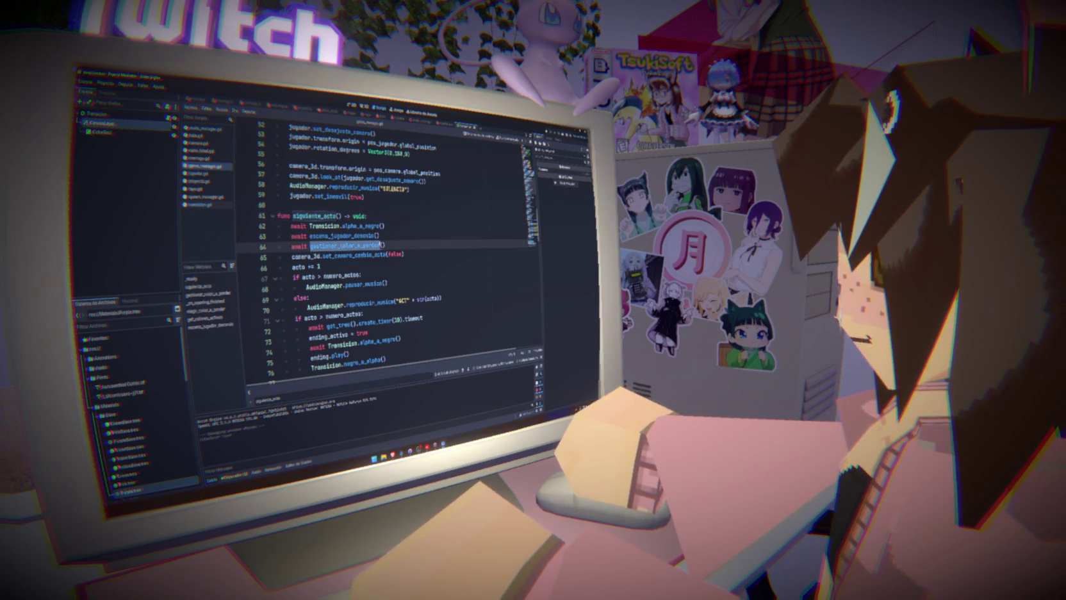
left_click(344, 246, "ctrl")
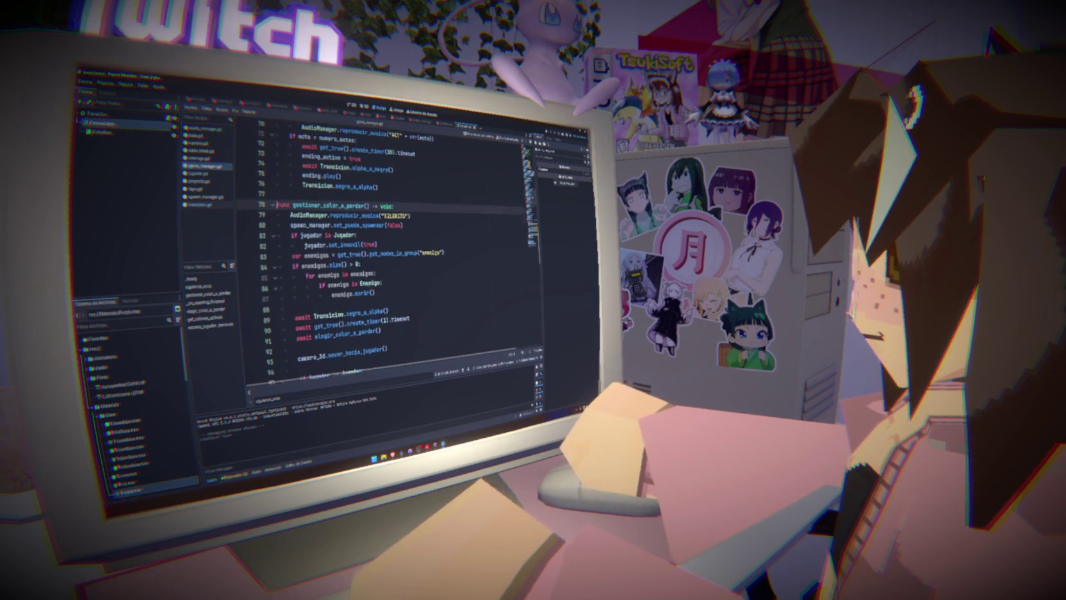
scroll(369, 284, "down", 3)
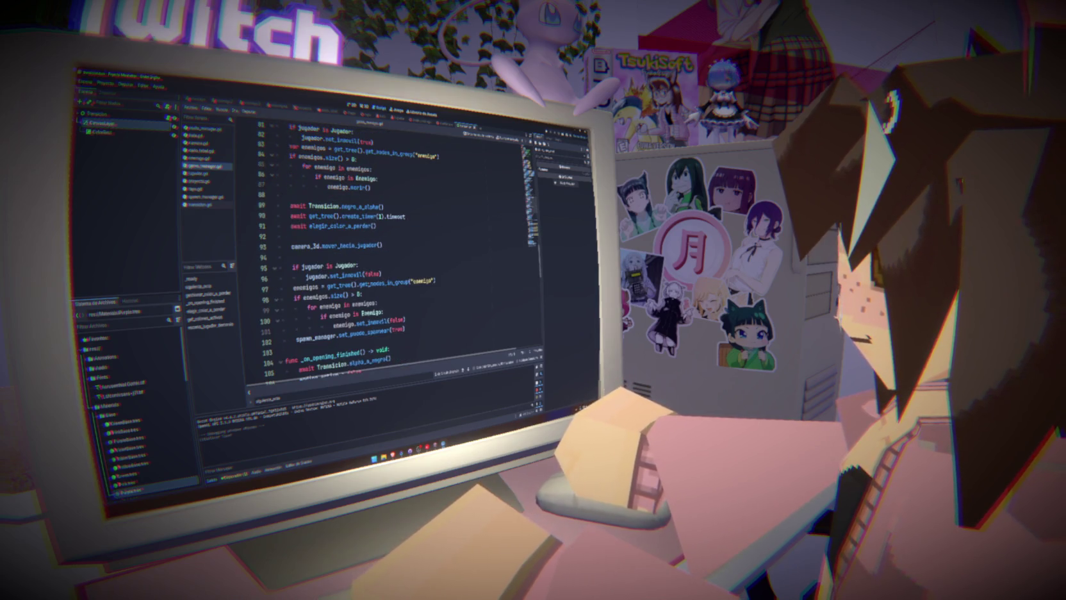
scroll(370, 290, "down", 7)
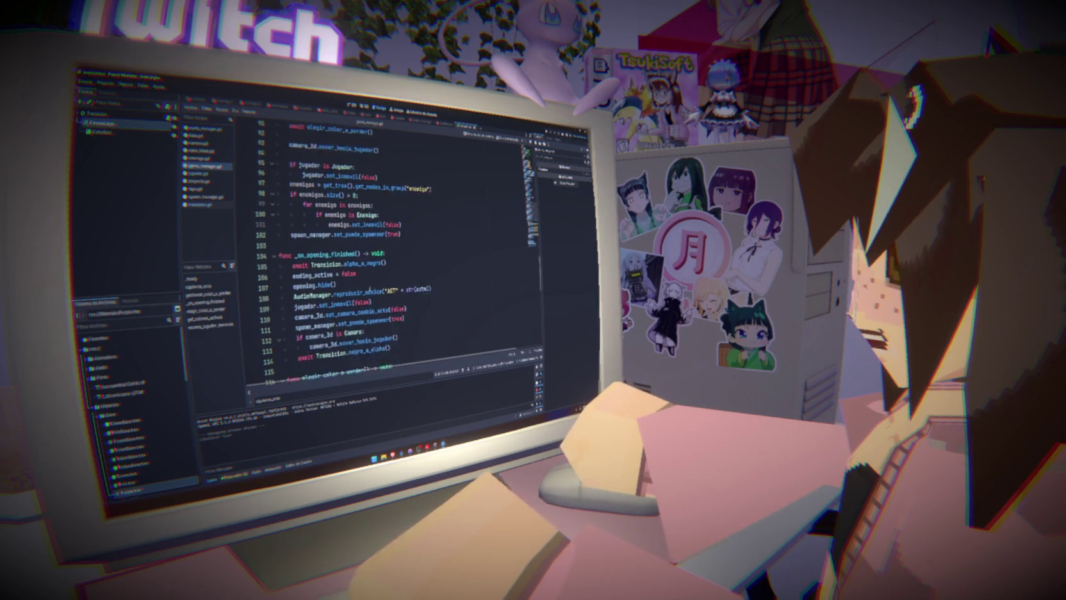
scroll(370, 289, "down", 8)
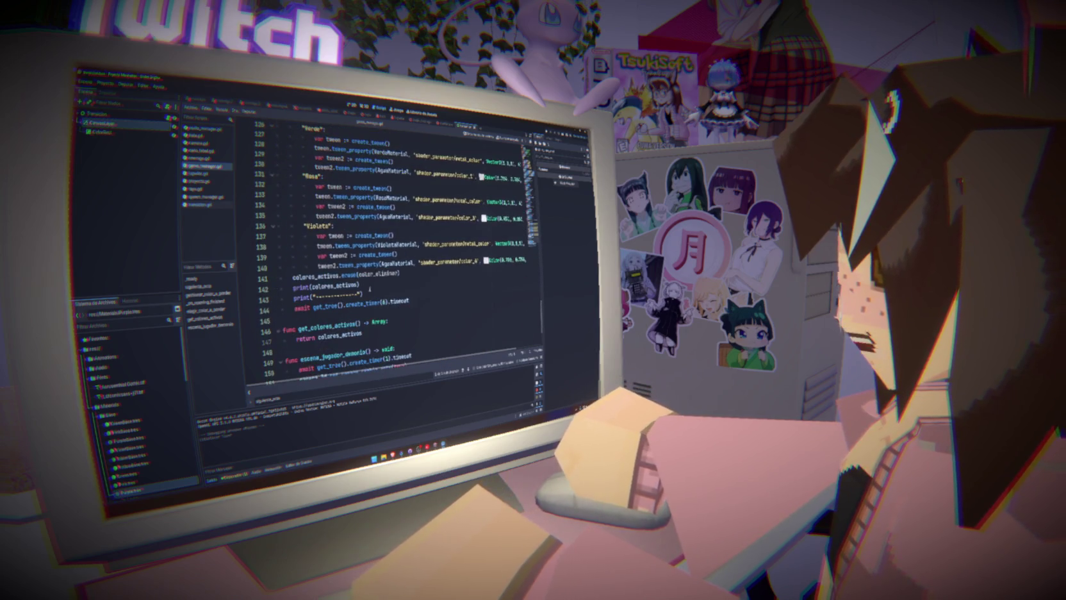
scroll(370, 289, "up", 19)
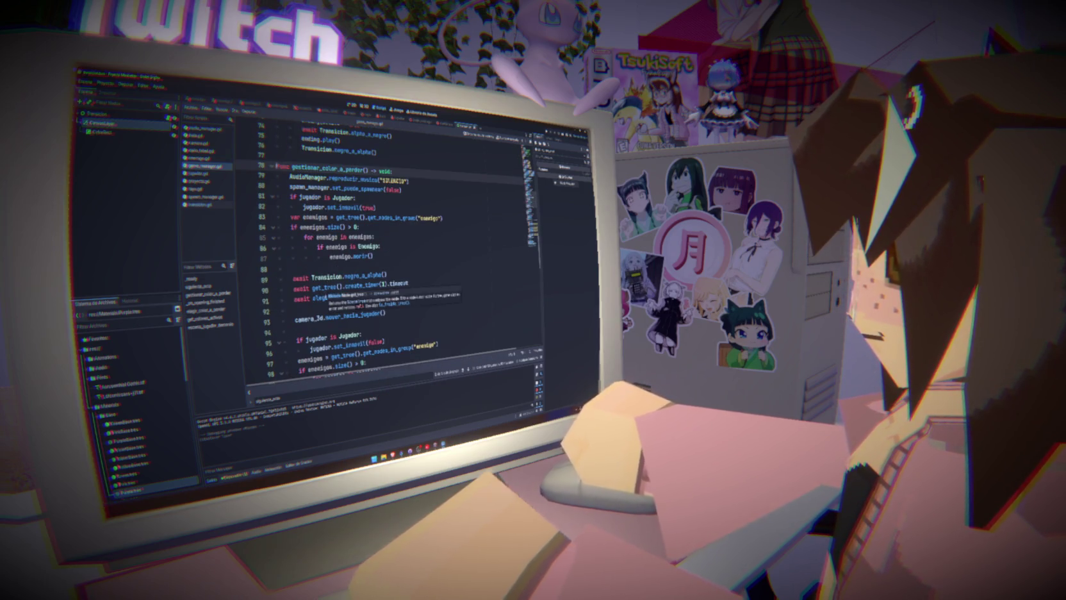
double_click(372, 296)
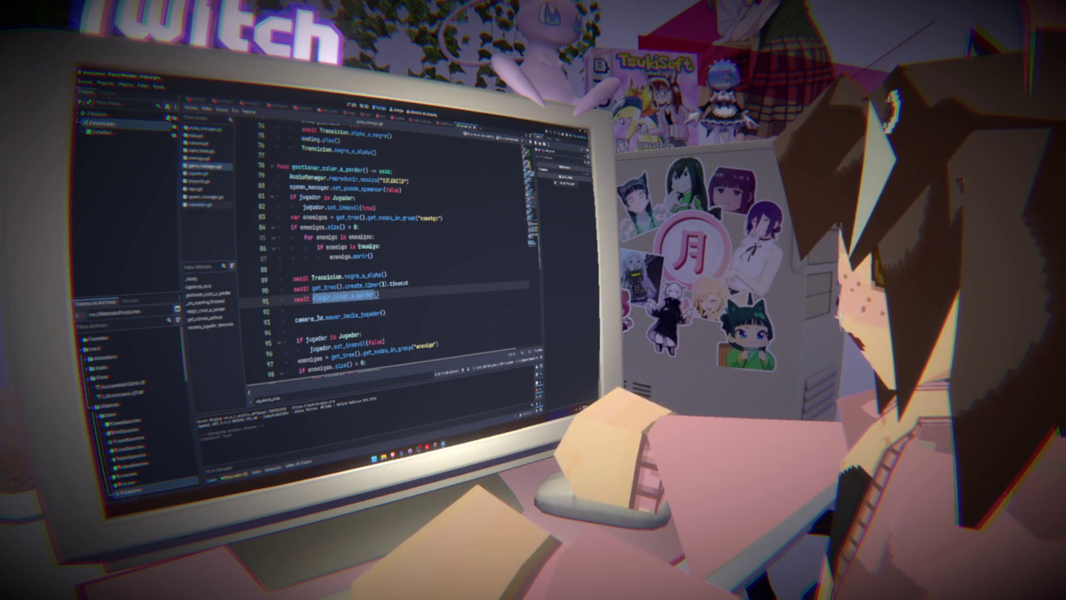
left_click(340, 297, "ctrl")
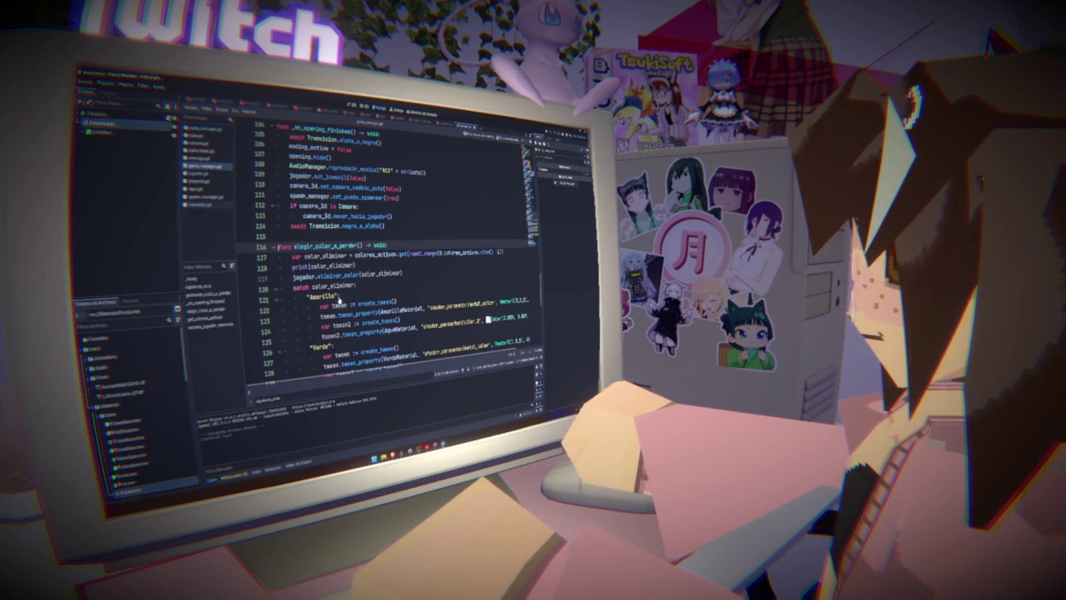
scroll(340, 300, "down", 9)
left_click(414, 253)
key("Return")
type("Transicion.alpha_a_negro()")
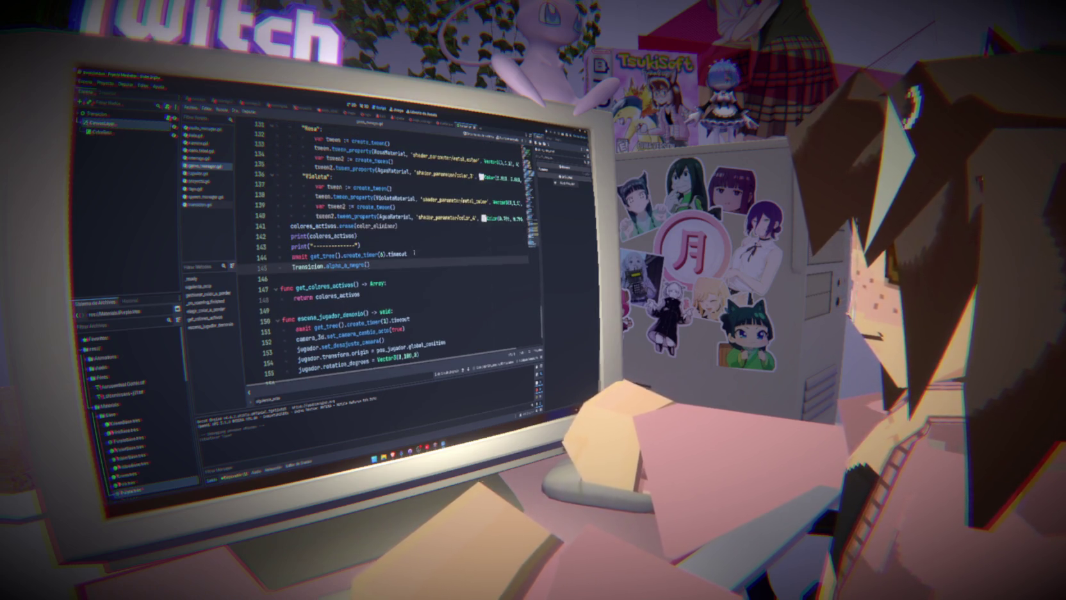
type(")")
double_click(347, 265)
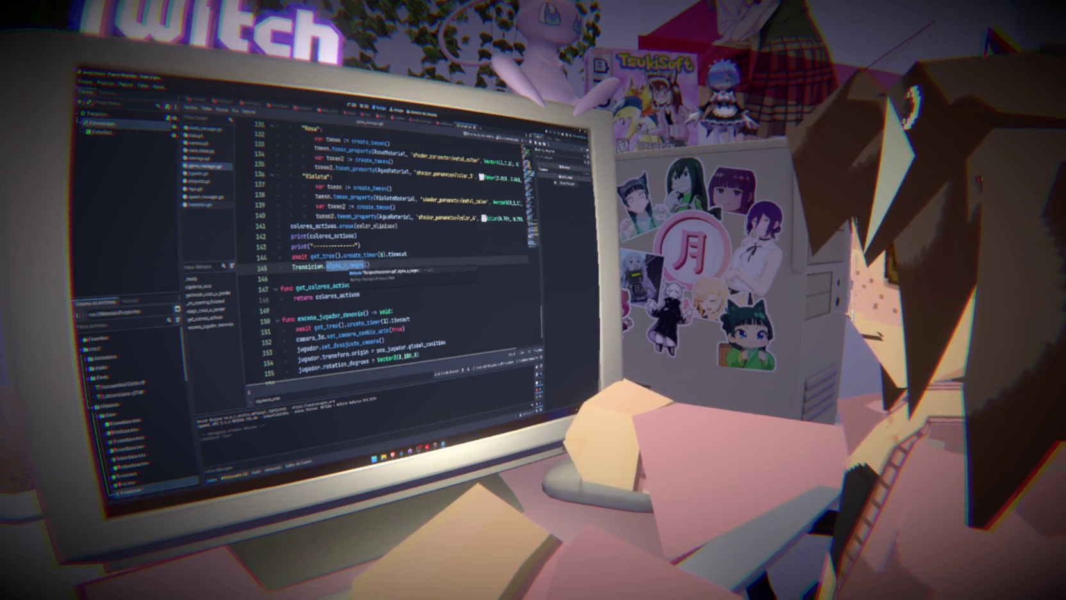
left_click_drag(371, 264, 408, 254)
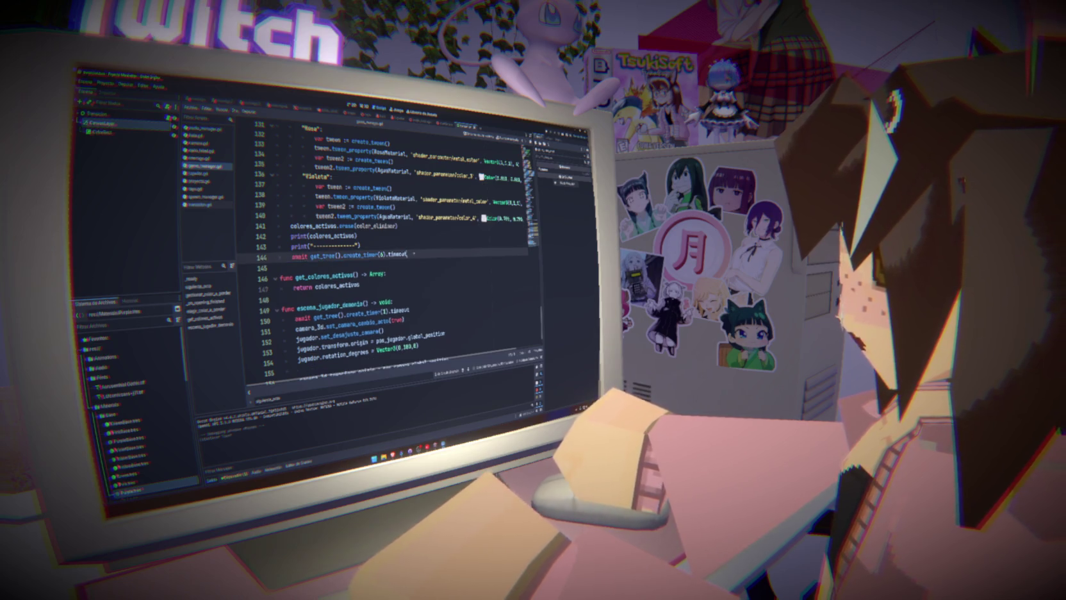
scroll(359, 257, "up", 6)
double_click(323, 158)
key("ctrl+f")
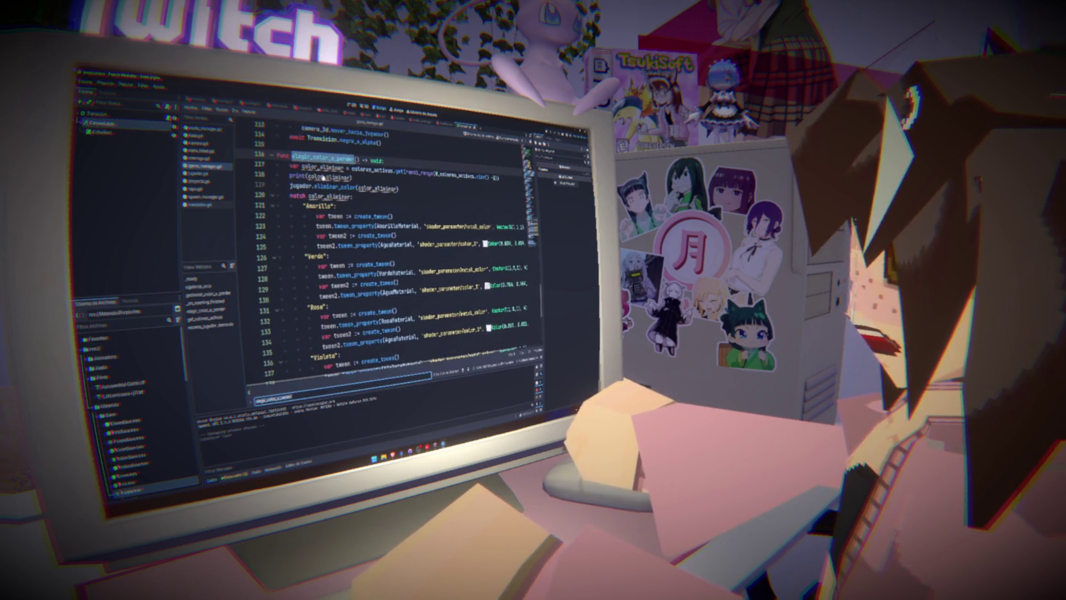
key("Return")
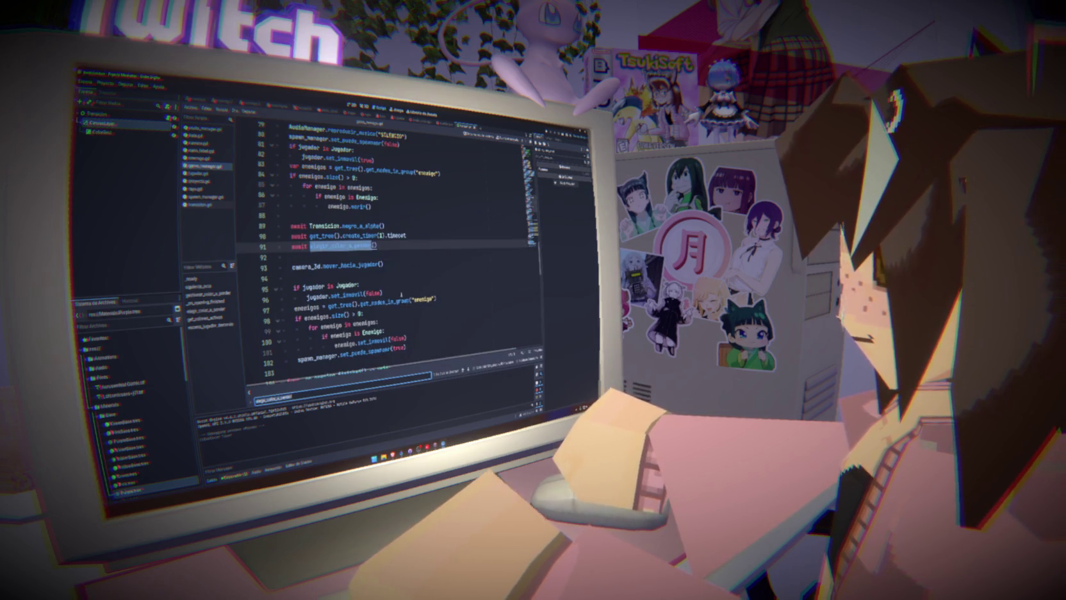
left_click(421, 237)
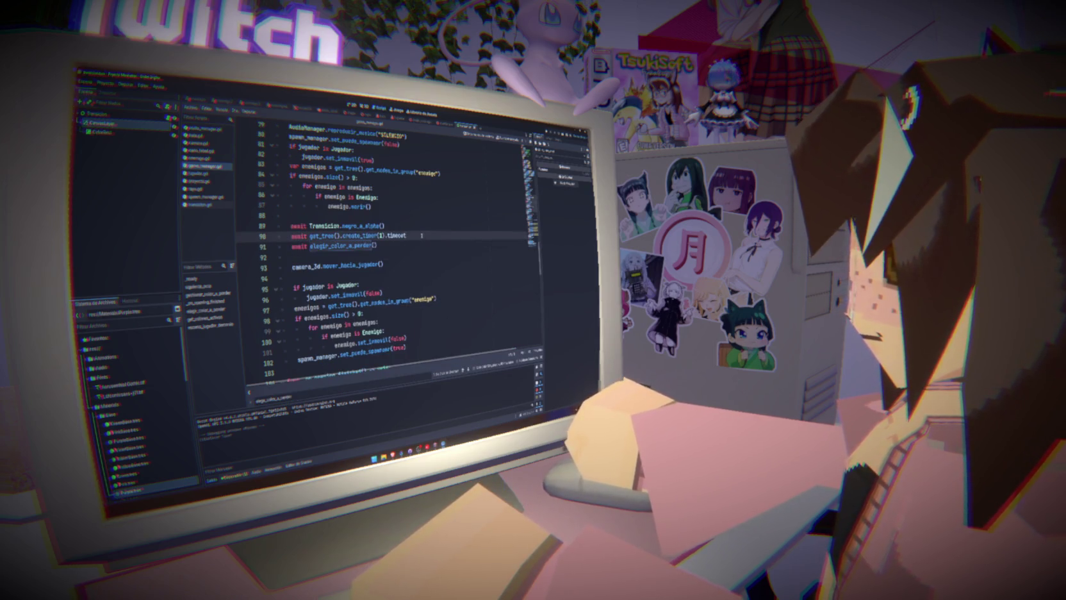
scroll(421, 236, "up", 3)
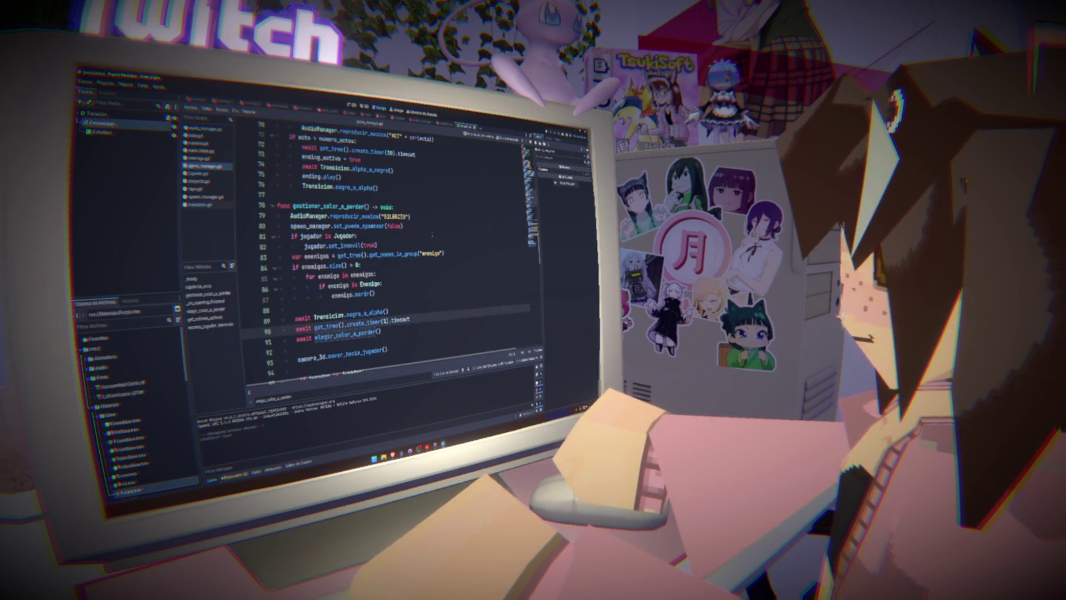